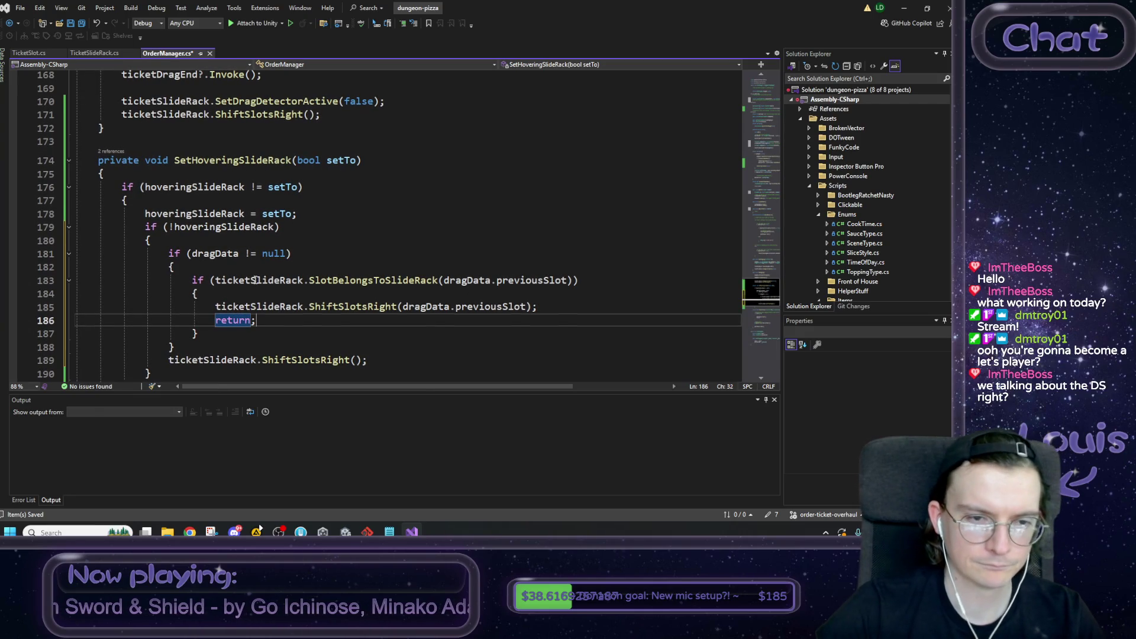
# Step: Add the comment '//clunky ass way of shifting slots correctly in edge cases:' above the check and save
pyautogui.click(211, 268)
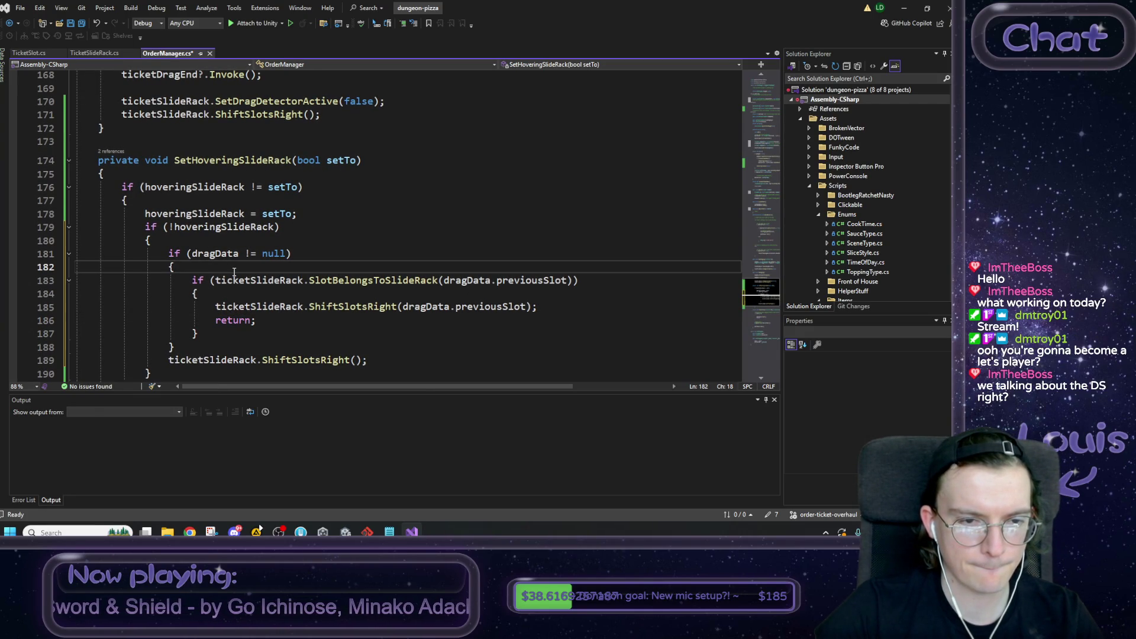
pyautogui.press('Return')
pyautogui.write('//clunk')
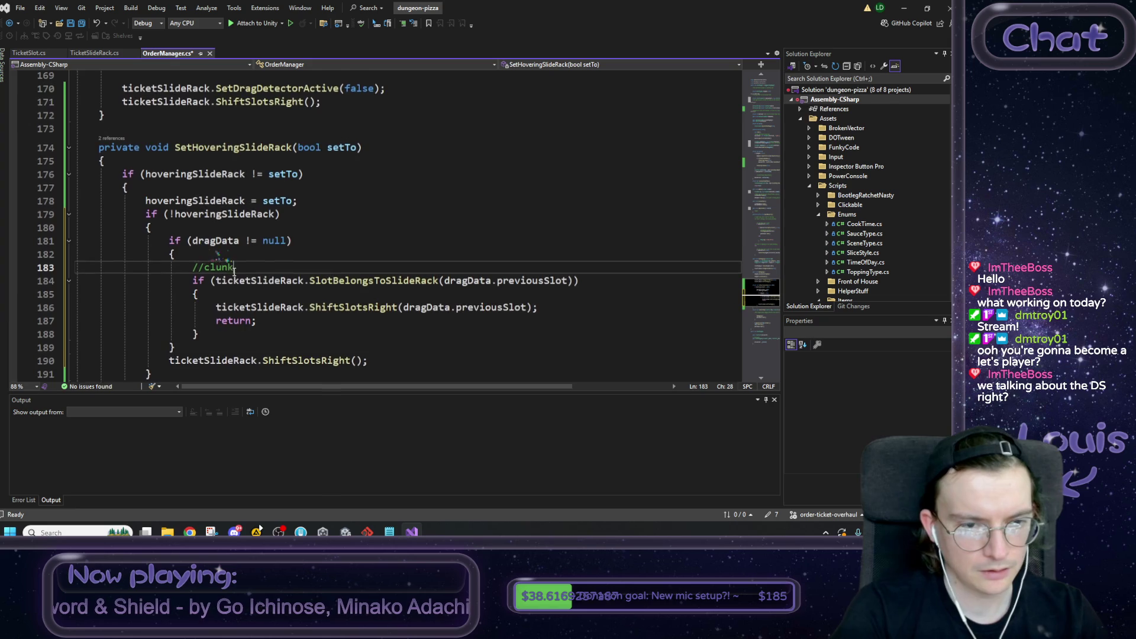
pyautogui.write('y ass way')
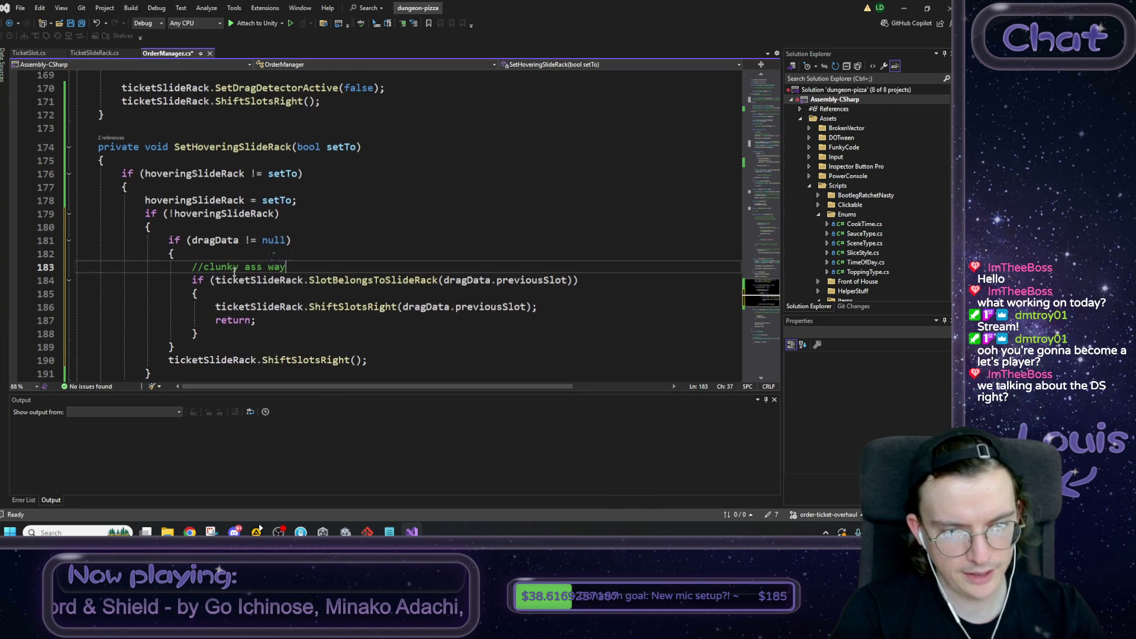
pyautogui.write(' of ')
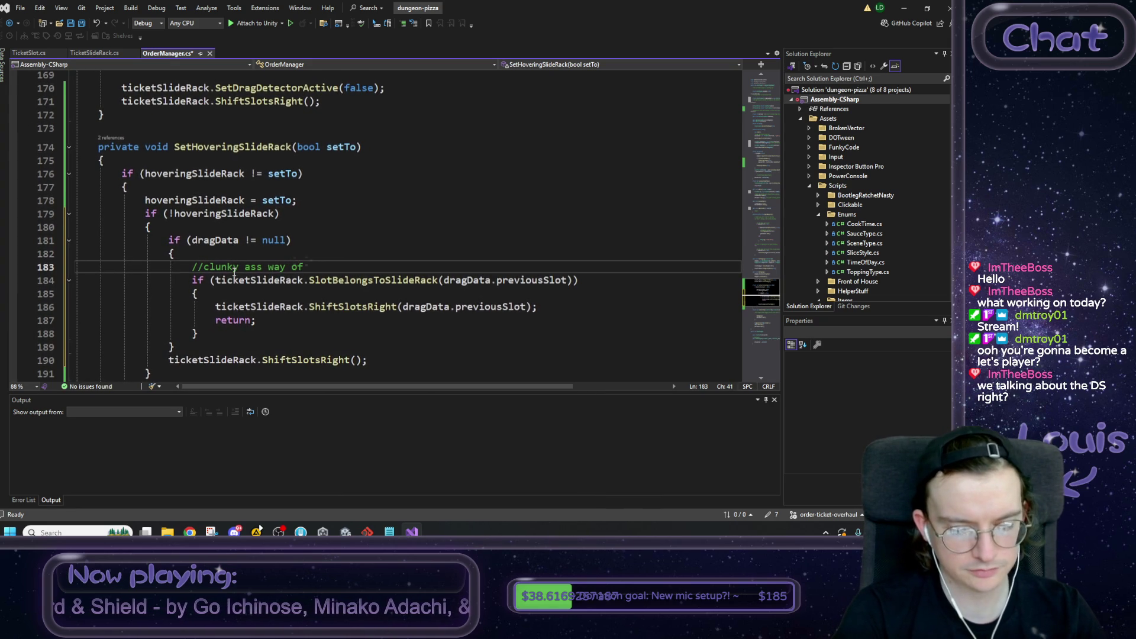
pyautogui.write('shif')
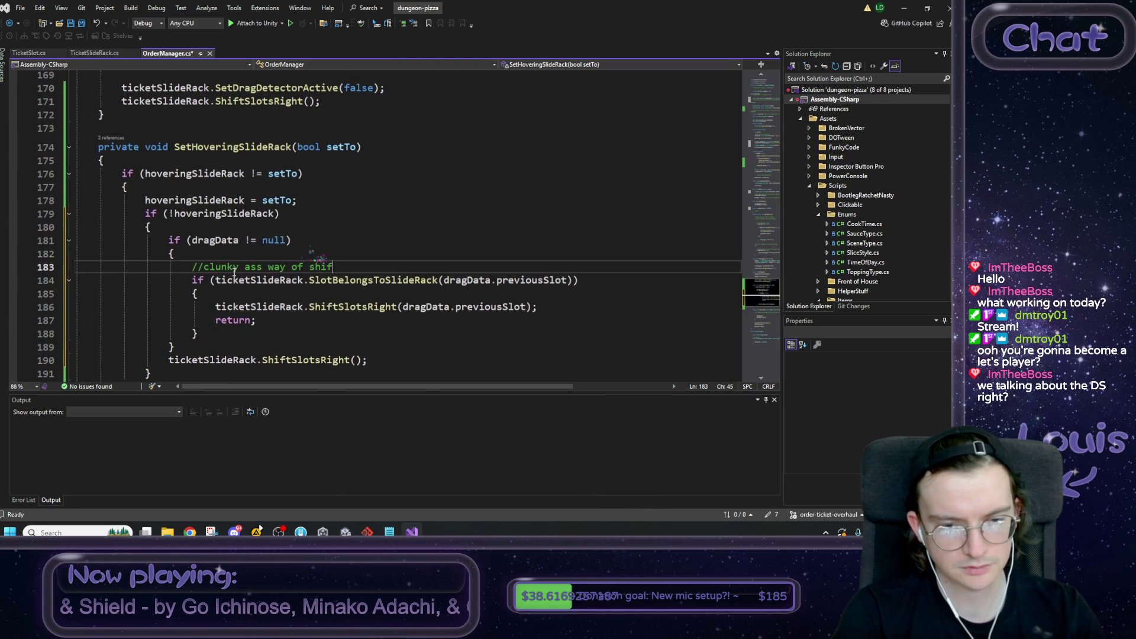
pyautogui.write('ting slots right')
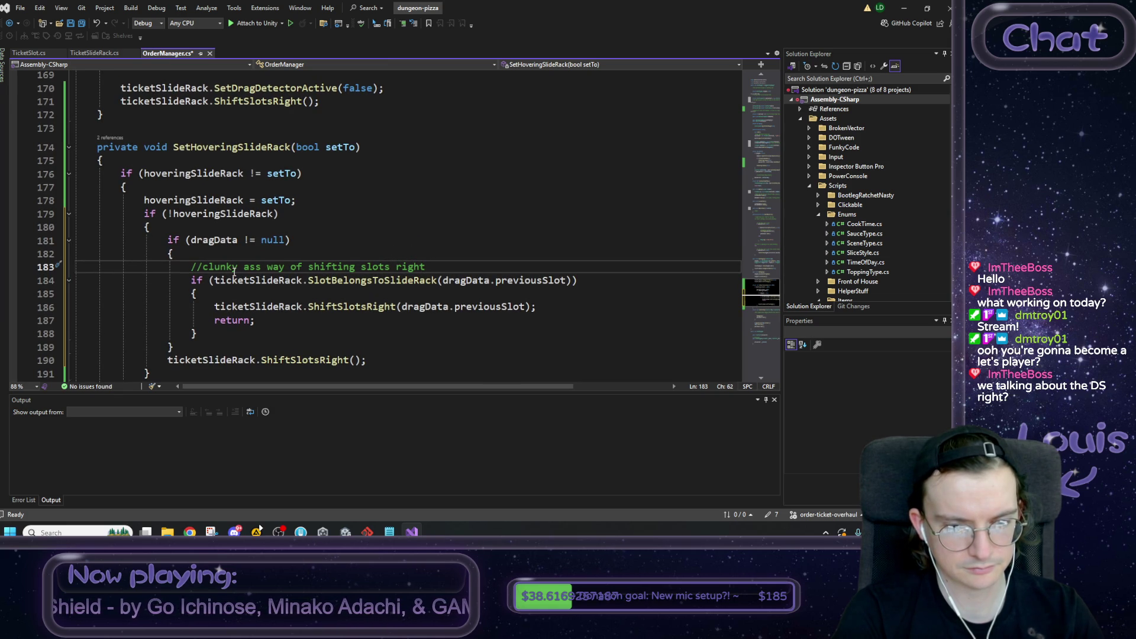
pyautogui.press('BackSpace')
pyautogui.press('BackSpace')
pyautogui.press('BackSpace')
pyautogui.press('BackSpace')
pyautogui.press('BackSpace')
pyautogui.write('cor')
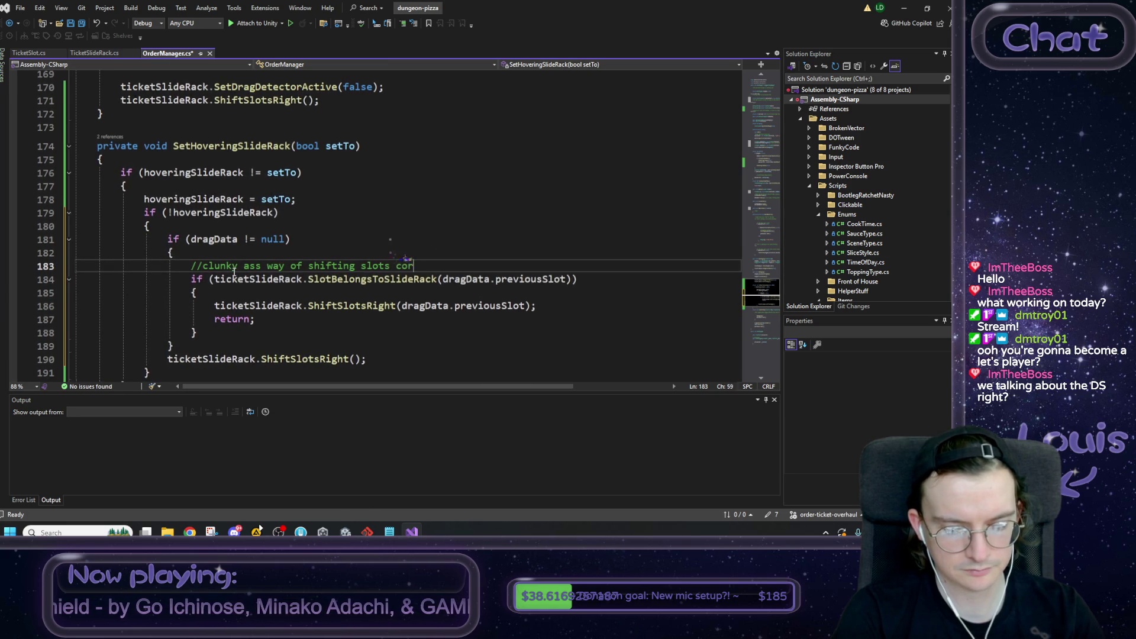
pyautogui.write('rectly')
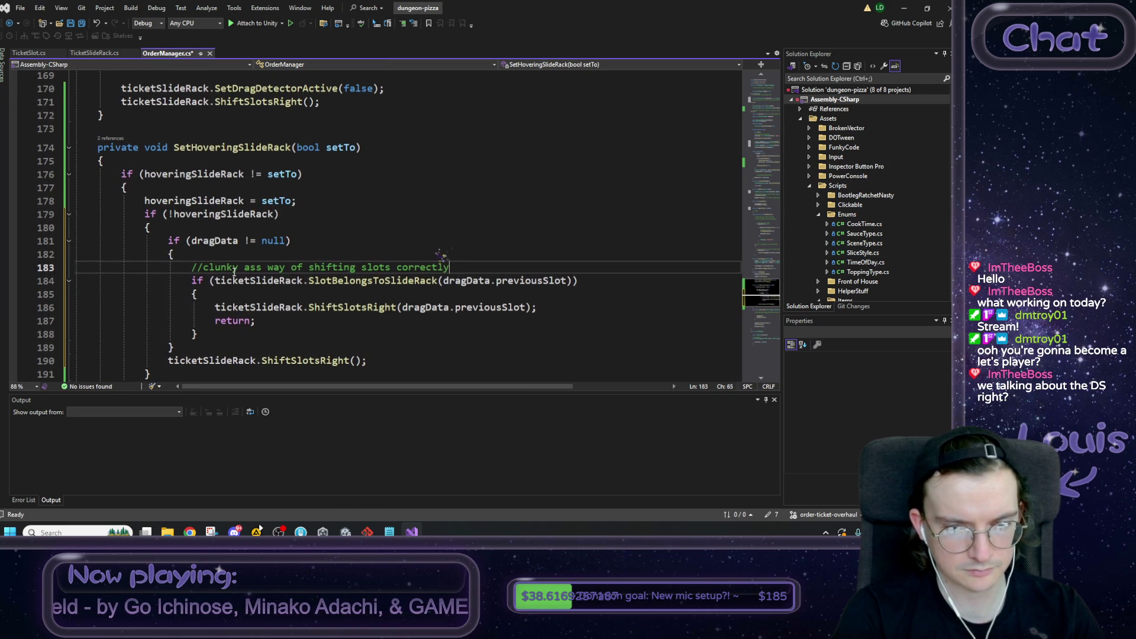
pyautogui.write(' in edge ')
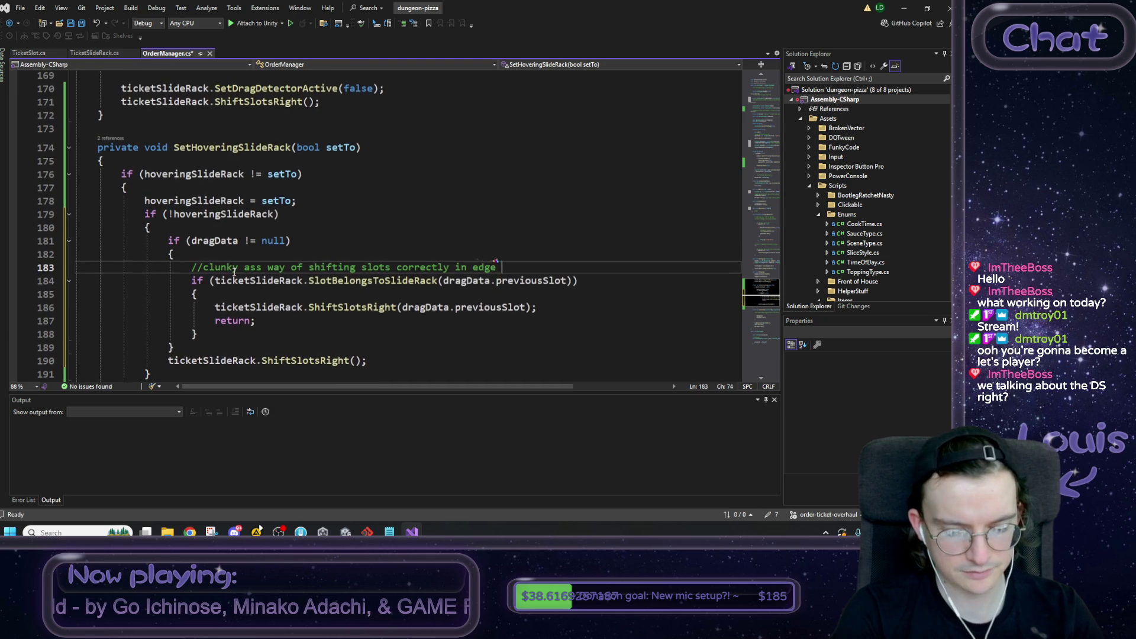
pyautogui.write('cases:')
pyautogui.hotkey('ctrl', 's')
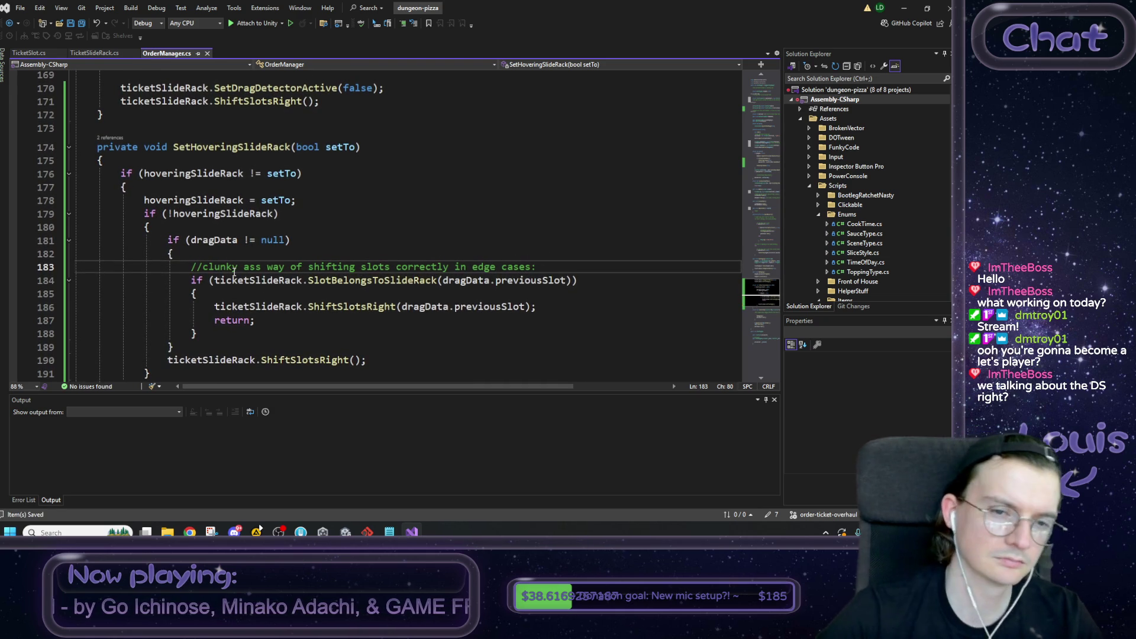
# Step: Select and review the new comment line, then switch to the Unity editor
pyautogui.scroll(-1, 421, 278)
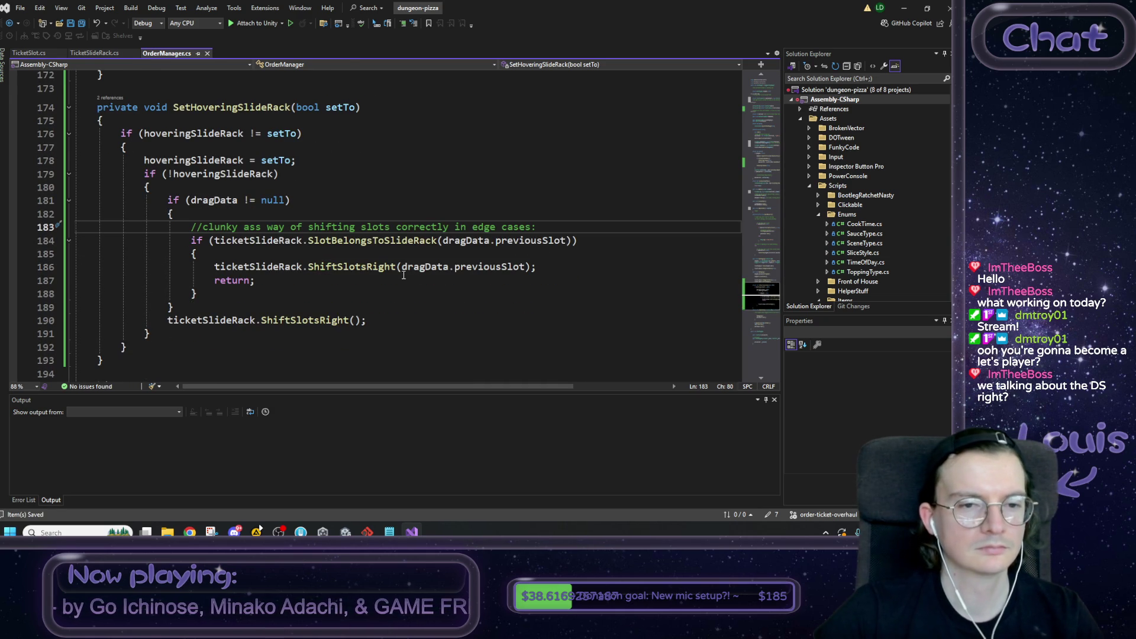
pyautogui.hotkey('shift', 'Home')
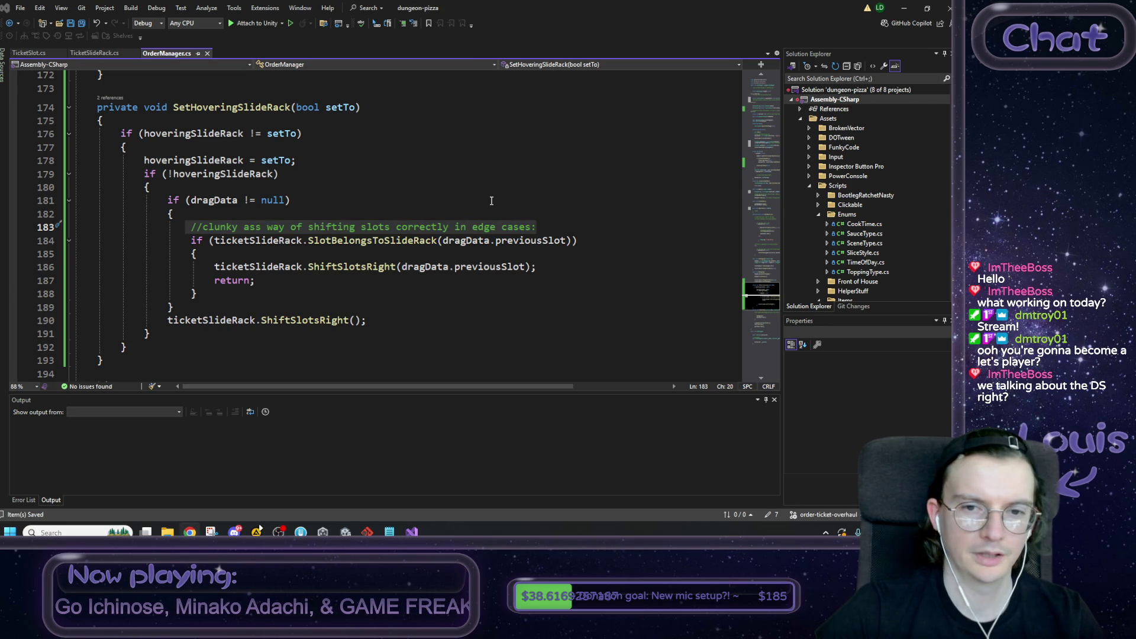
pyautogui.click(554, 218)
pyautogui.click(903, 8)
# Step: Start the pizza game in play mode and go to the oven room
pyautogui.click(459, 34)
pyautogui.click(459, 33)
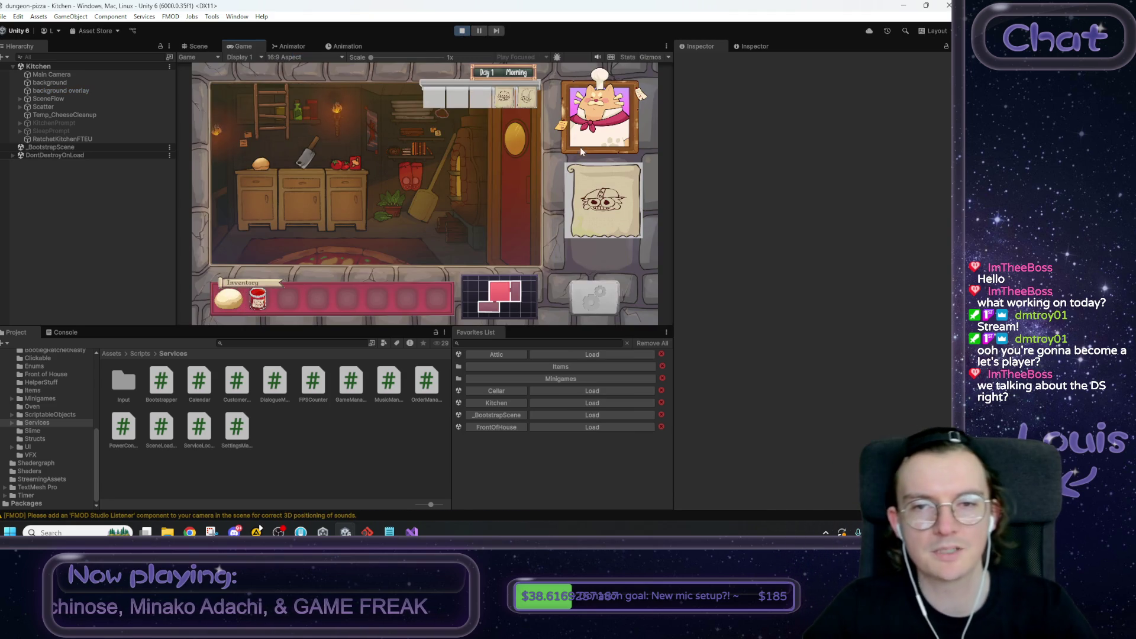
pyautogui.click(461, 183)
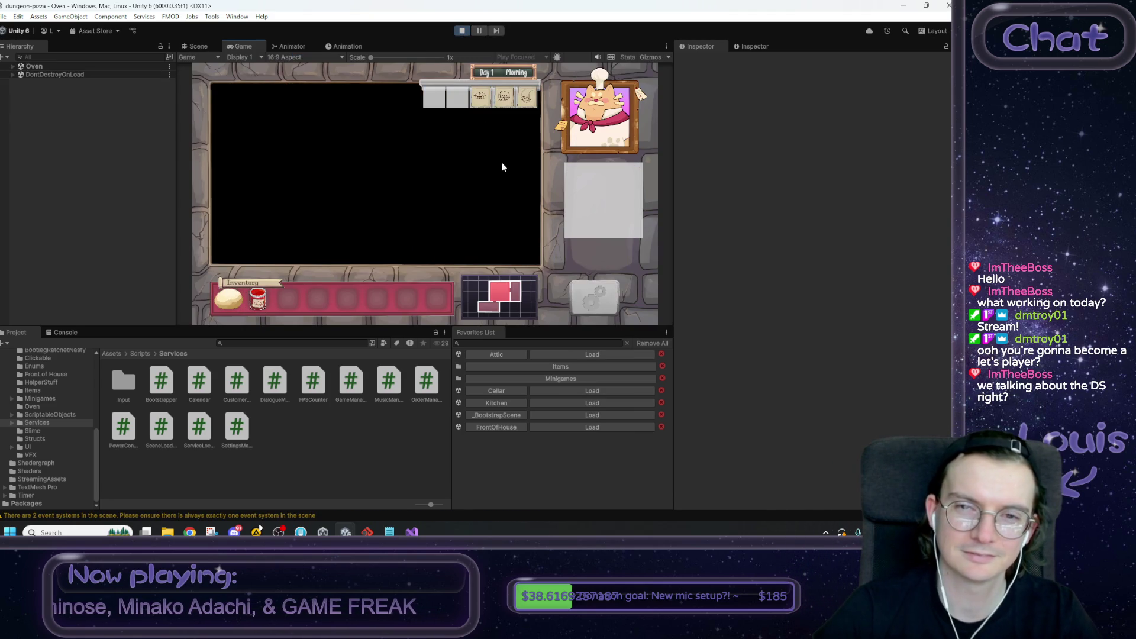
# Step: Drag the third order ticket in the rack, dismiss the grey panel, and bring up the to-do notes
pyautogui.moveTo(507, 99)
pyautogui.mouseDown()
pyautogui.moveTo(507, 149)
pyautogui.moveTo(531, 142)
pyautogui.moveTo(528, 157)
pyautogui.moveTo(521, 141)
pyautogui.moveTo(522, 165)
pyautogui.moveTo(507, 137)
pyautogui.moveTo(503, 162)
pyautogui.moveTo(487, 141)
pyautogui.moveTo(529, 119)
pyautogui.moveTo(421, 112)
pyautogui.moveTo(532, 107)
pyautogui.moveTo(504, 104)
pyautogui.moveTo(501, 165)
pyautogui.moveTo(543, 101)
pyautogui.moveTo(565, 103)
pyautogui.moveTo(524, 102)
pyautogui.moveTo(589, 104)
pyautogui.moveTo(533, 104)
pyautogui.mouseUp()
pyautogui.click(480, 105)
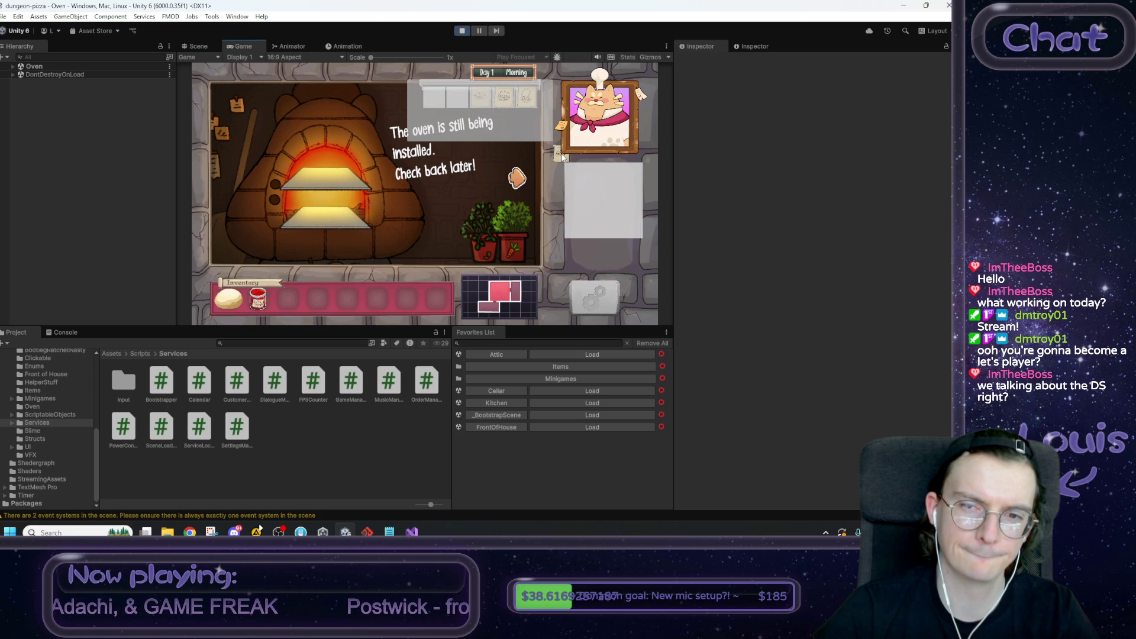
pyautogui.click(509, 125)
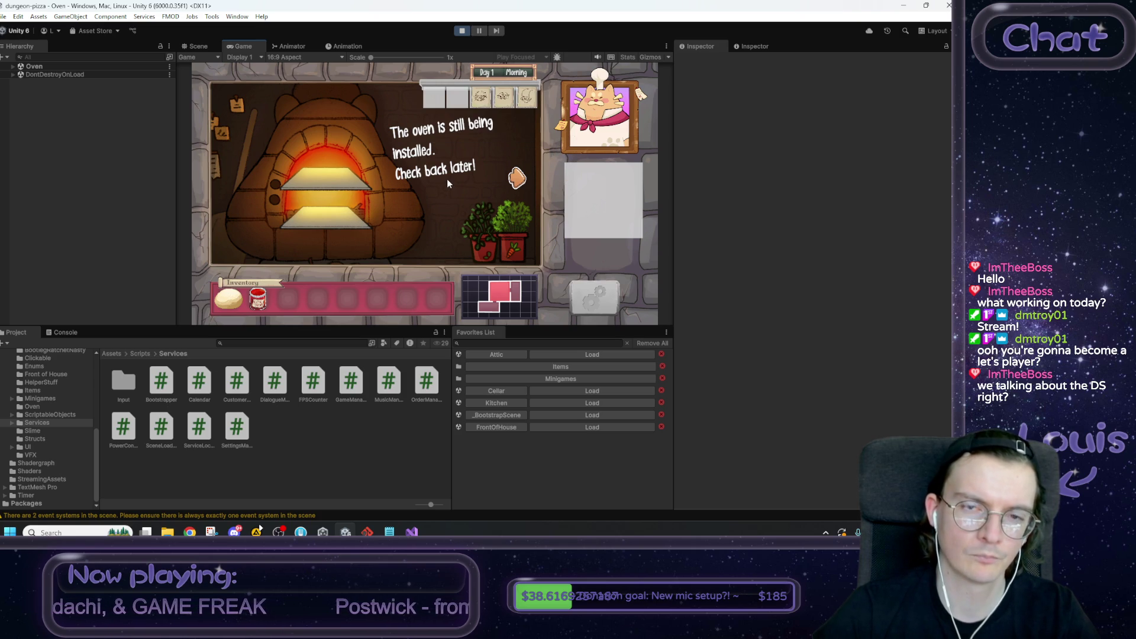
pyautogui.click(390, 532)
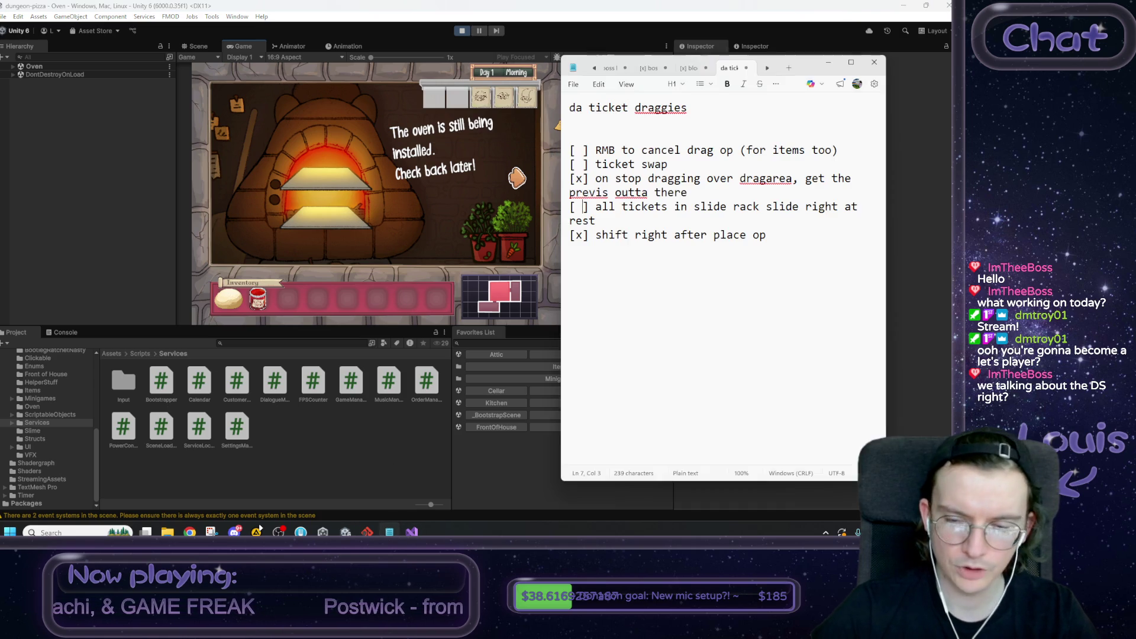
# Step: Mark the slide-right-at-rest item with an x, review the ticket swap and RMB-cancel items, and minimise Notepad
pyautogui.doubleClick(578, 207)
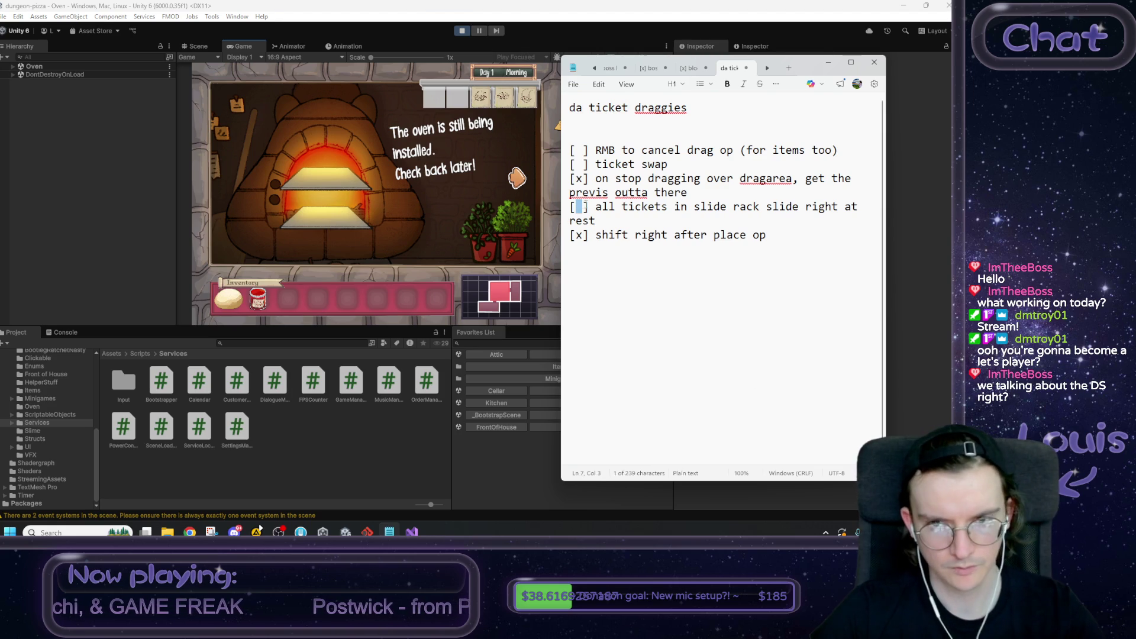
pyautogui.write('x')
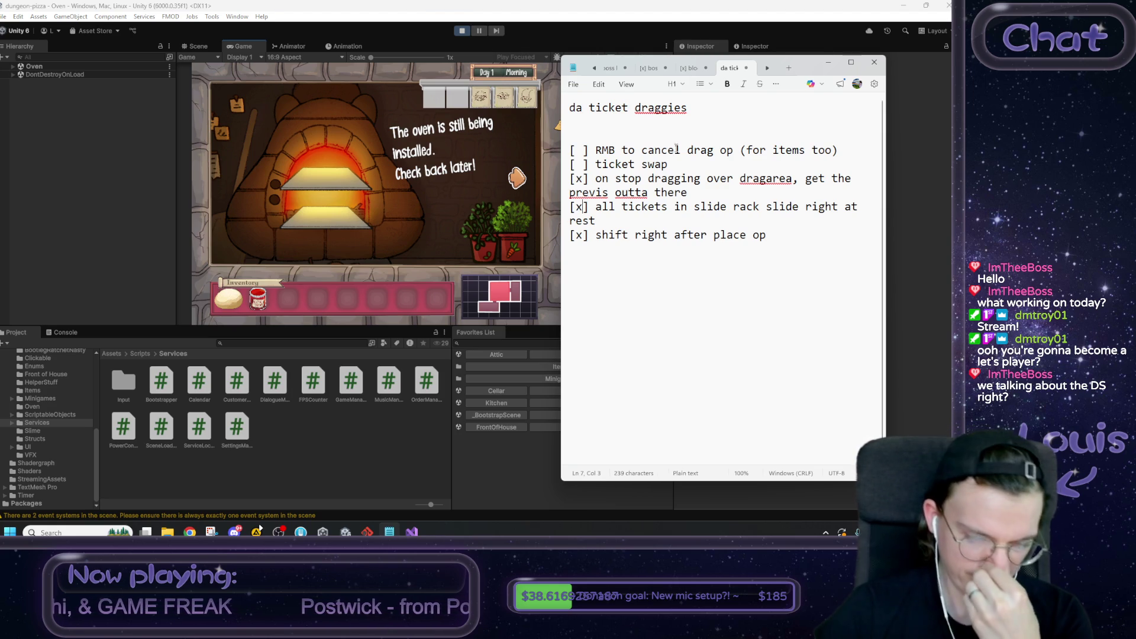
pyautogui.moveTo(669, 165); pyautogui.dragTo(596, 168)
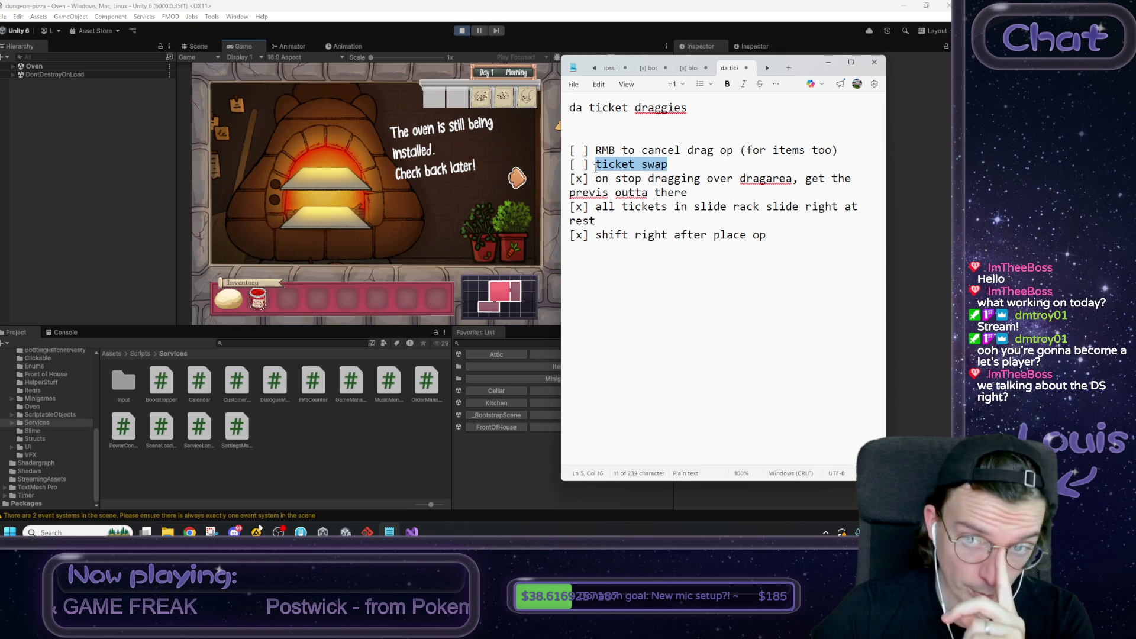
pyautogui.moveTo(595, 149)
pyautogui.mouseDown()
pyautogui.moveTo(570, 151)
pyautogui.moveTo(865, 155)
pyautogui.mouseUp()
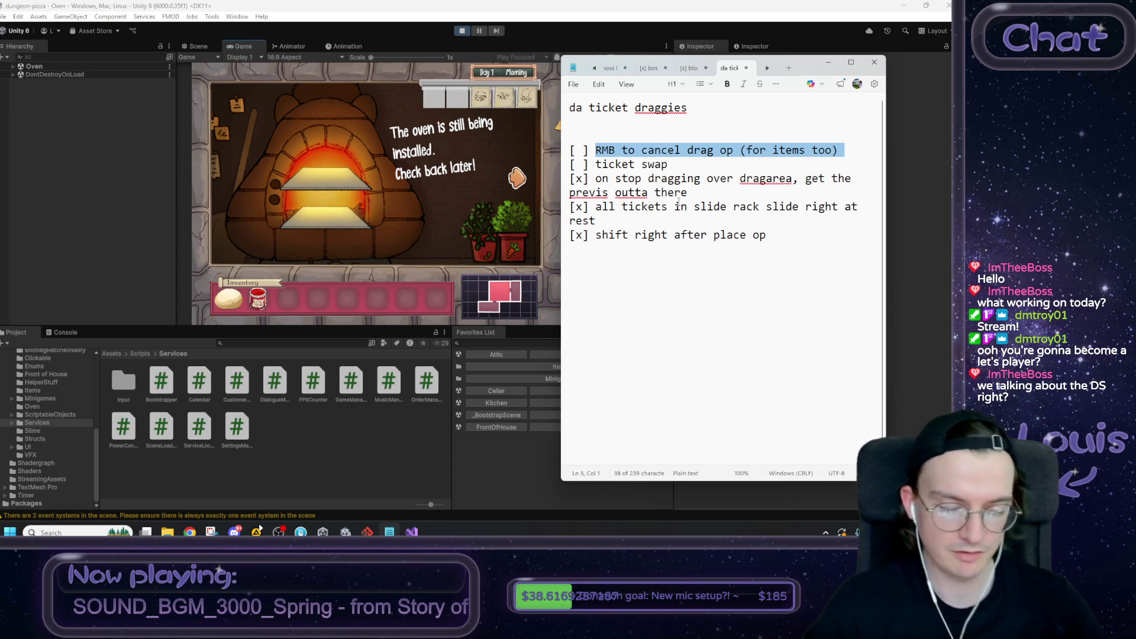
pyautogui.click(827, 63)
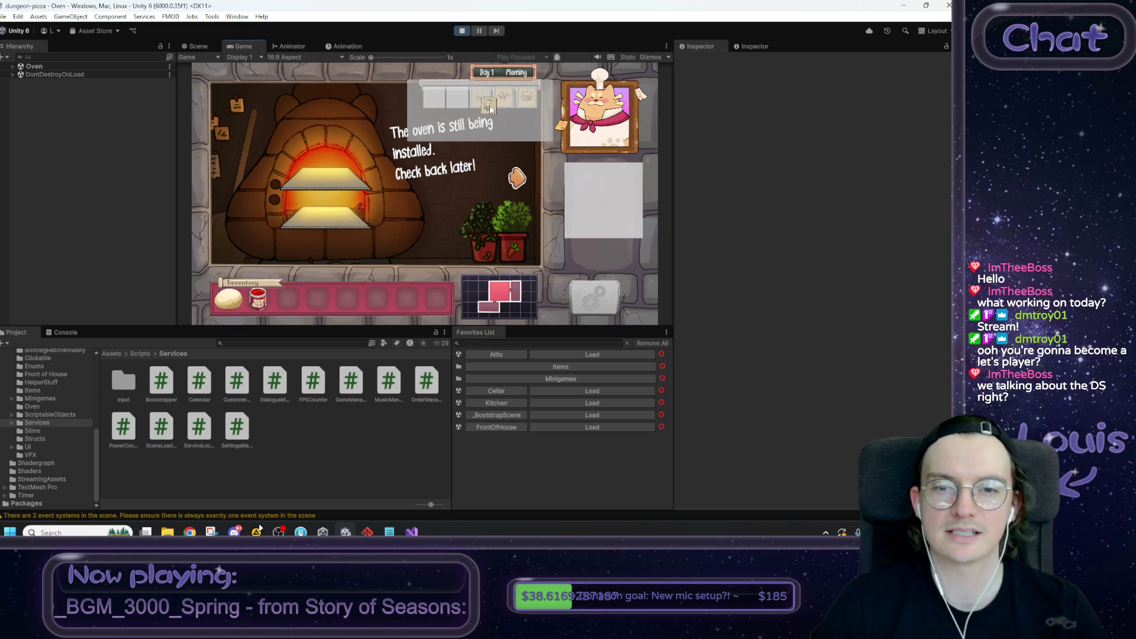
# Step: Stop play mode to return to the Kitchen scene and reopen the to-do notes
pyautogui.click(462, 31)
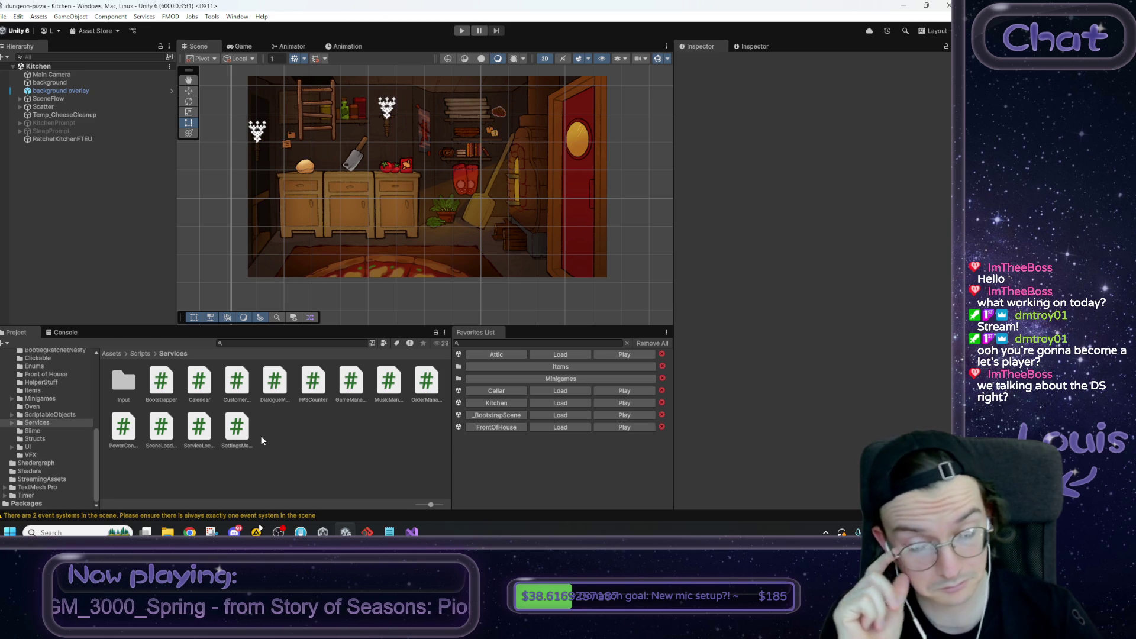
pyautogui.click(390, 531)
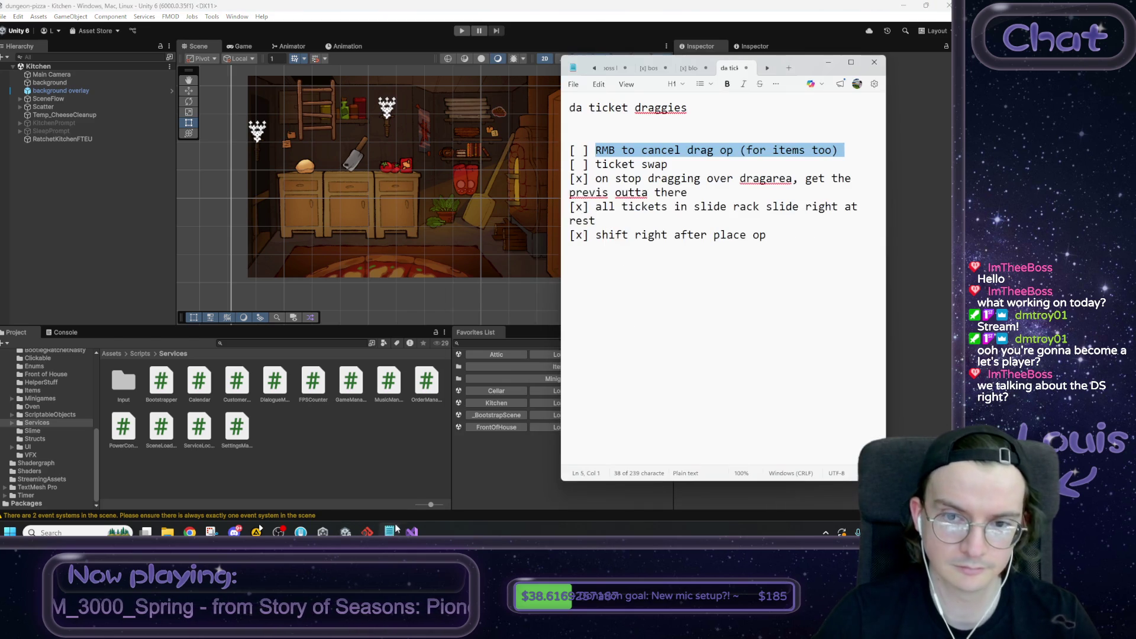
# Step: Add a '[ ] tweeny visual polish' item and remove the leftover trailing characters
pyautogui.write('[ ] tweeny ')
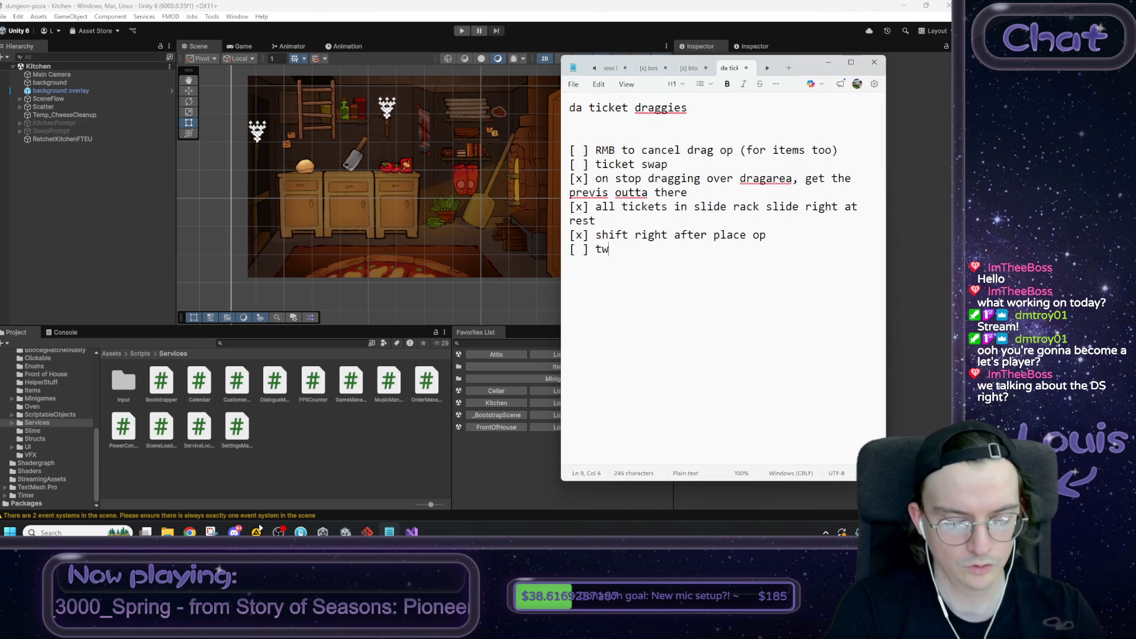
pyautogui.write('visua')
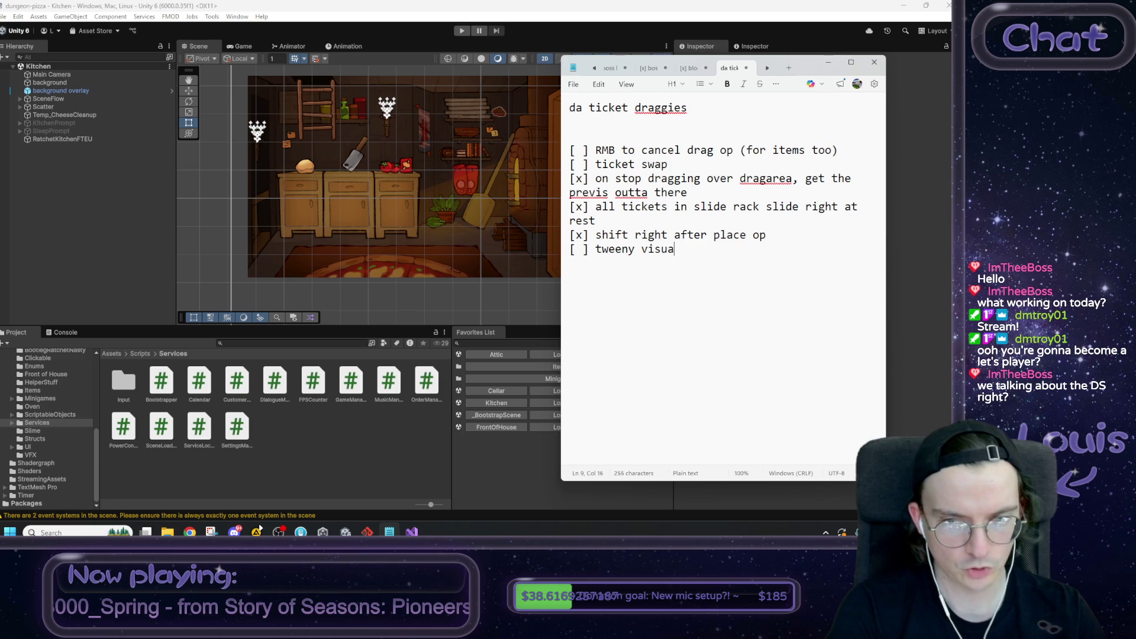
pyautogui.write('l polish')
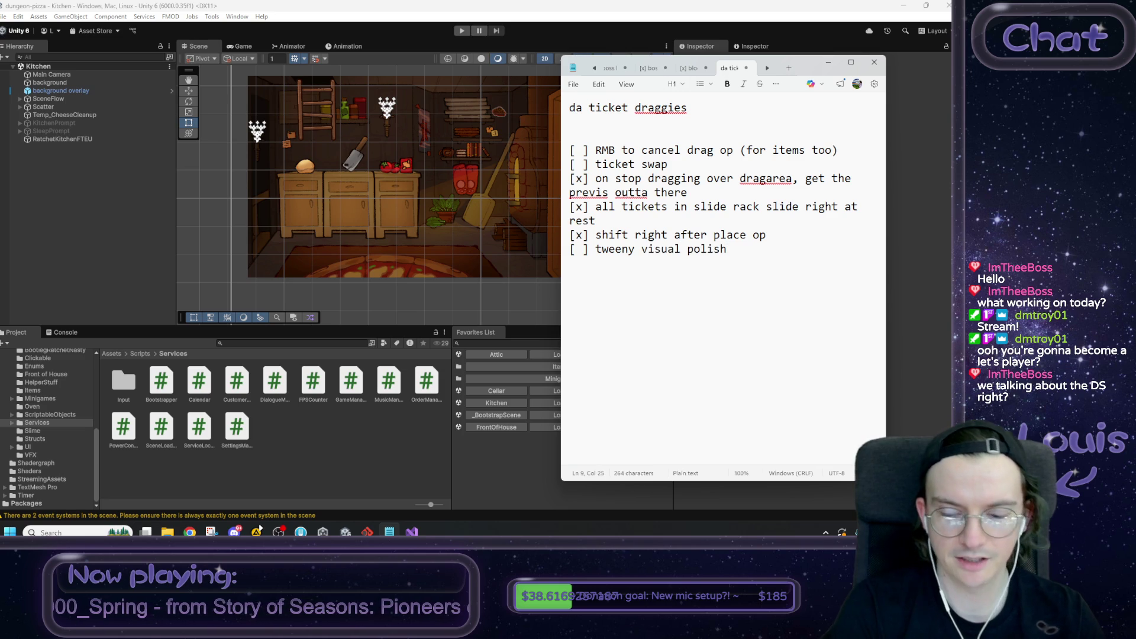
pyautogui.hotkey('shift', 'Home')
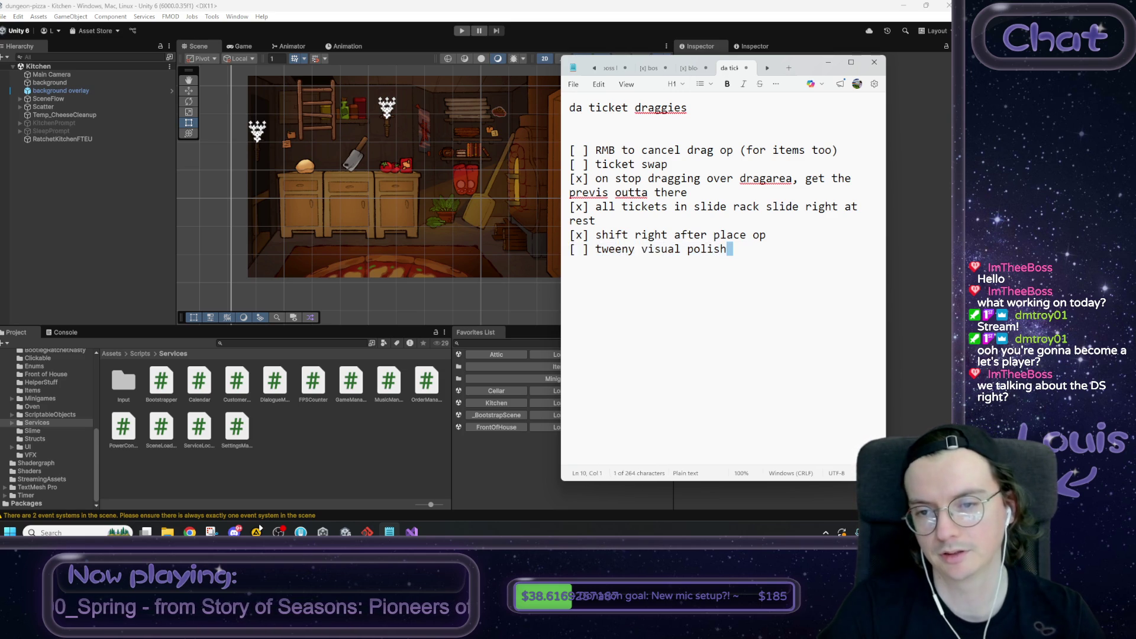
pyautogui.click(569, 263)
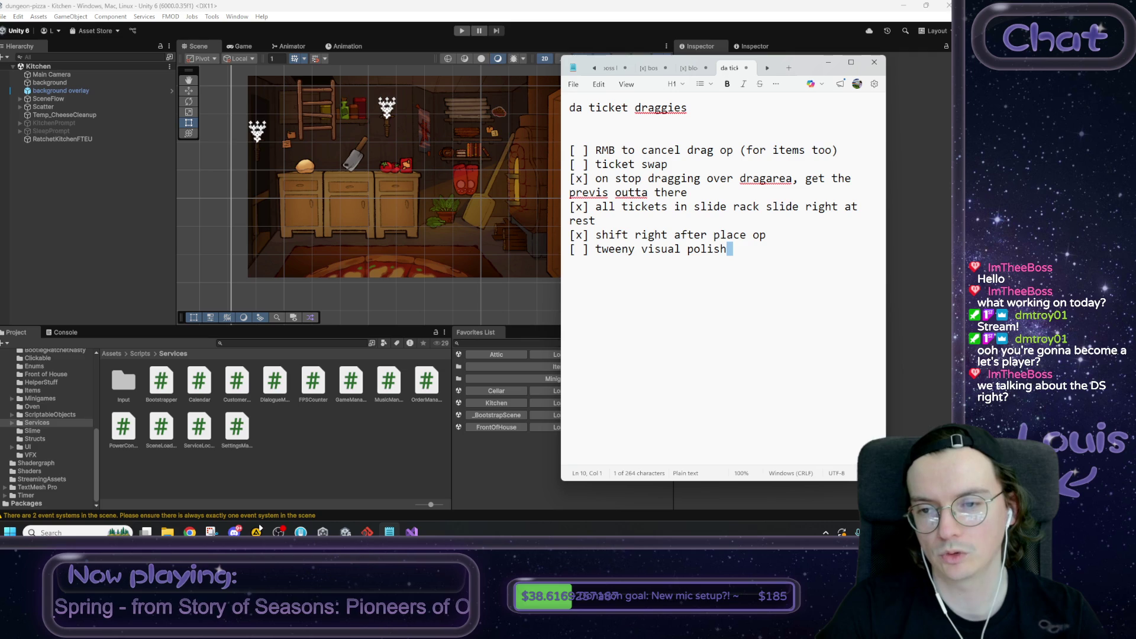
pyautogui.press('BackSpace')
pyautogui.hotkey('shift', 'Right')
pyautogui.hotkey('shift', 'Left')
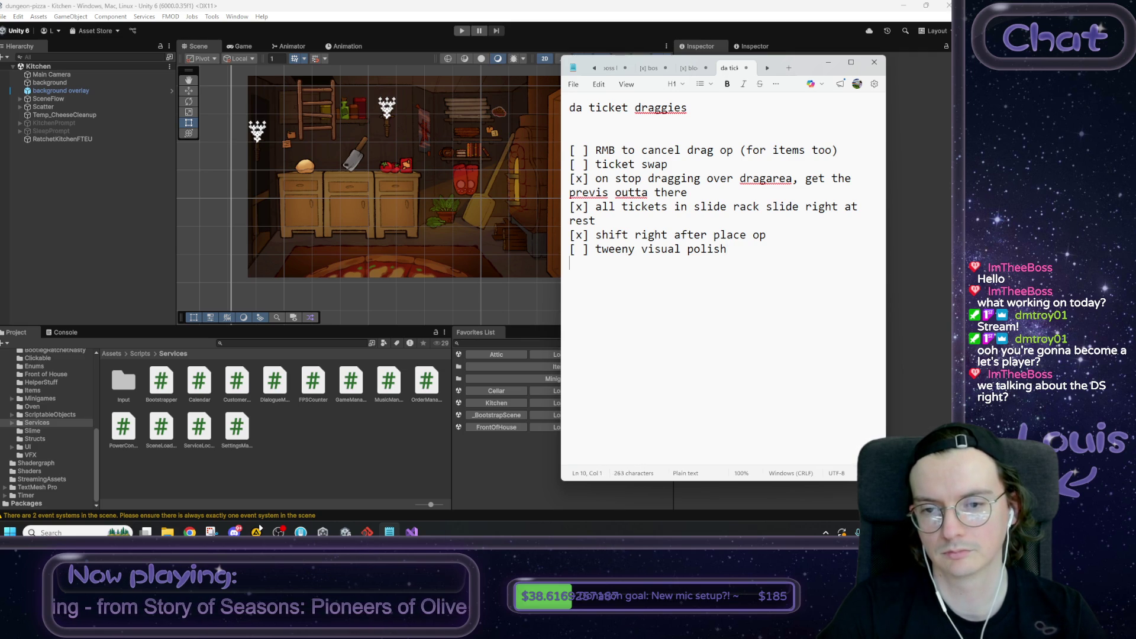
pyautogui.press('Delete')
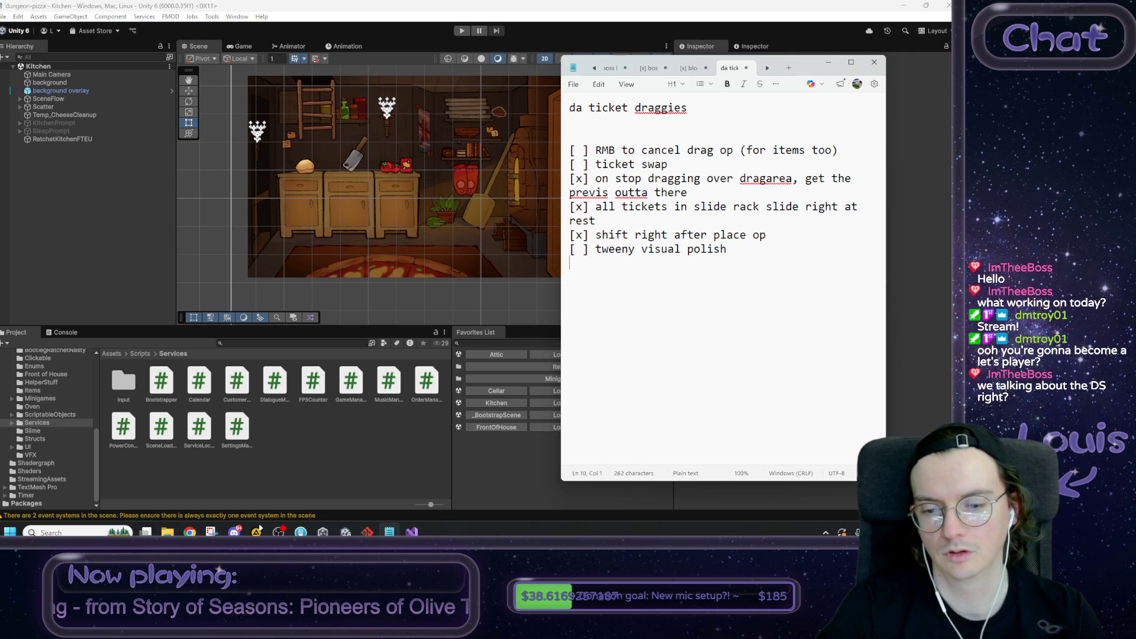
# Step: Review the 'RMB to cancel drag op' and 'ticket swap' items, then return to Visual Studio
pyautogui.press('Down')
pyautogui.press('Down')
pyautogui.press('Down')
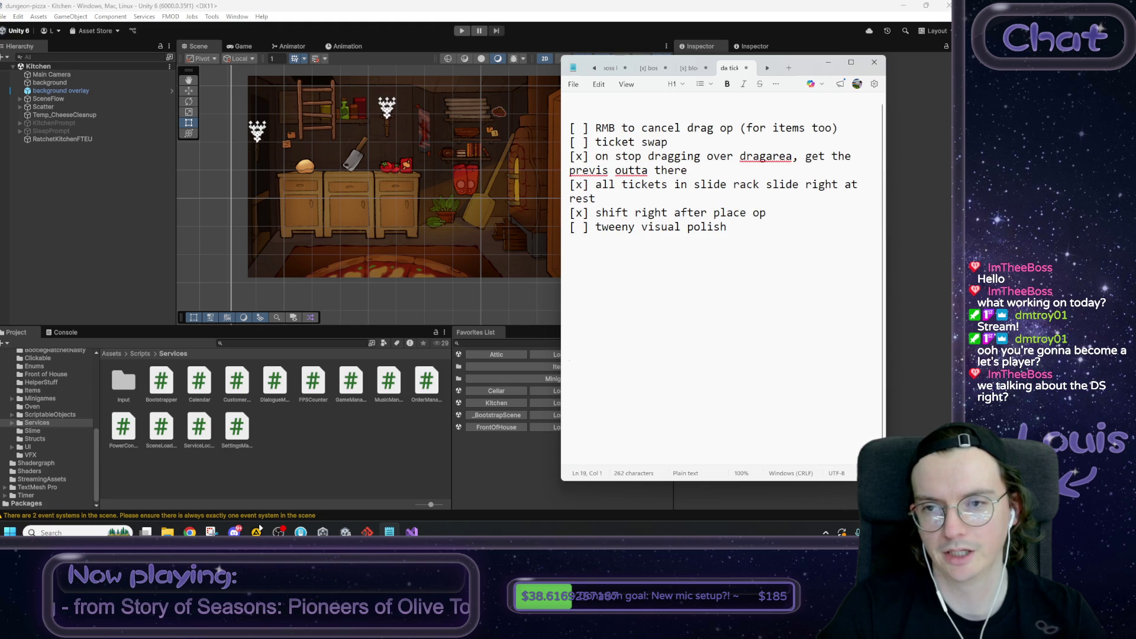
pyautogui.press('Up')
pyautogui.press('Up')
pyautogui.press('Up')
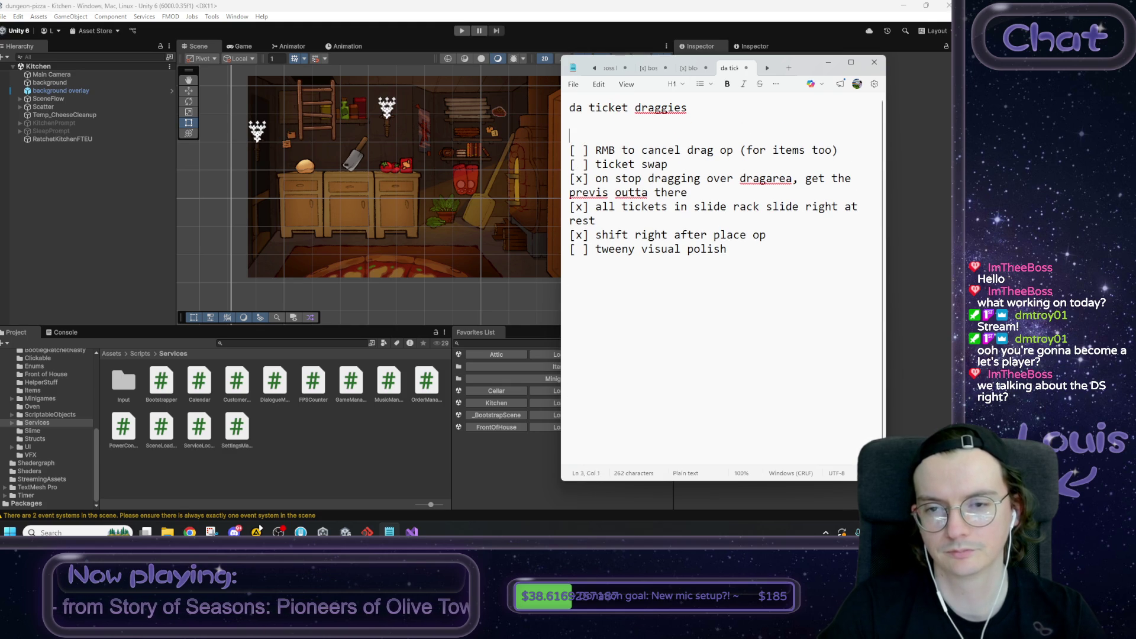
pyautogui.press('Home')
pyautogui.hotkey('shift', 'End')
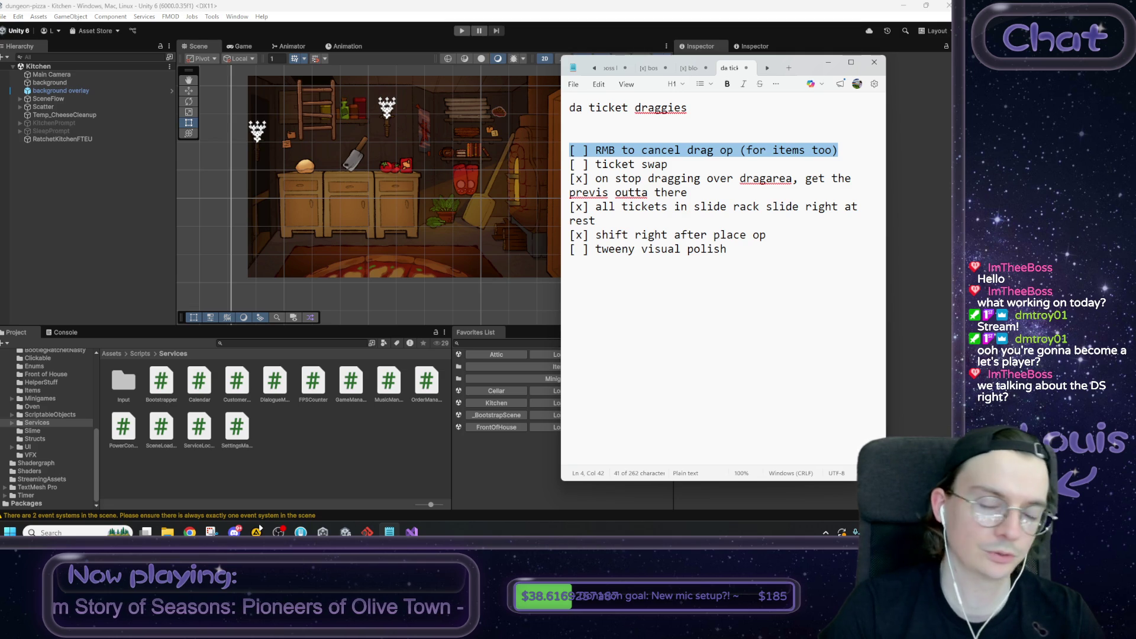
pyautogui.click(570, 164)
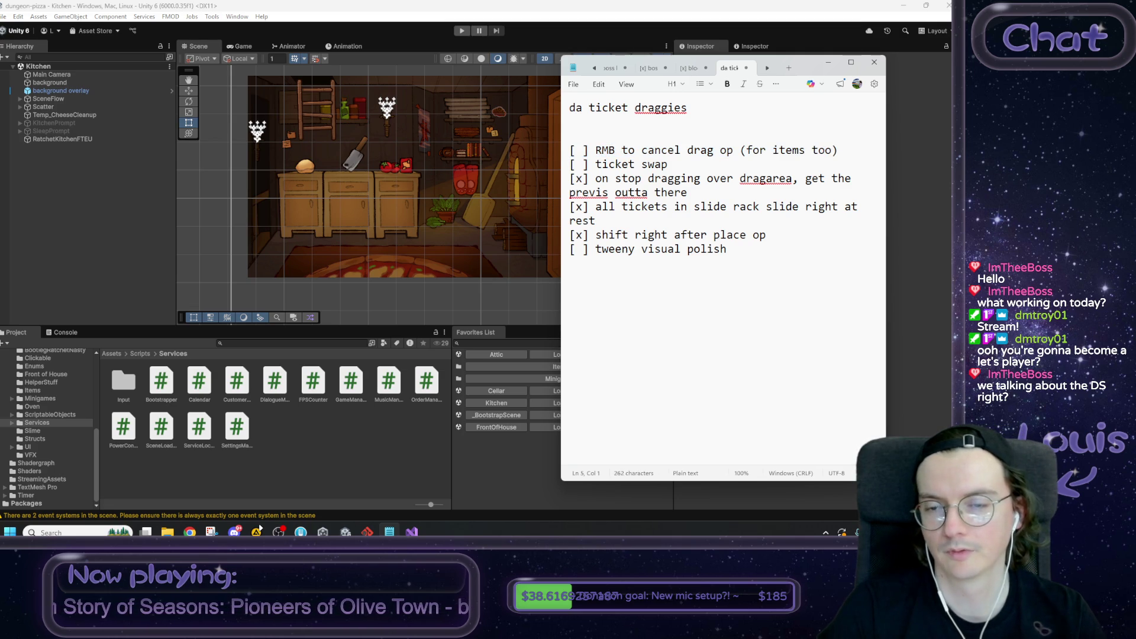
pyautogui.hotkey('shift', 'Down')
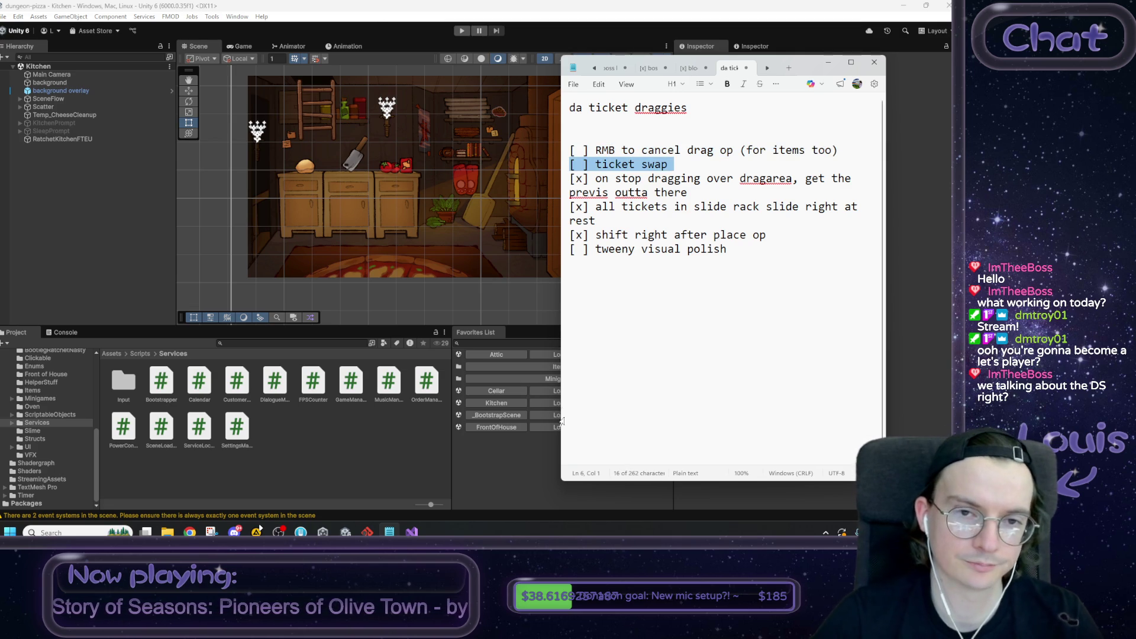
pyautogui.click(380, 15)
pyautogui.click(413, 532)
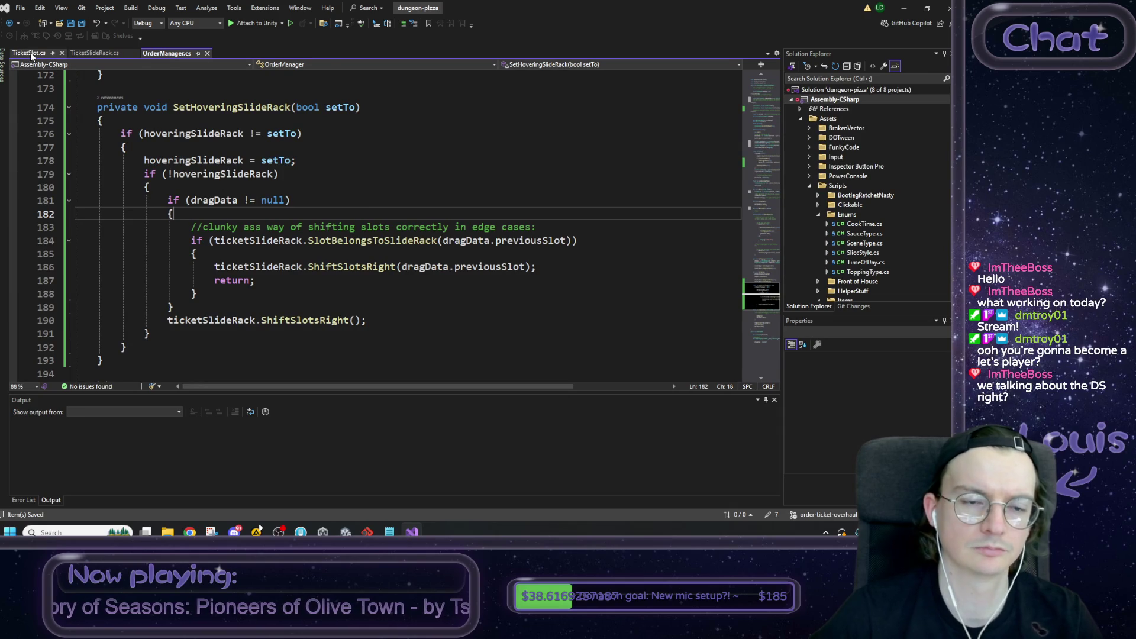
pyautogui.click(903, 9)
pyautogui.click(463, 31)
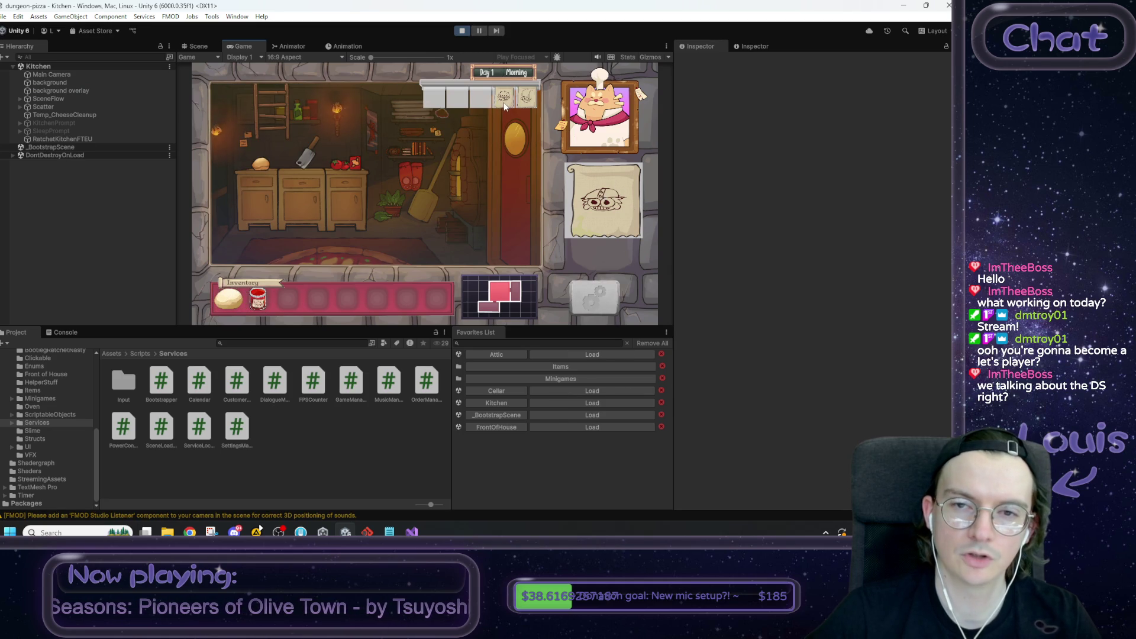
pyautogui.moveTo(505, 106)
pyautogui.moveTo(505, 106); pyautogui.dragTo(612, 210)
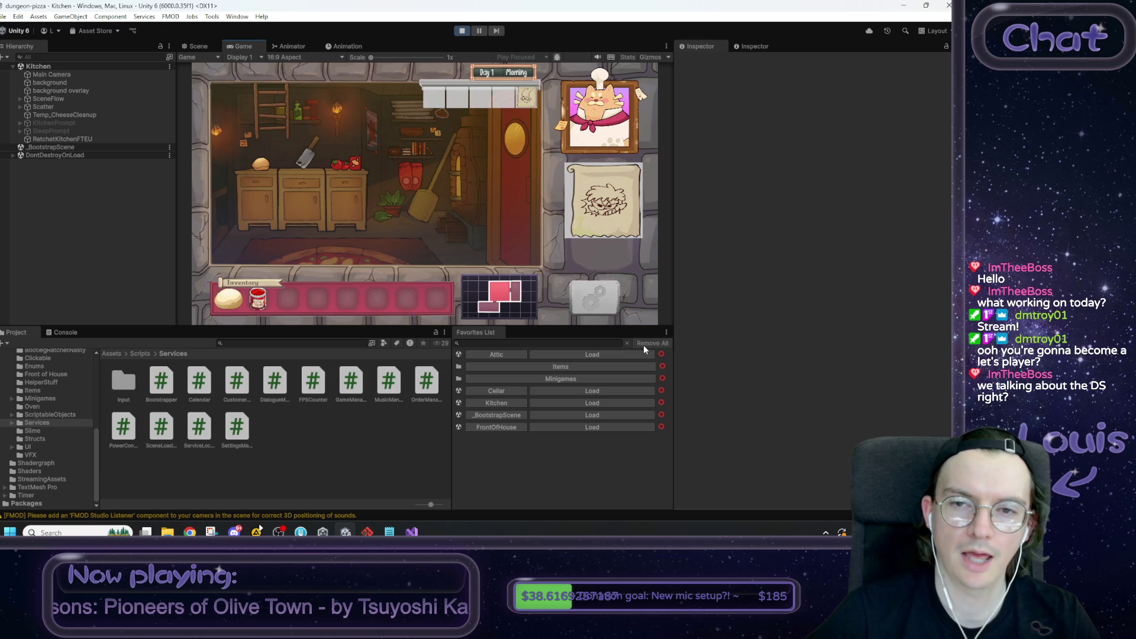
pyautogui.moveTo(592, 214)
pyautogui.mouseDown()
pyautogui.moveTo(615, 203)
pyautogui.moveTo(446, 104)
pyautogui.mouseUp()
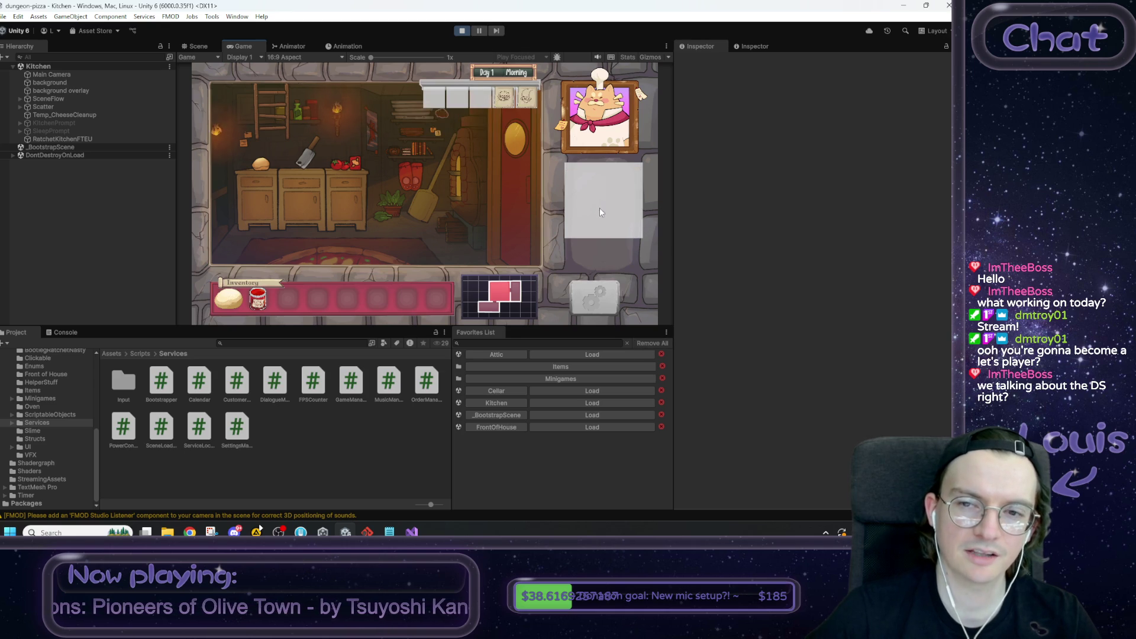
pyautogui.click(462, 31)
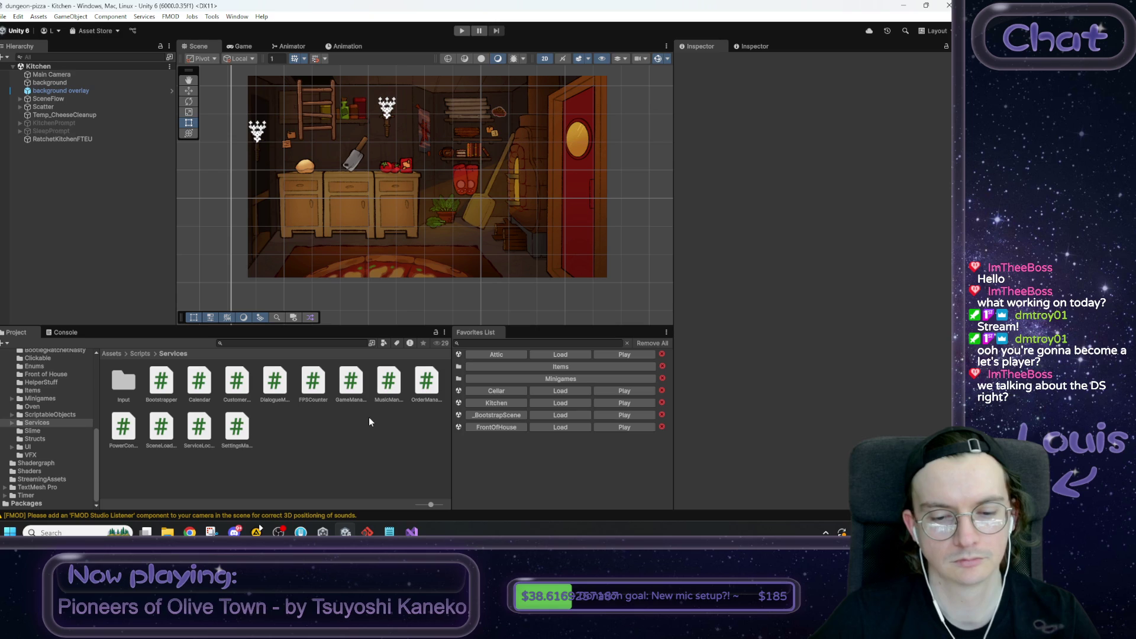
pyautogui.click(412, 532)
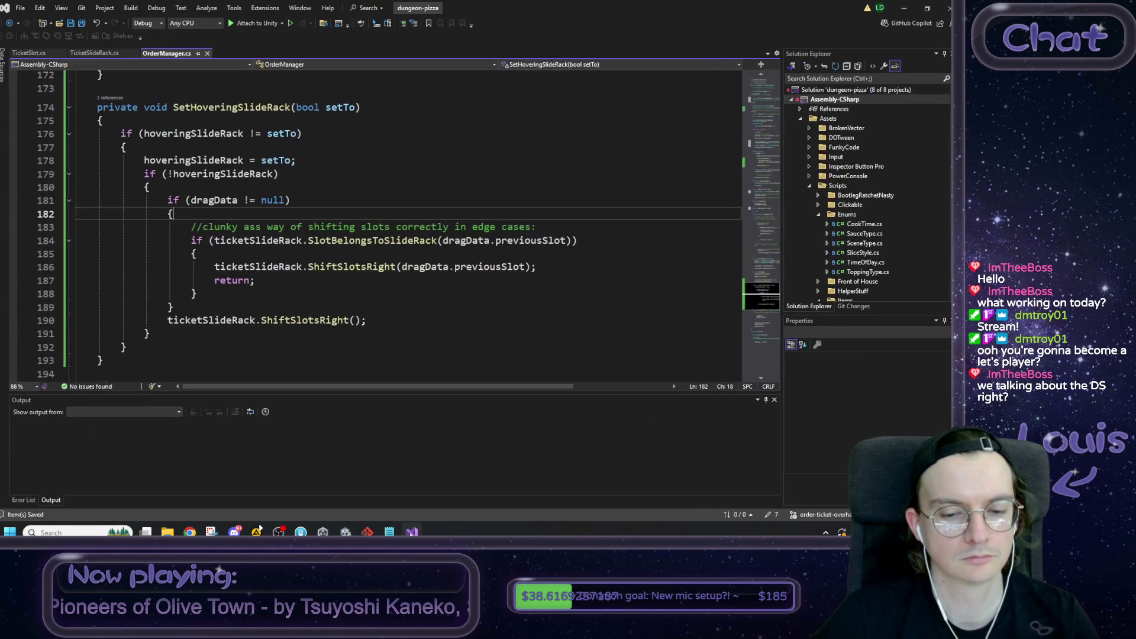
pyautogui.click(29, 53)
pyautogui.scroll(-7, 217, 309)
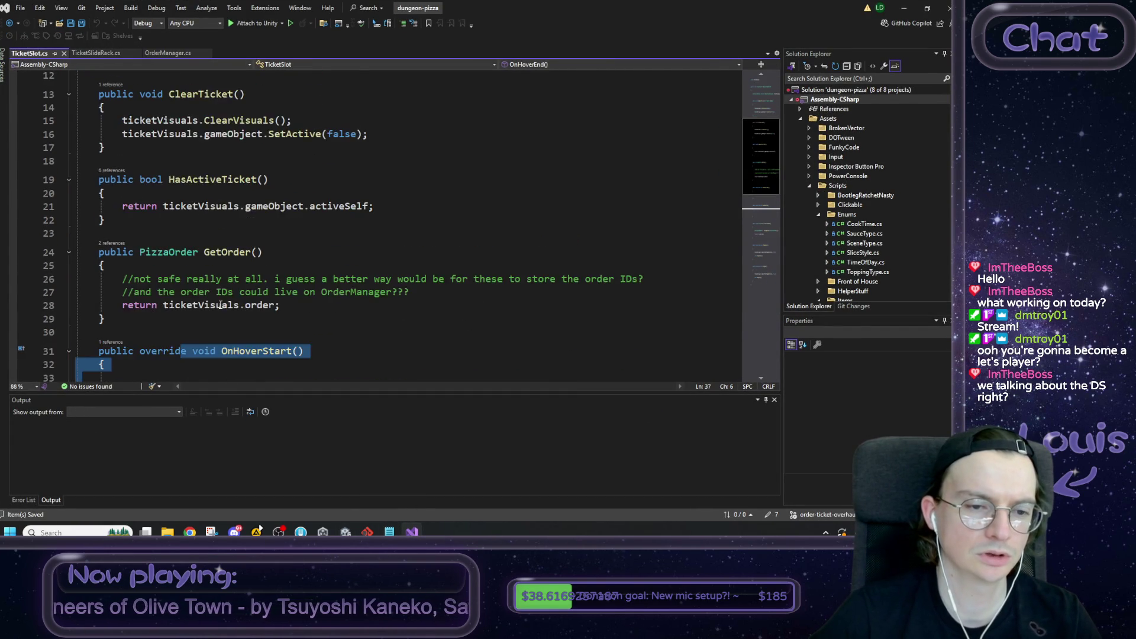
pyautogui.click(266, 220)
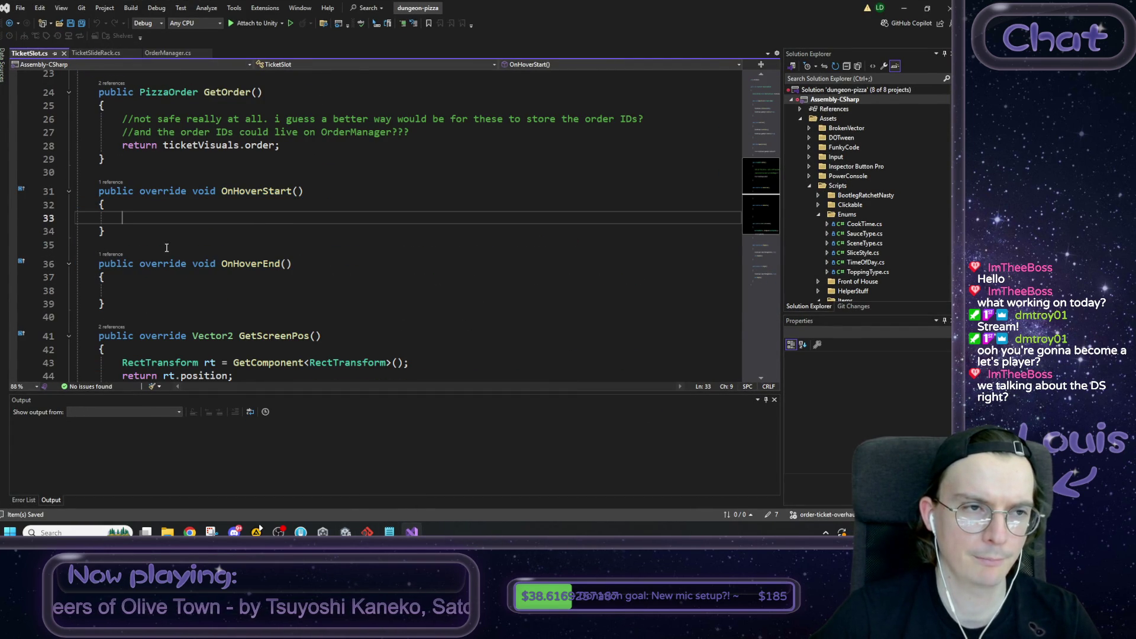
pyautogui.click(161, 53)
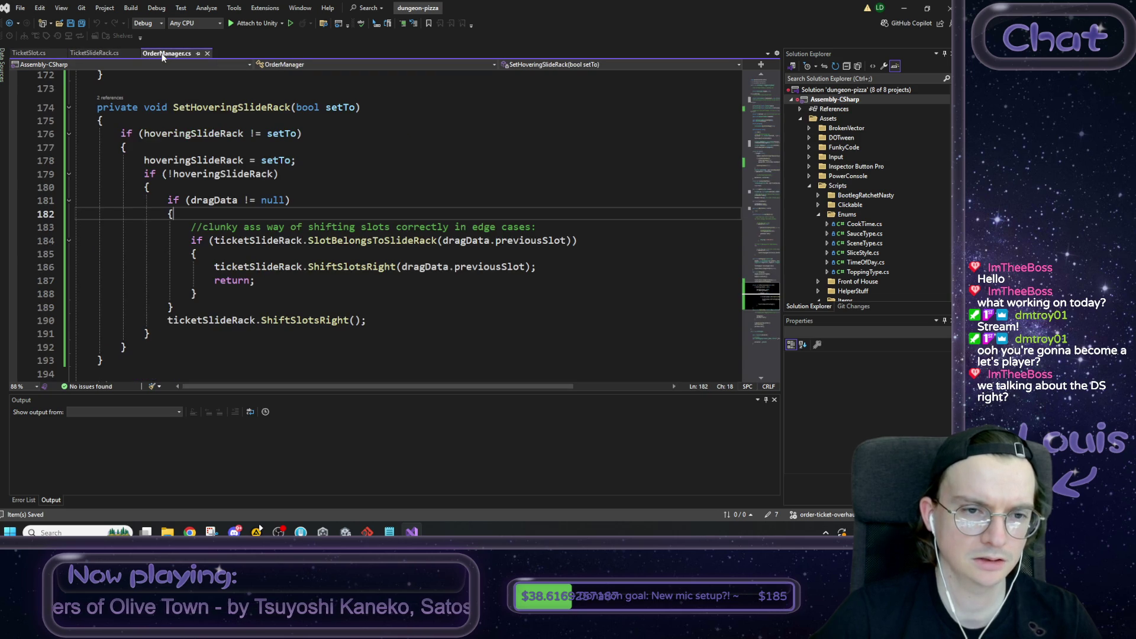
pyautogui.scroll(5, 284, 213)
pyautogui.scroll(15, 283, 213)
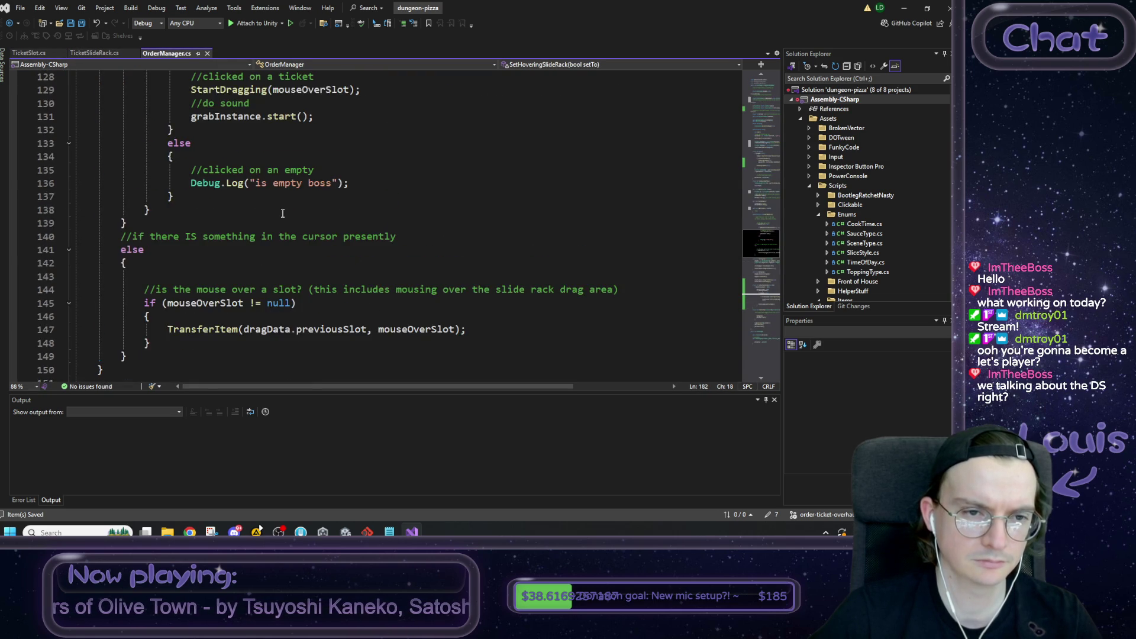
# Step: Scroll OrderManager.cs to the TransferItem method, select its name, and place the caret in its comment
pyautogui.scroll(18, 279, 236)
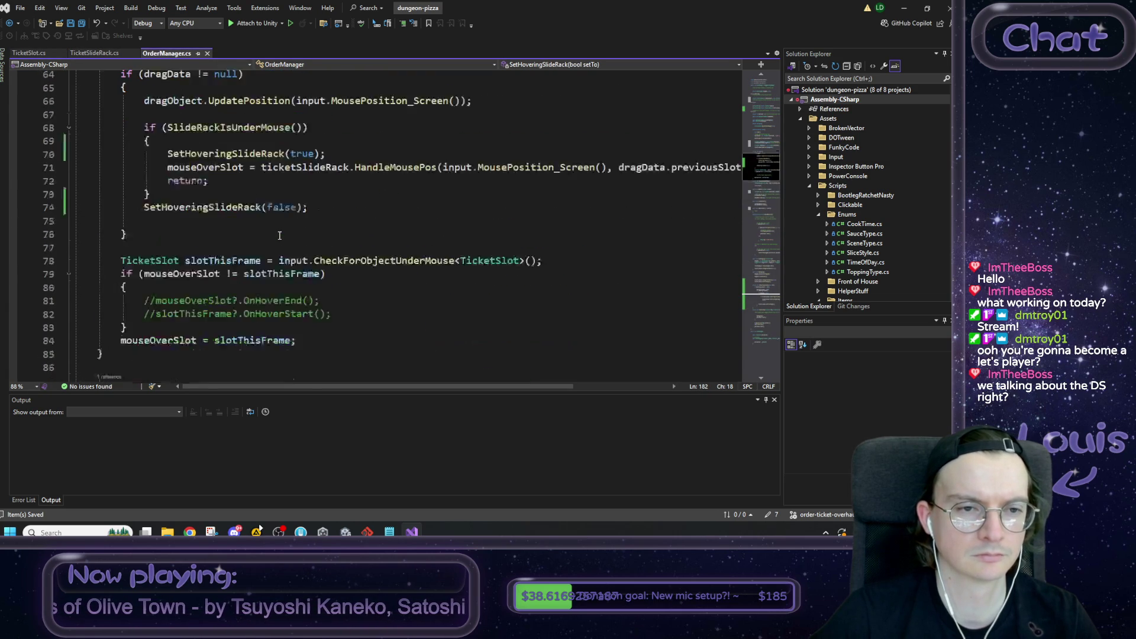
pyautogui.scroll(11, 279, 236)
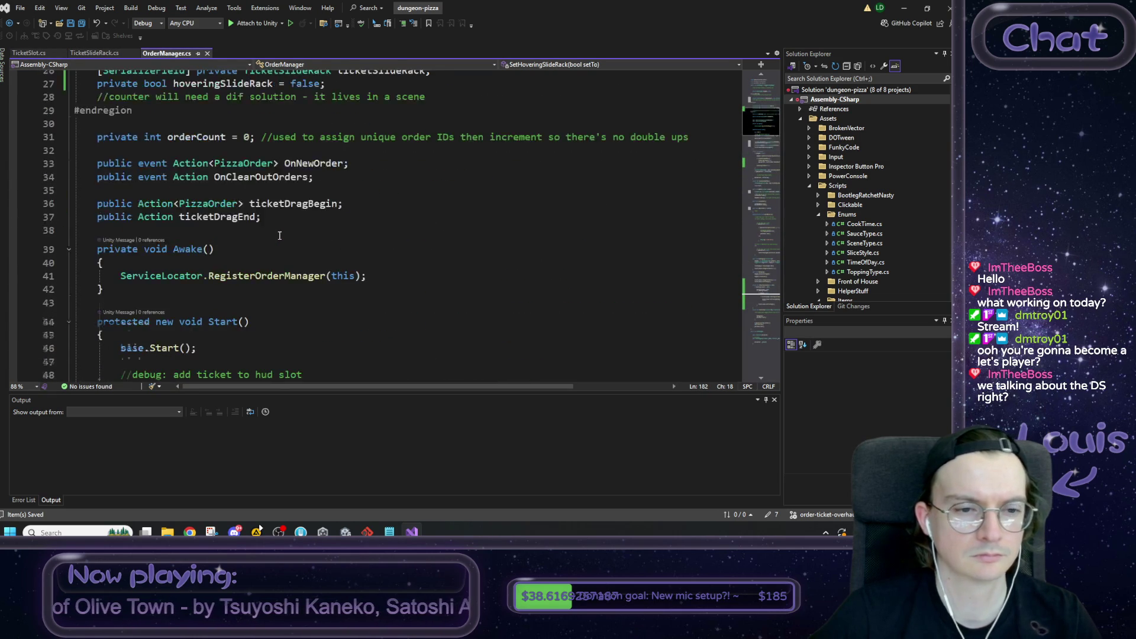
pyautogui.scroll(-12, 281, 235)
pyautogui.moveTo(770, 313); pyautogui.dragTo(770, 342)
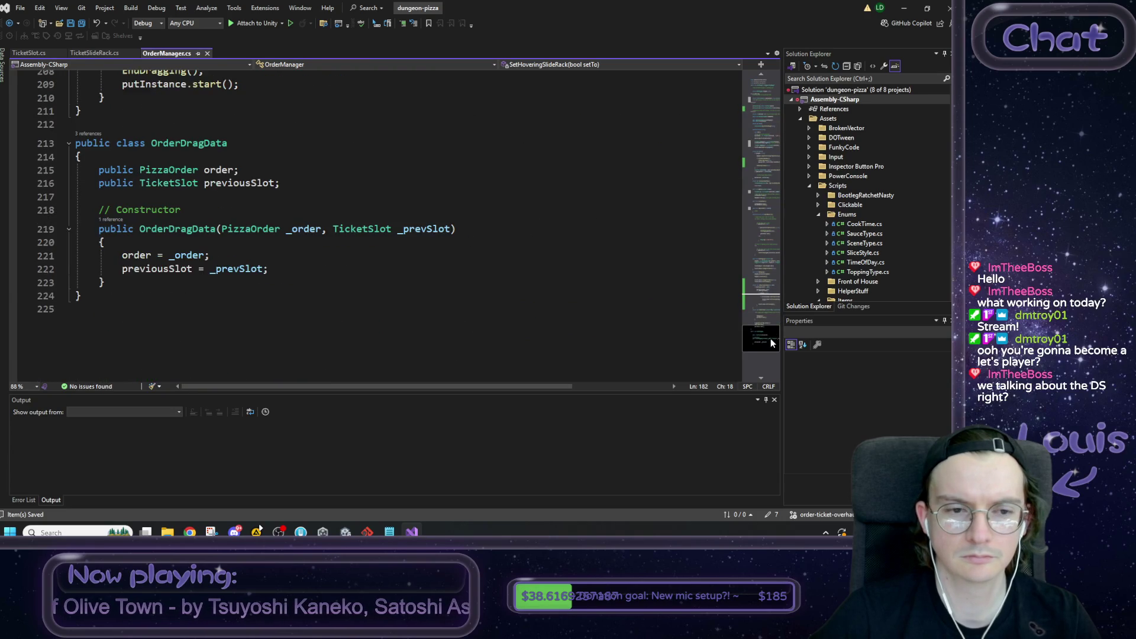
pyautogui.scroll(7, 277, 258)
pyautogui.doubleClick(199, 179)
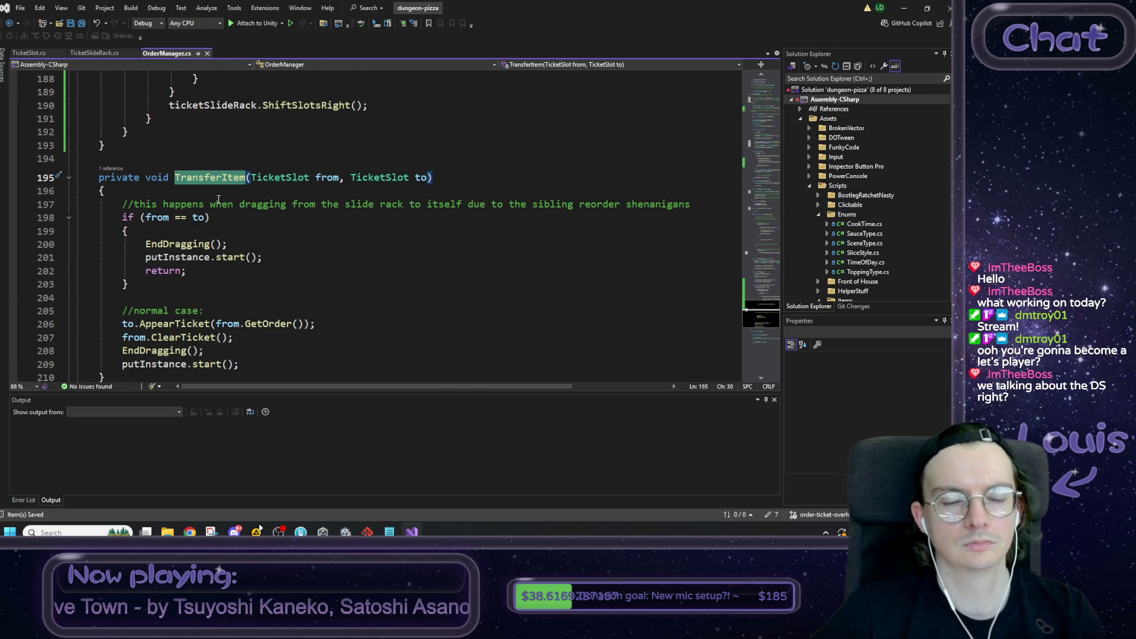
pyautogui.click(162, 204)
# Step: Insert 'simple cancel' before 'happens' and wrap the comment onto a second line
pyautogui.write('sime')
pyautogui.press('BackSpace')
pyautogui.write('ple cancel')
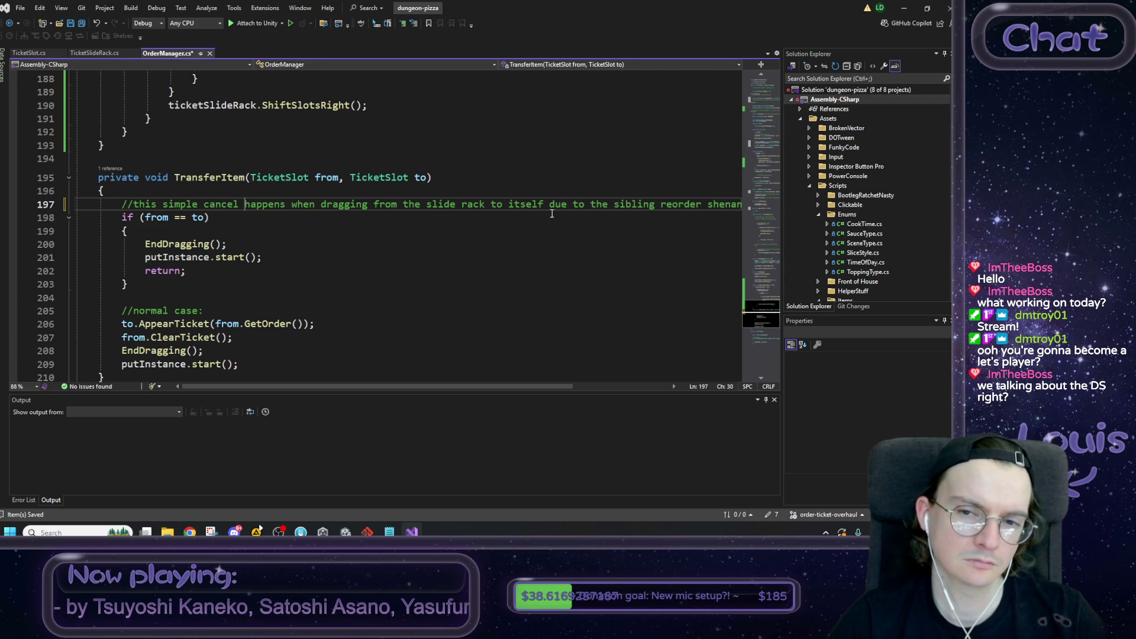
pyautogui.press('Return')
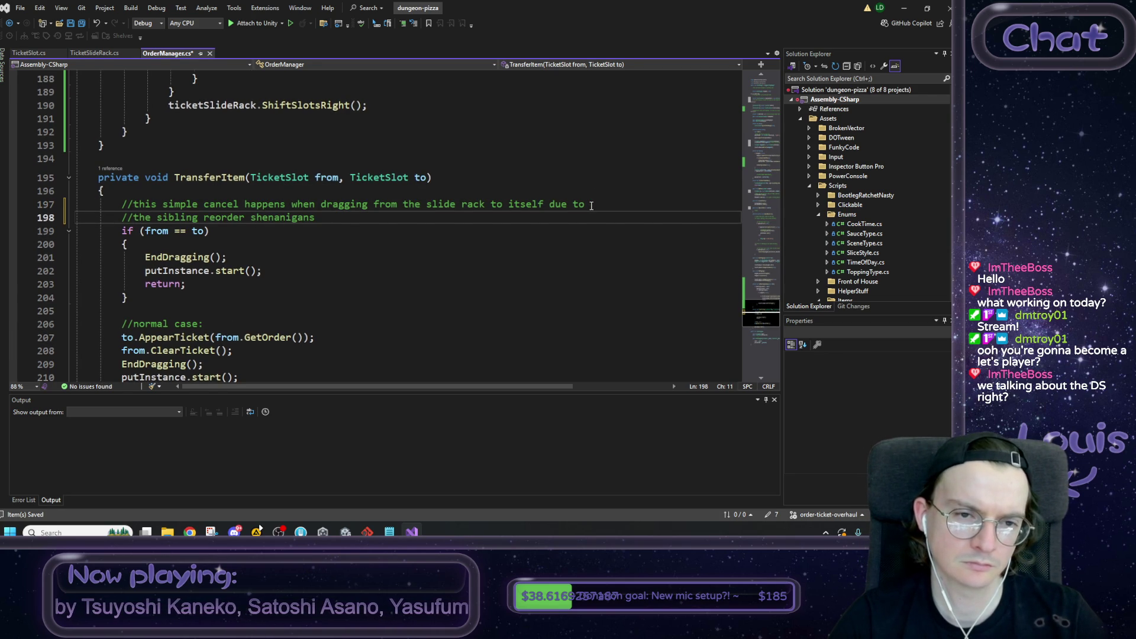
# Step: Adjust the spacing after the // markers on both comment lines
pyautogui.press('Up')
pyautogui.press('Left')
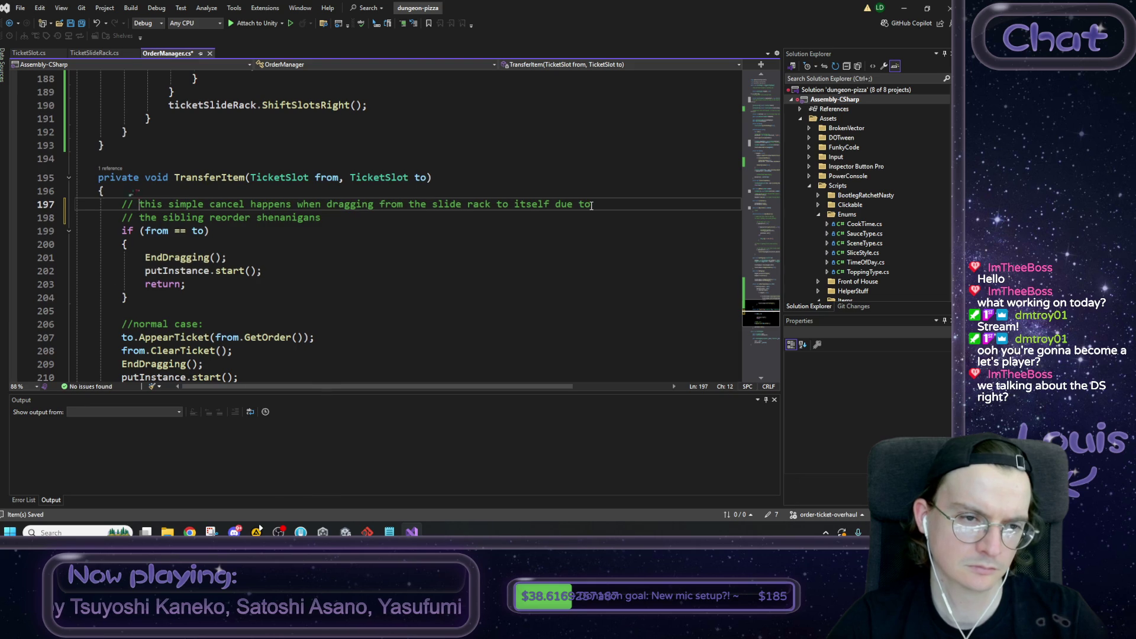
pyautogui.press('Down')
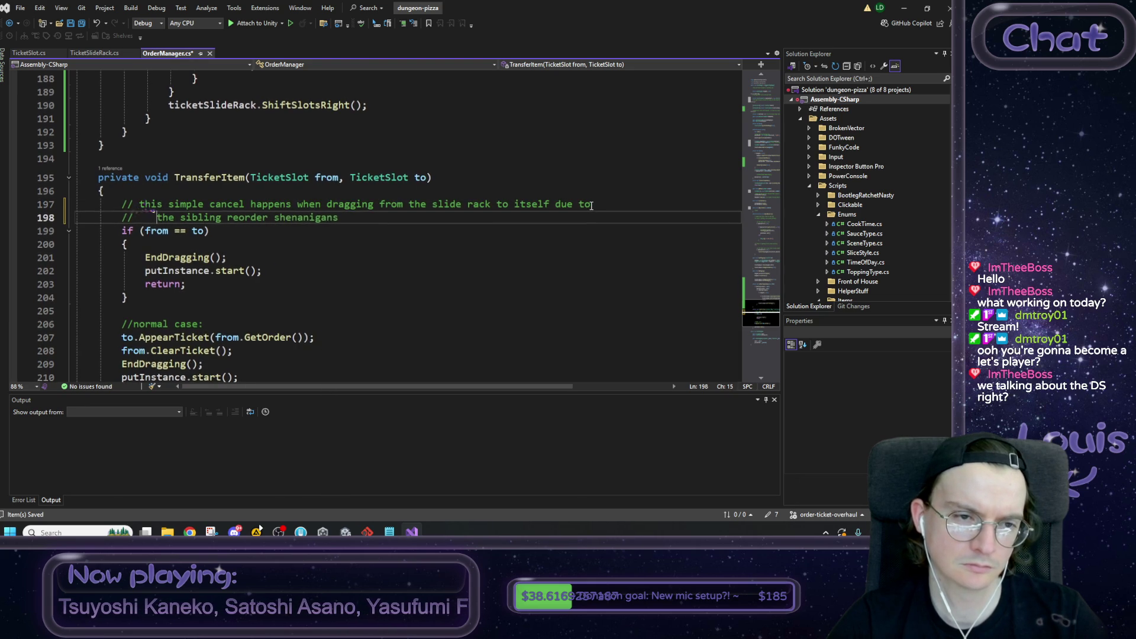
pyautogui.hotkey('shift', 'Left')
pyautogui.hotkey('shift', 'Left')
pyautogui.hotkey('shift', 'Left')
pyautogui.press('Tab')
pyautogui.press('Up')
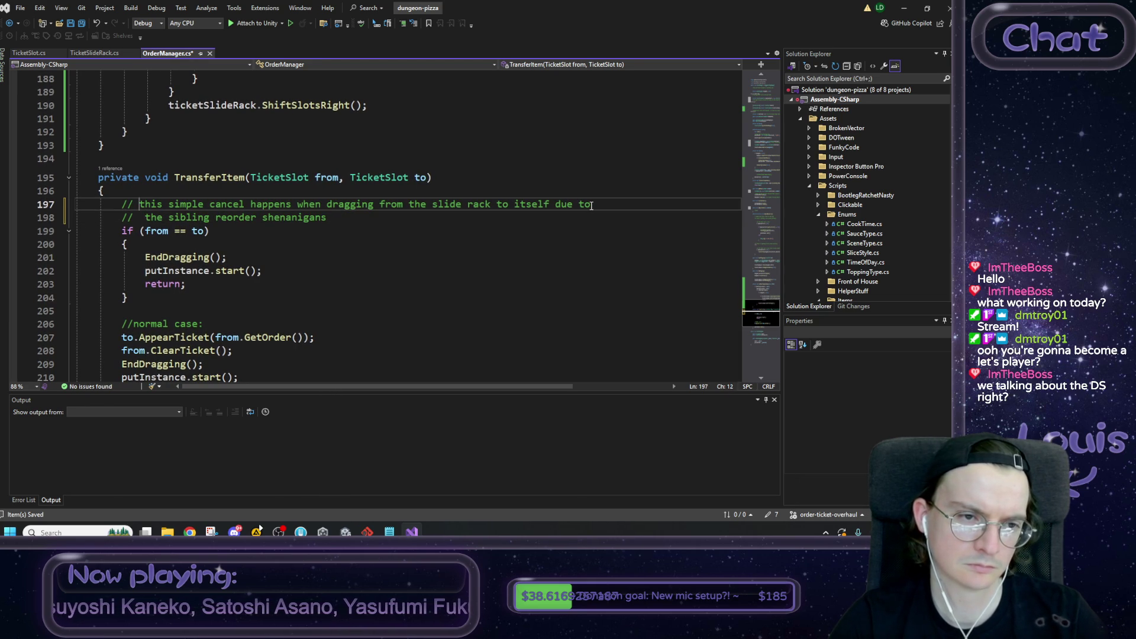
pyautogui.press('BackSpace')
pyautogui.press('Down')
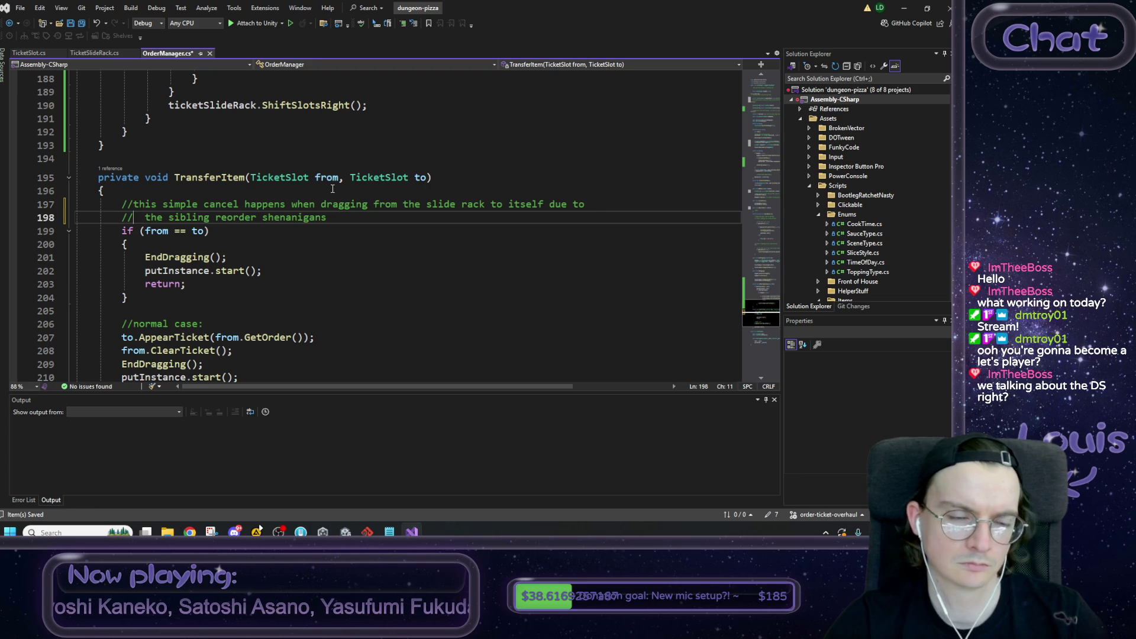
pyautogui.scroll(-2, 333, 188)
pyautogui.press('Up')
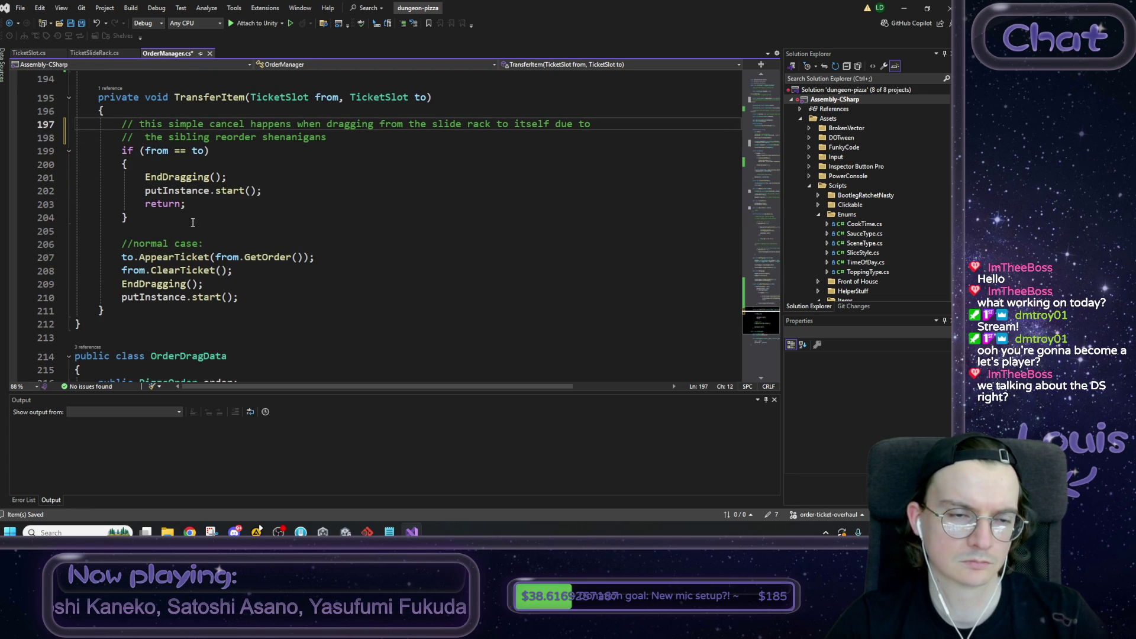
# Step: Check where ClearTicket is used and add a new line under the normal-case comment
pyautogui.click(181, 270)
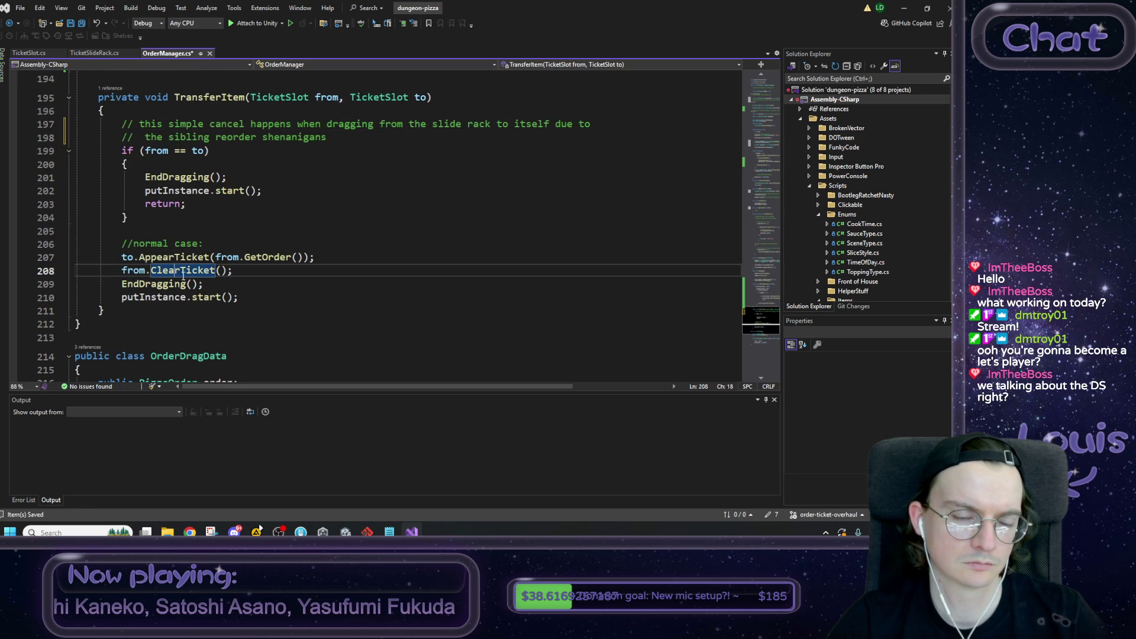
pyautogui.click(220, 246)
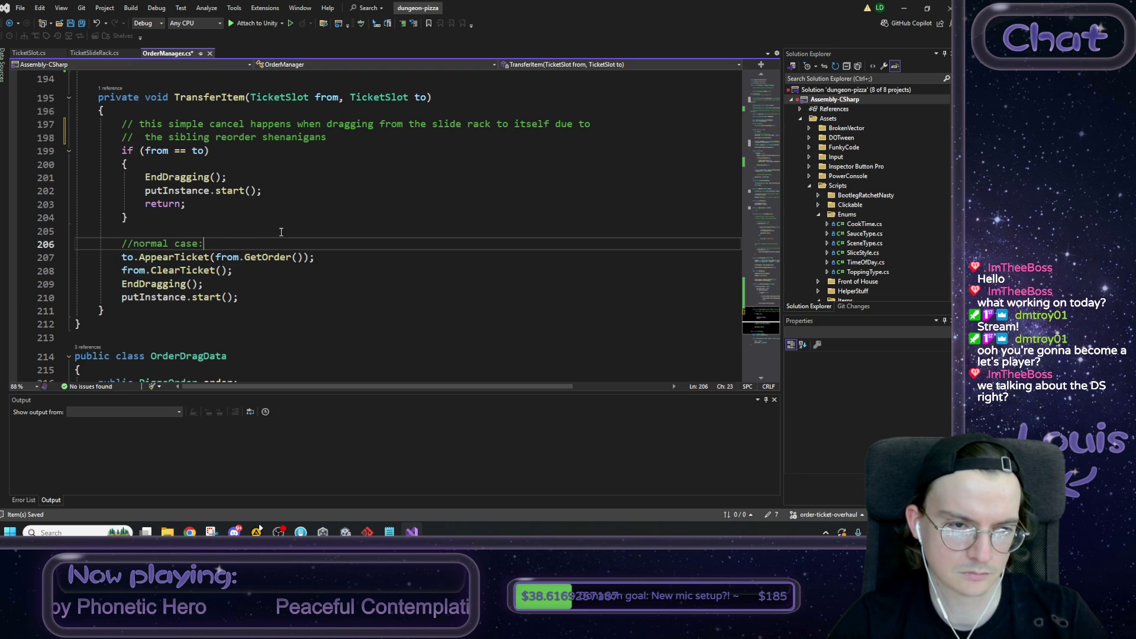
pyautogui.press('Return')
# Step: Write an if (to.HasActiveTicket() == false) block in TransferItem
pyautogui.write('i')
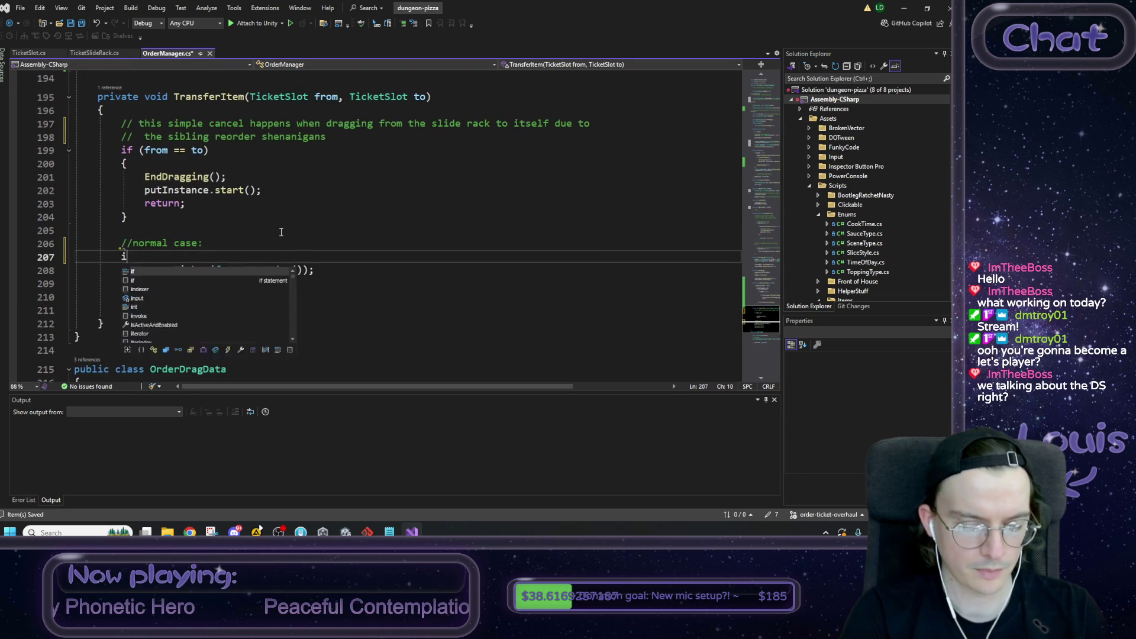
pyautogui.write('f (')
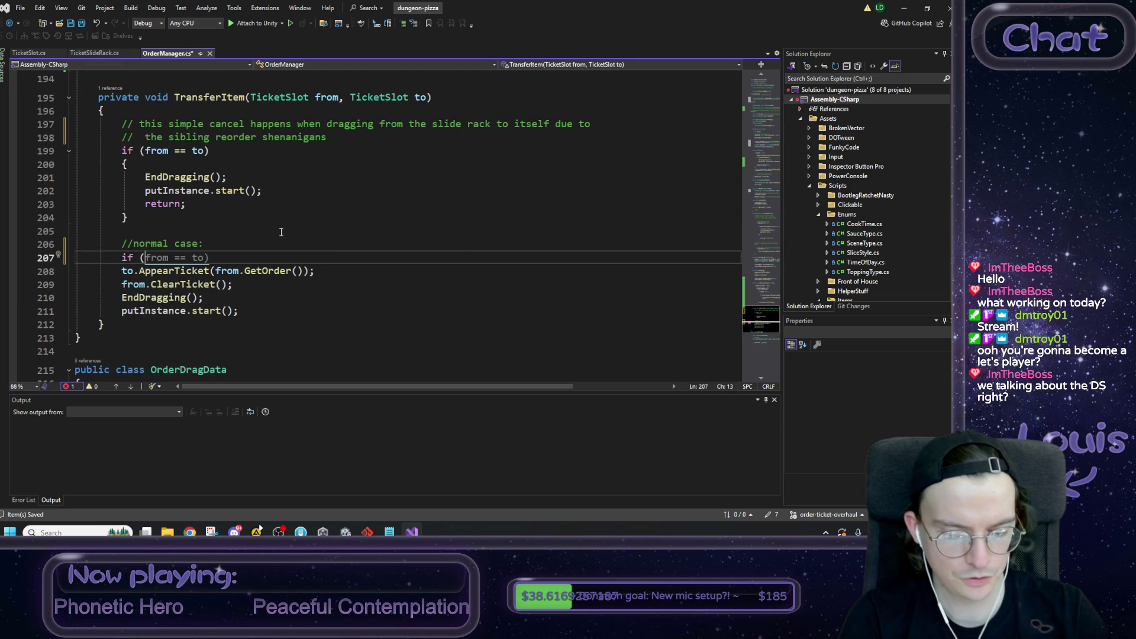
pyautogui.write('to.HasActiveTicket')
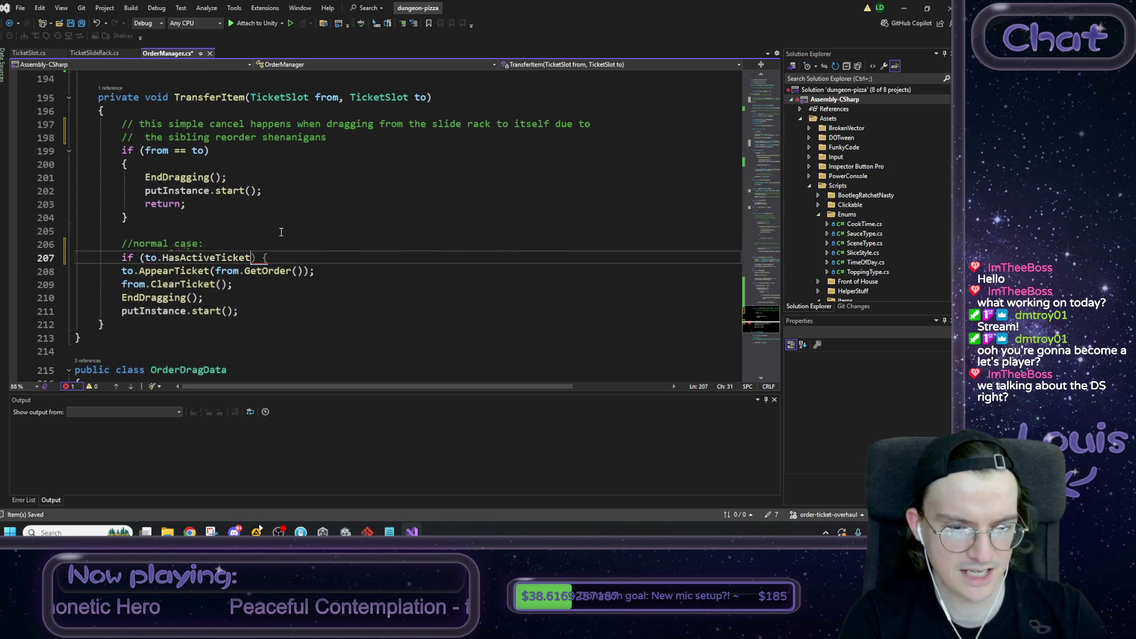
pyautogui.write('())')
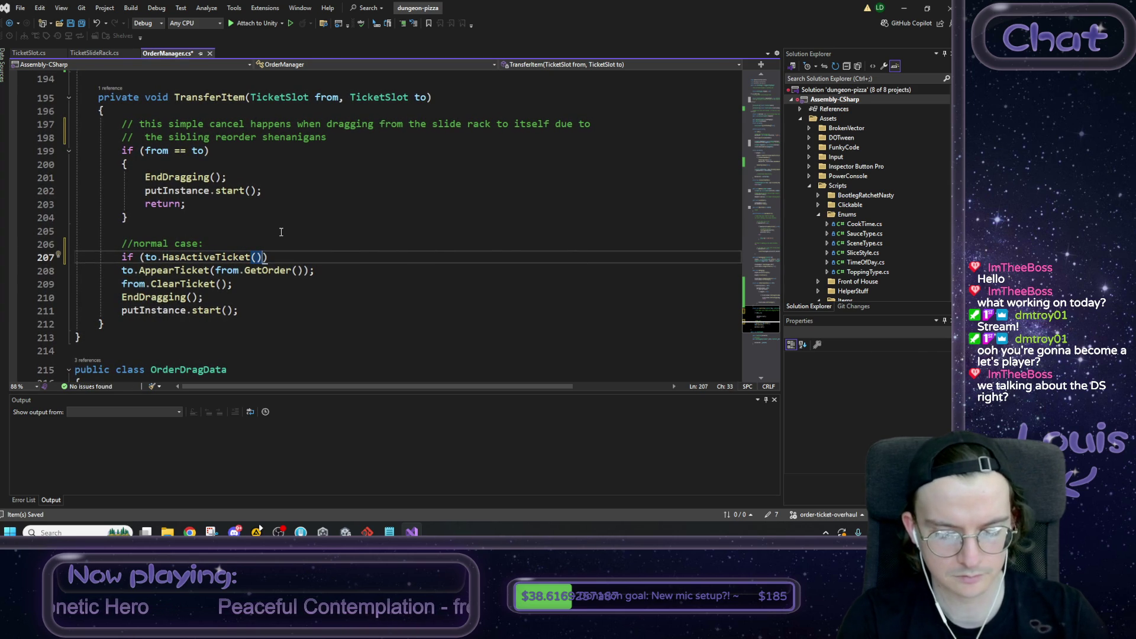
pyautogui.write(' {')
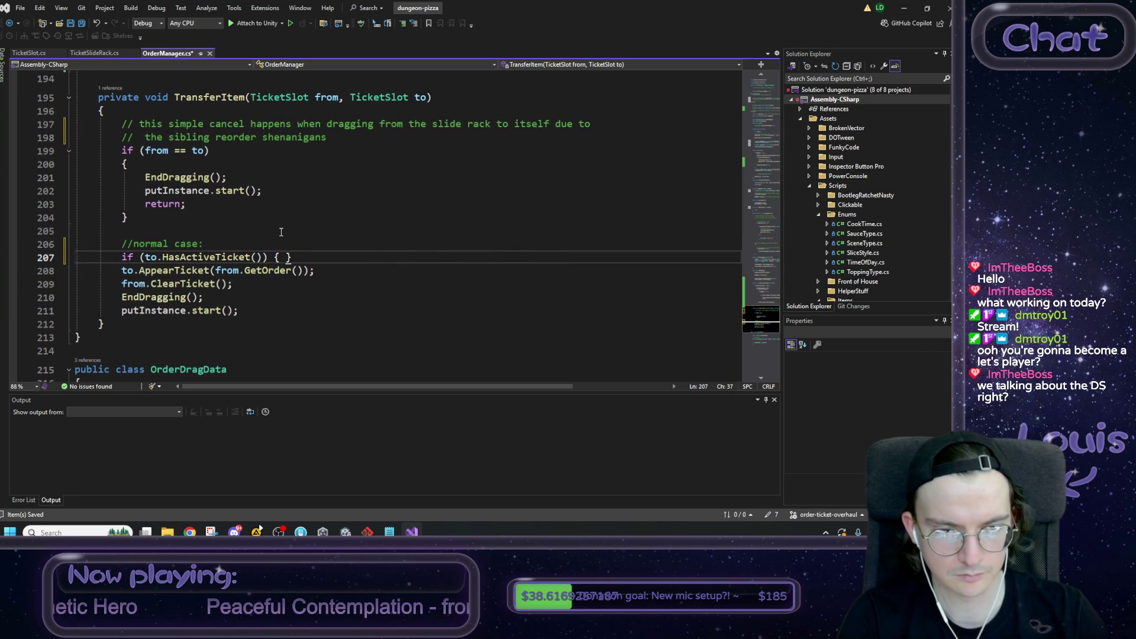
pyautogui.press('Return')
pyautogui.press('Up')
pyautogui.press('Up')
pyautogui.press('Up')
pyautogui.press('Down')
pyautogui.write('!')
pyautogui.press('BackSpace')
pyautogui.press('End')
pyautogui.press('Left')
pyautogui.write('== false')
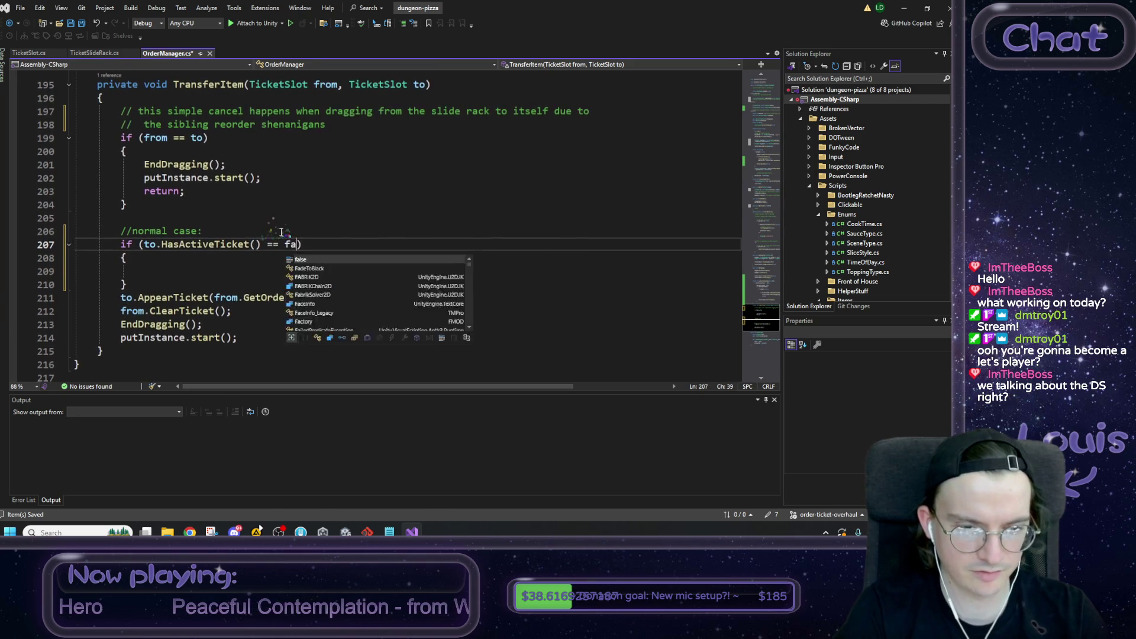
pyautogui.press('Escape')
pyautogui.press('Down')
pyautogui.press('Down')
pyautogui.press('Down')
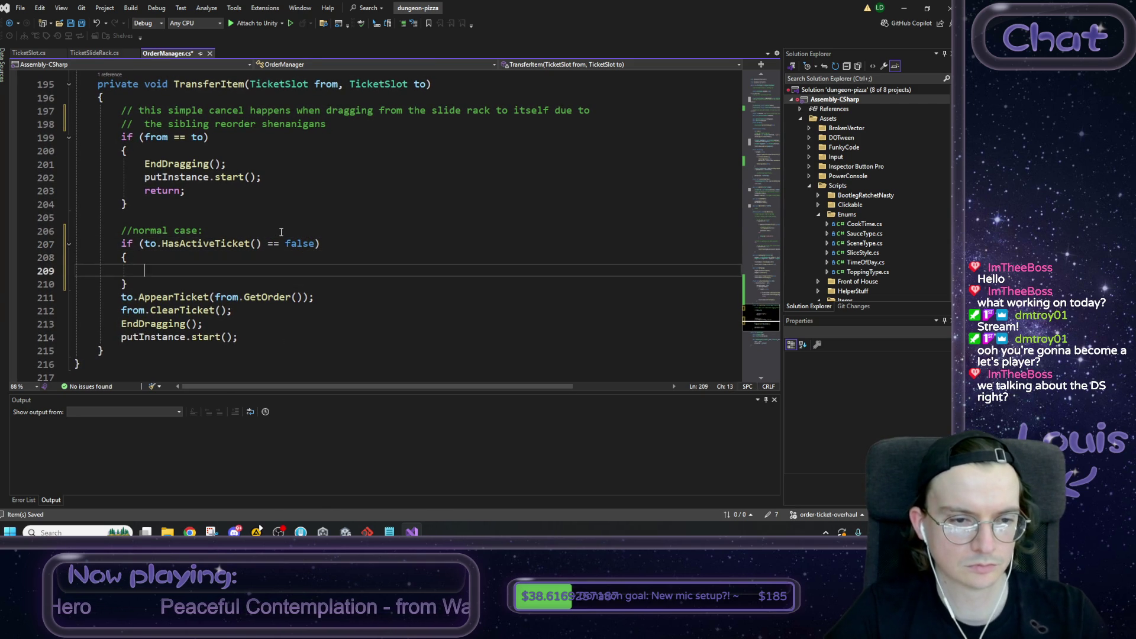
# Step: Move the AppearTicket, ClearTicket and putInstance.start() lines inside the new if block
pyautogui.press('Up')
pyautogui.press('Up')
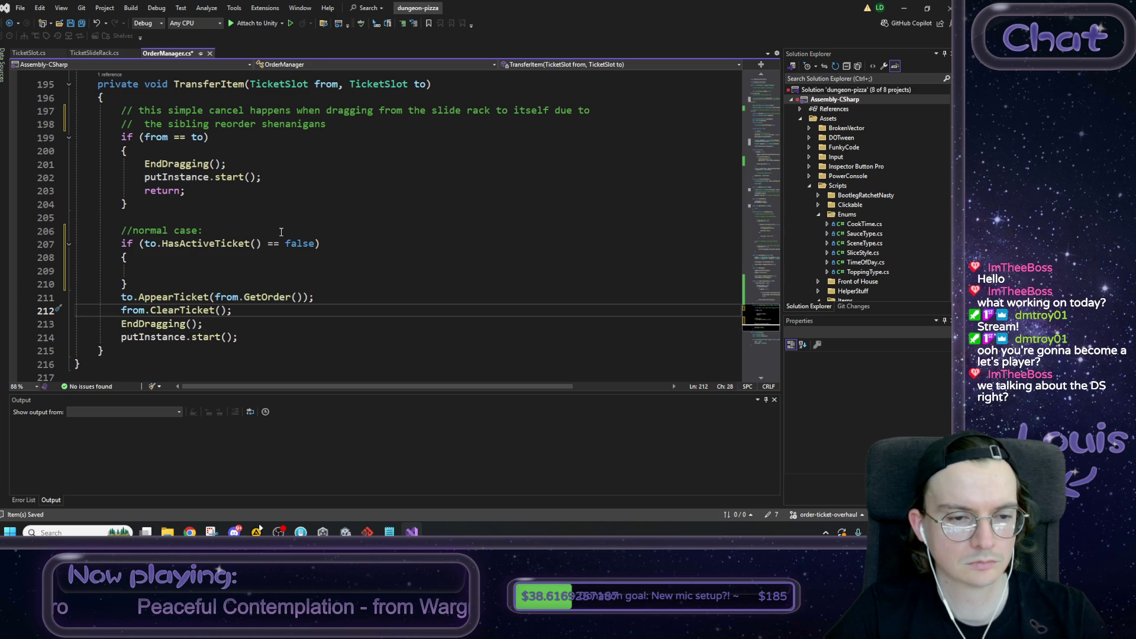
pyautogui.hotkey('shift', 'Up')
pyautogui.hotkey('shift', 'Home')
pyautogui.hotkey('ctrl', 'x')
pyautogui.press('Up')
pyautogui.press('Up')
pyautogui.hotkey('ctrl', 'v')
pyautogui.press('Down')
pyautogui.press('Down')
pyautogui.press('Down')
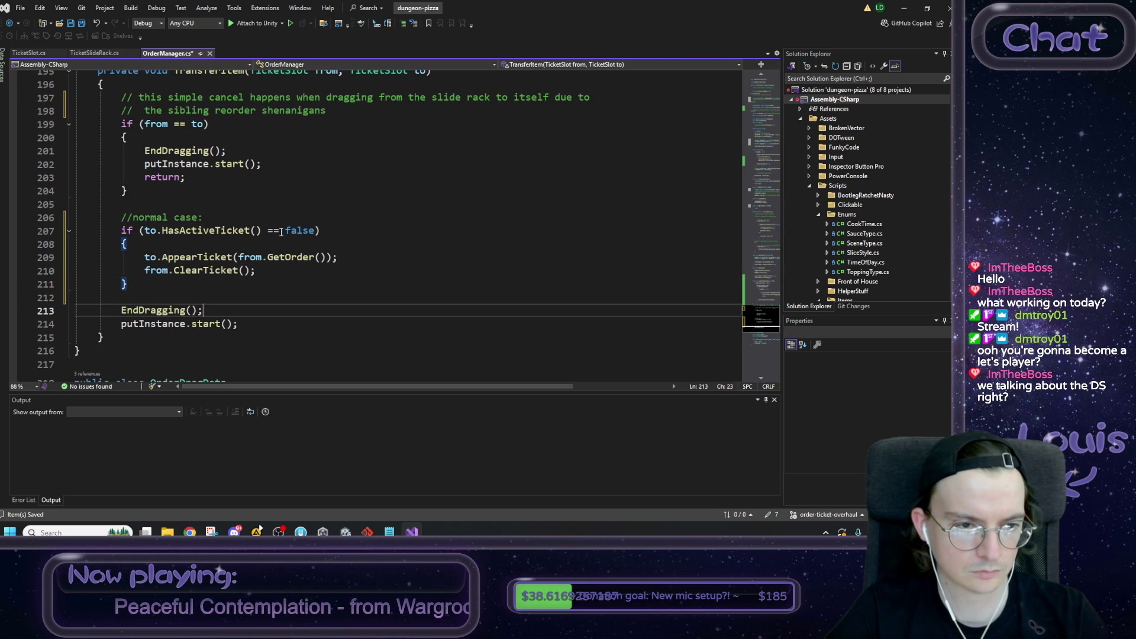
pyautogui.hotkey('alt', 'Up')
pyautogui.hotkey('alt', 'Up')
pyautogui.hotkey('alt', 'Up')
pyautogui.press('Home')
pyautogui.press('Tab')
pyautogui.press('Down')
pyautogui.press('BackSpace')
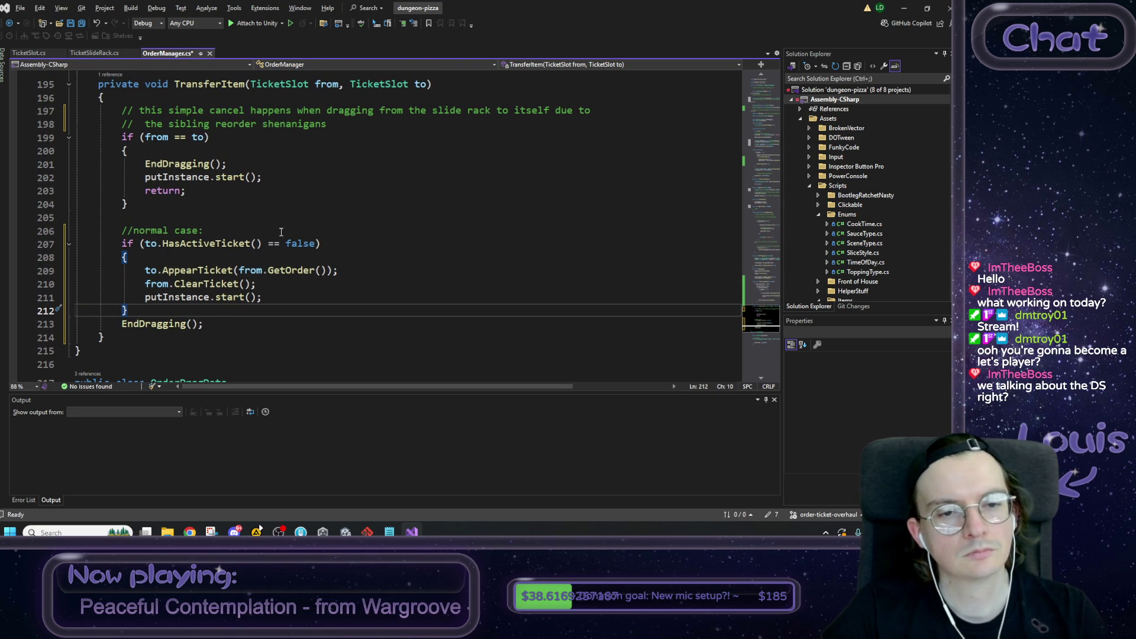
pyautogui.press('Up')
pyautogui.press('End')
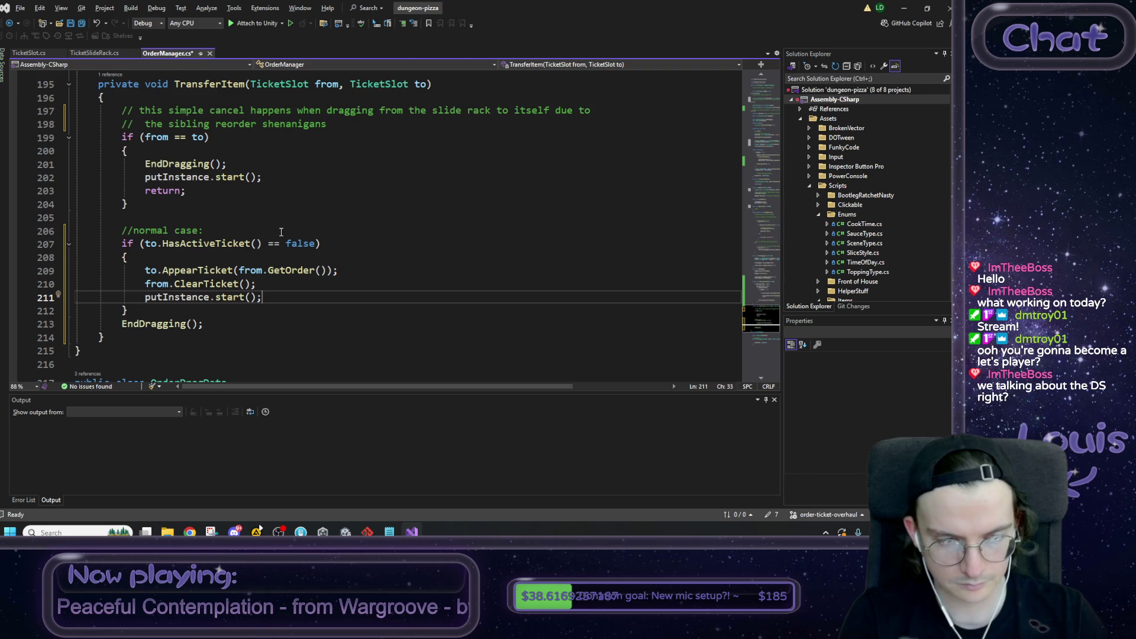
pyautogui.press('Down')
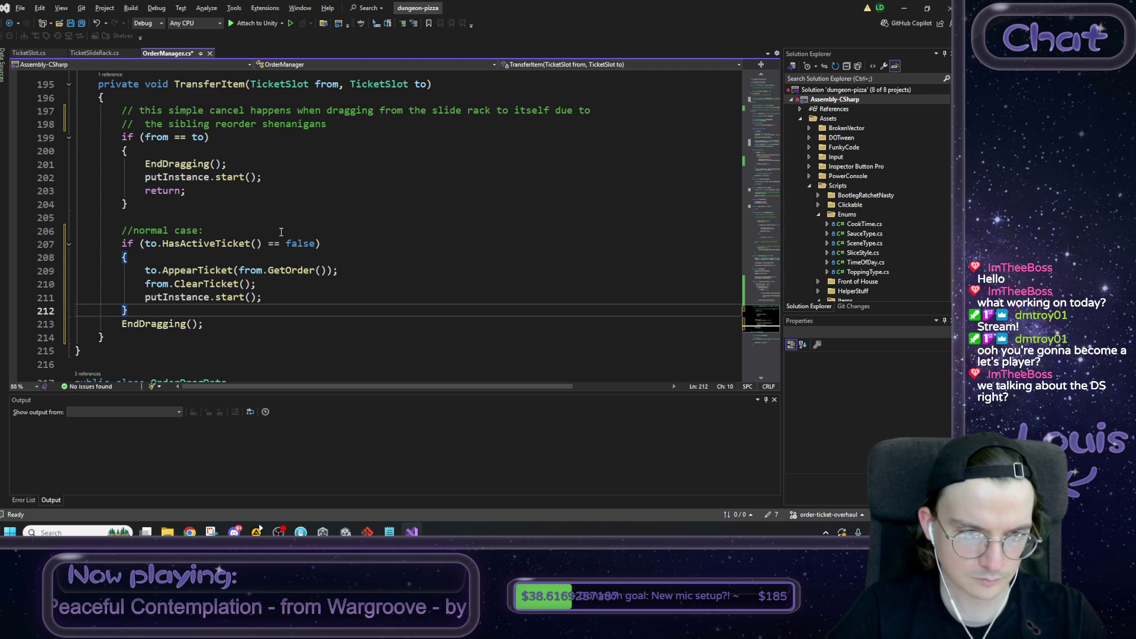
# Step: Add an empty else block after the if, commented '//swap with existing ticket'
pyautogui.press('Return')
pyautogui.write('else')
pyautogui.press('Escape')
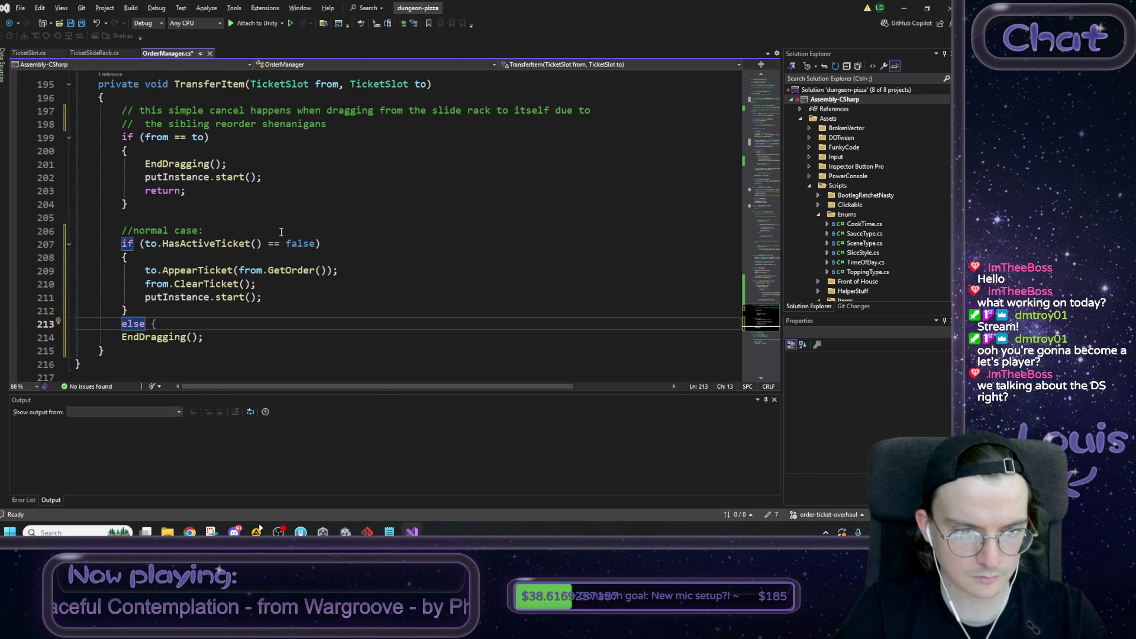
pyautogui.press('Tab')
pyautogui.press('Return')
pyautogui.write('}')
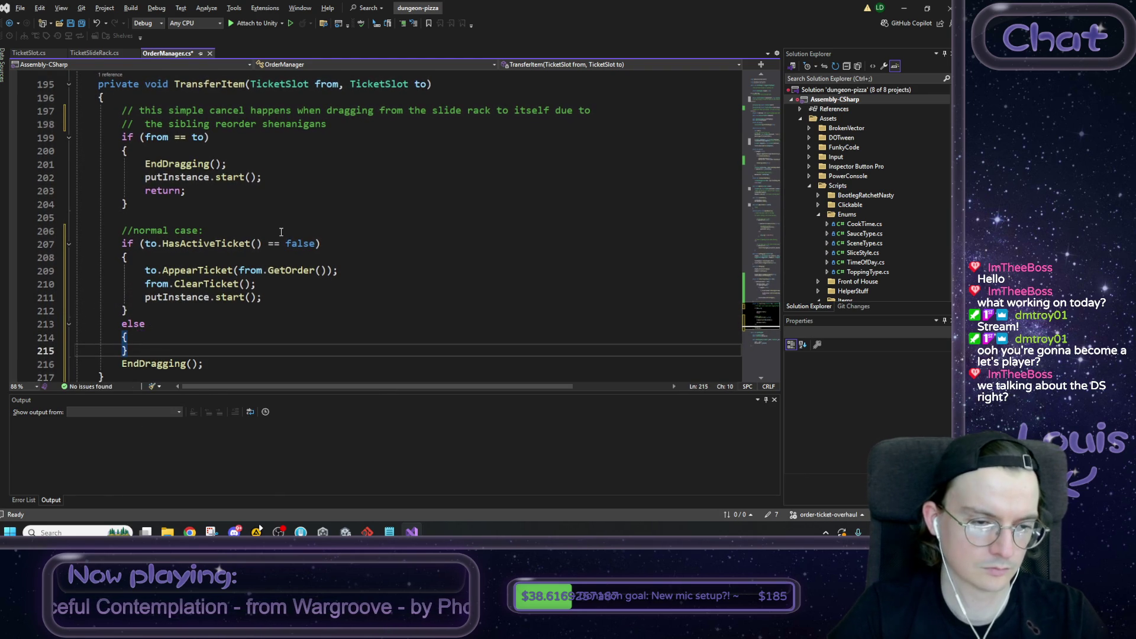
pyautogui.press('Up')
pyautogui.press('Return')
pyautogui.press('Up')
pyautogui.press('Up')
pyautogui.press('Up')
pyautogui.press('Return')
pyautogui.write('/')
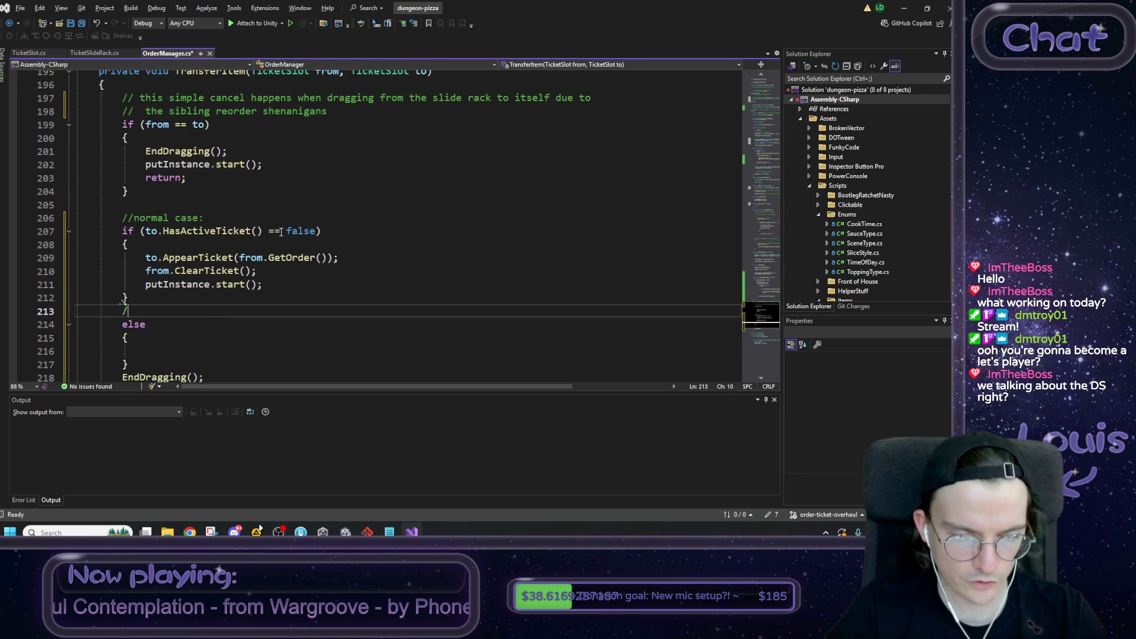
pyautogui.write('/swap')
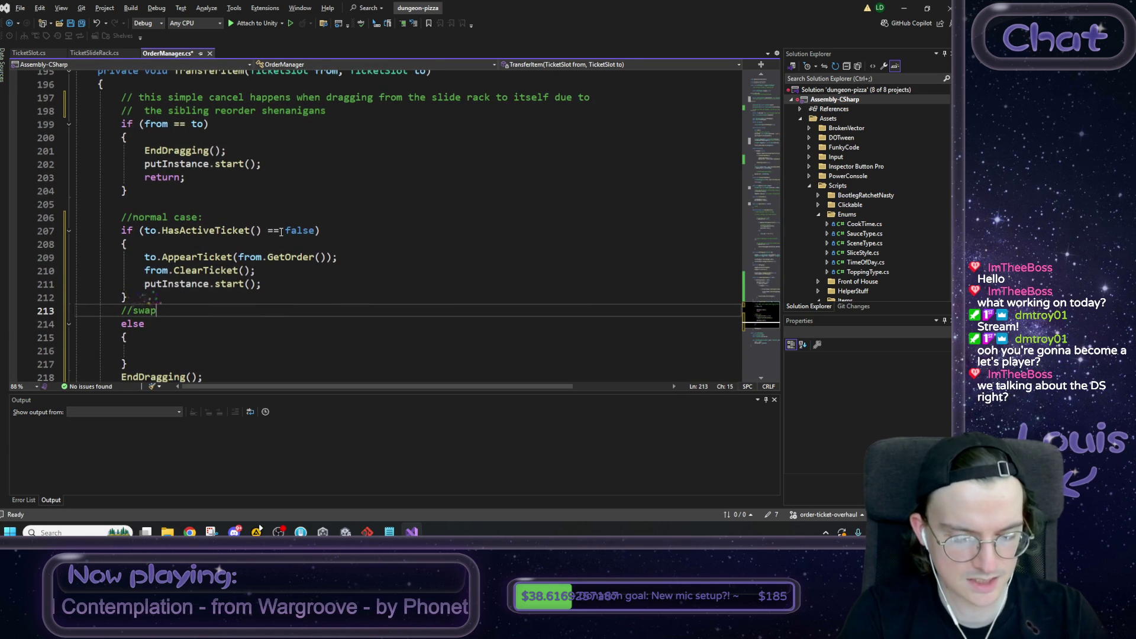
pyautogui.write(' with ')
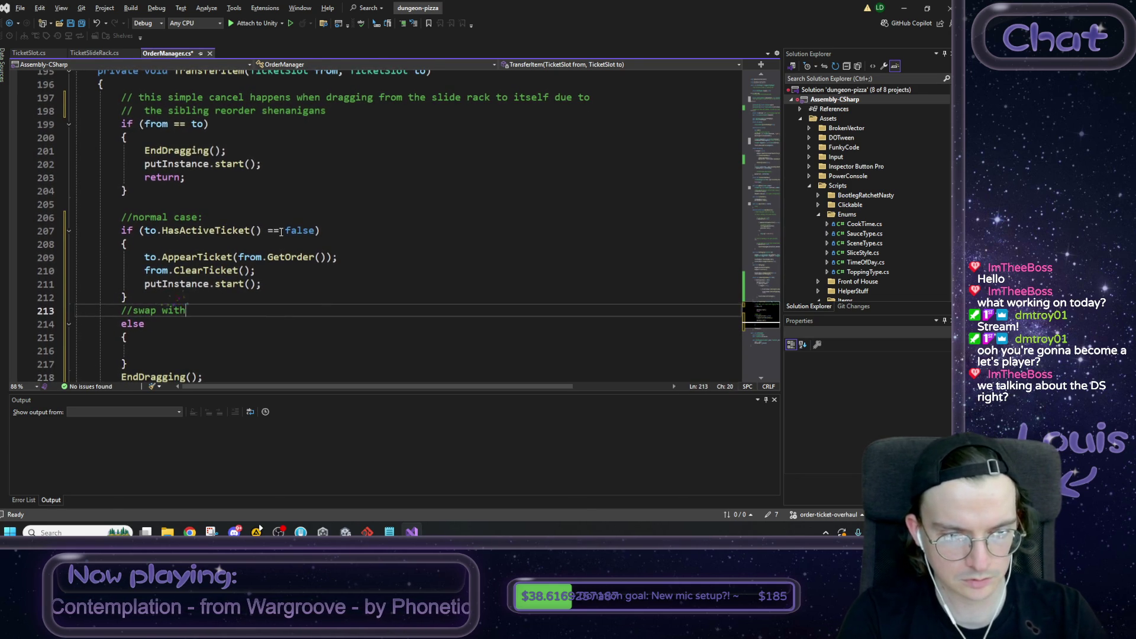
pyautogui.write('existing')
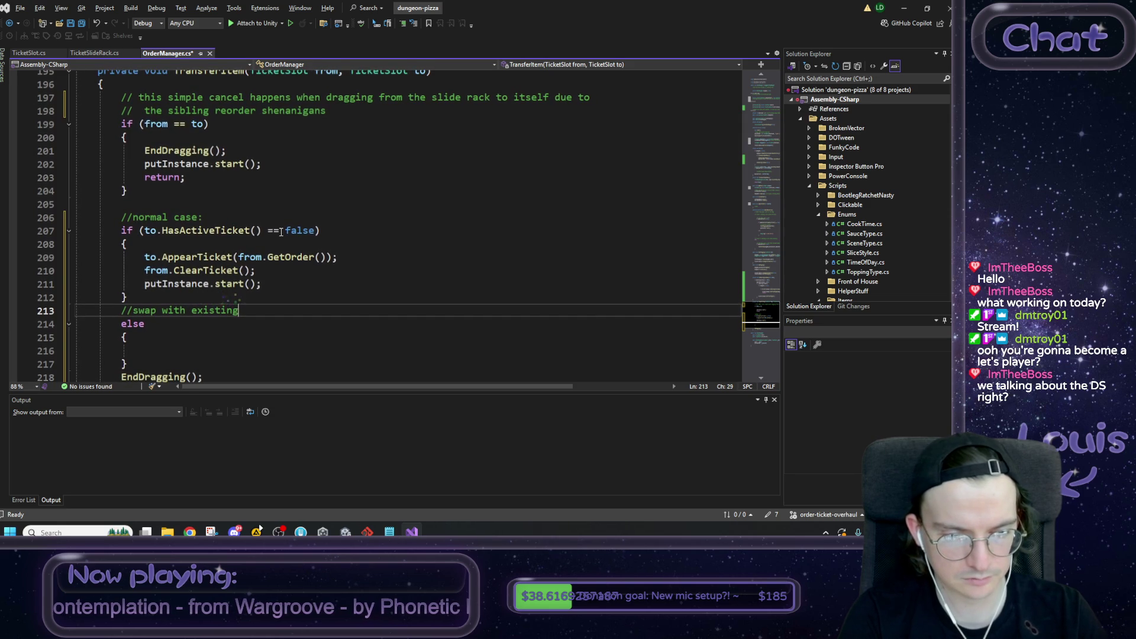
pyautogui.write(' ticket')
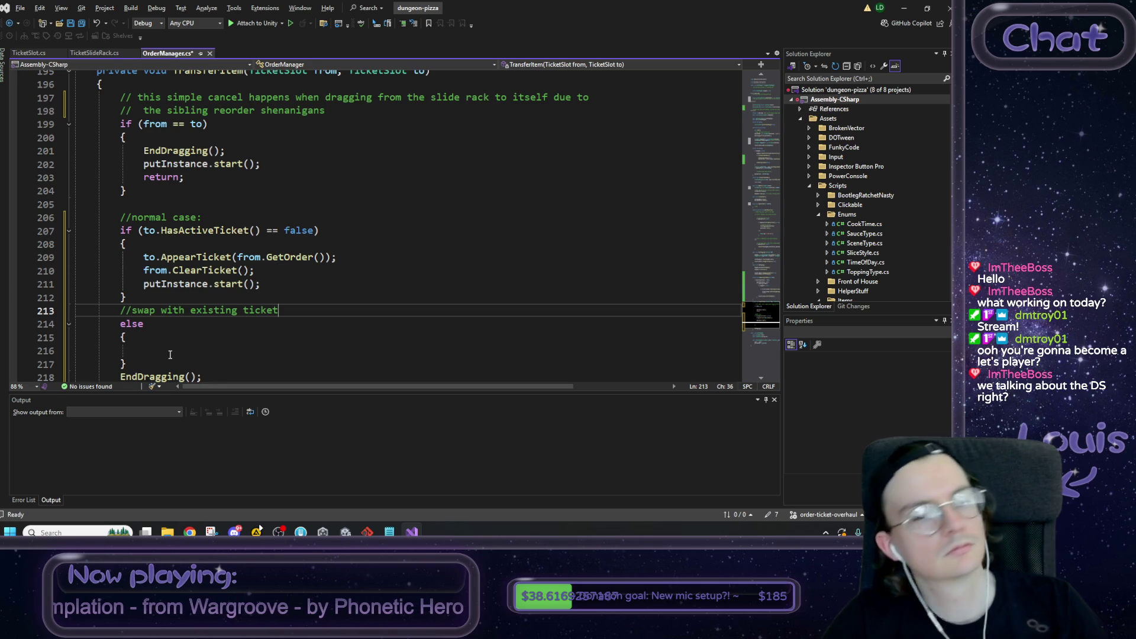
# Step: Declare 'PizzaOrder temp = to.GetOrder' inside the else block
pyautogui.click(169, 352)
pyautogui.write('T')
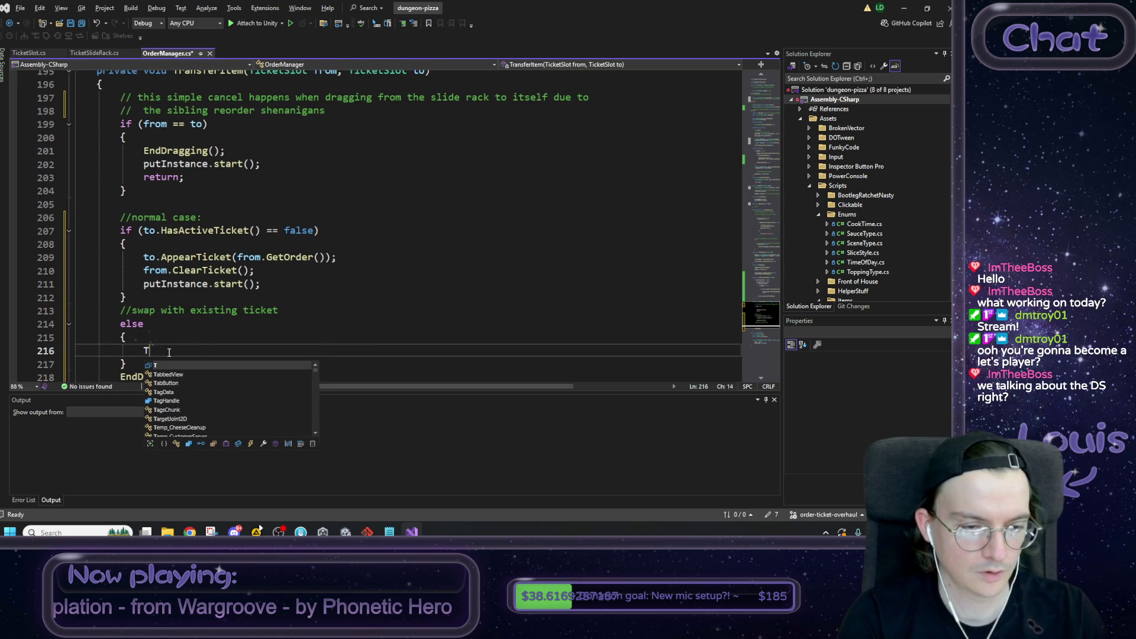
pyautogui.press('BackSpace')
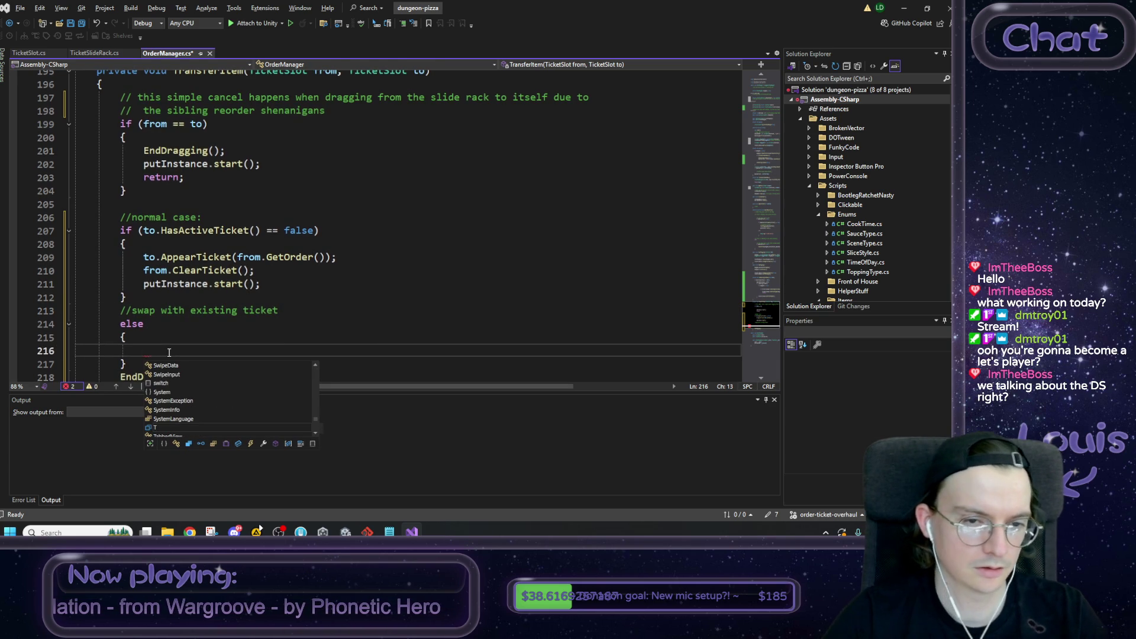
pyautogui.doubleClick(278, 258)
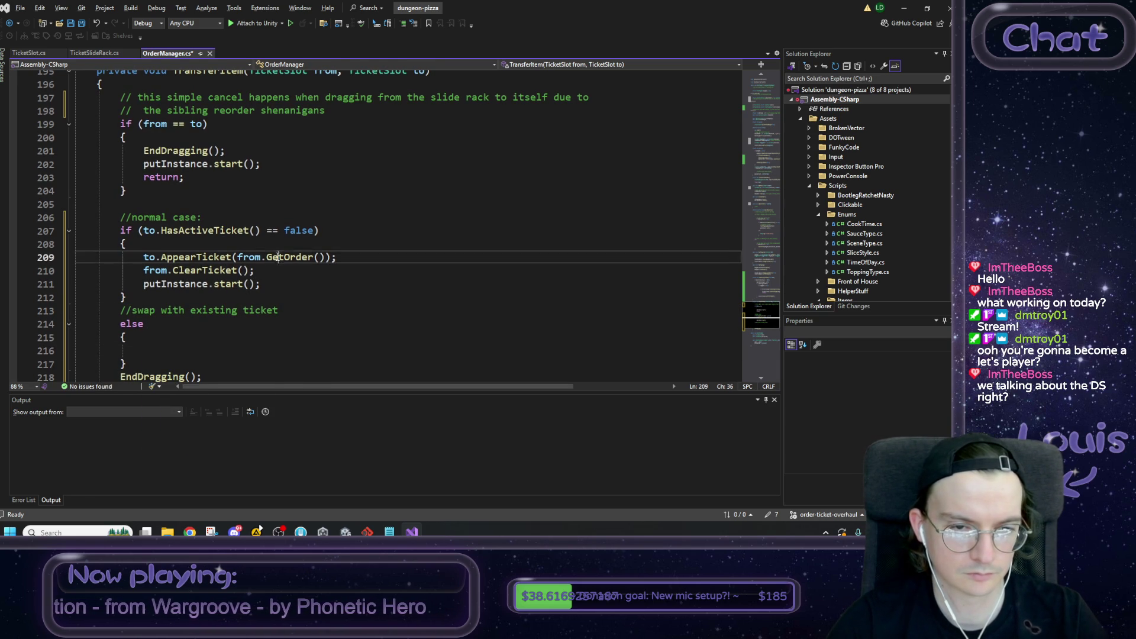
pyautogui.click(191, 346)
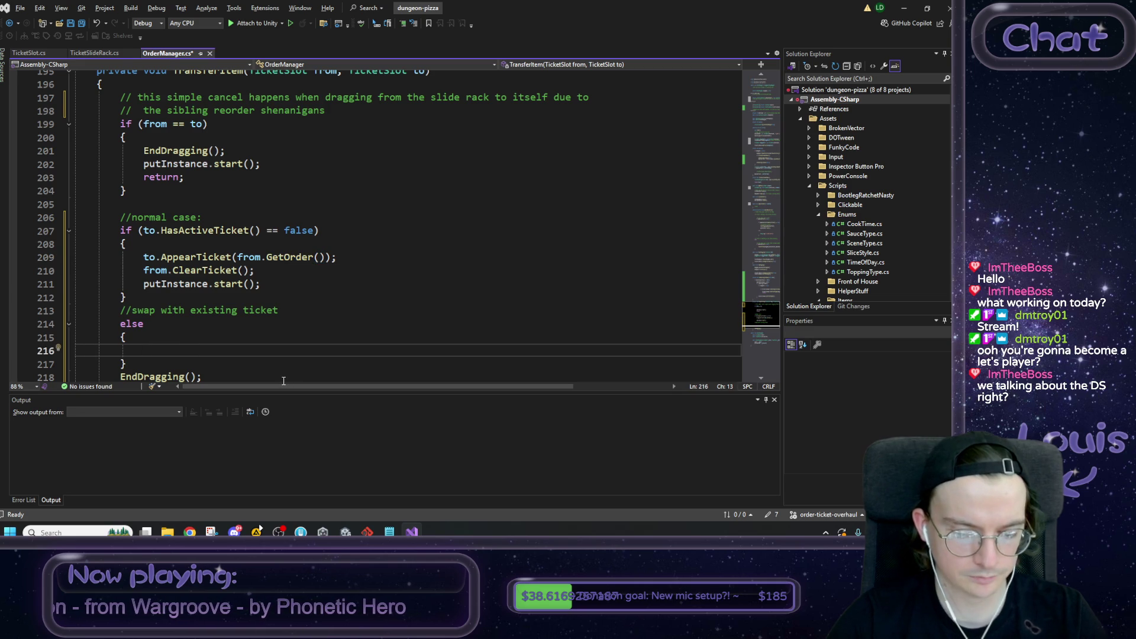
pyautogui.write('PizzaOrder temp =')
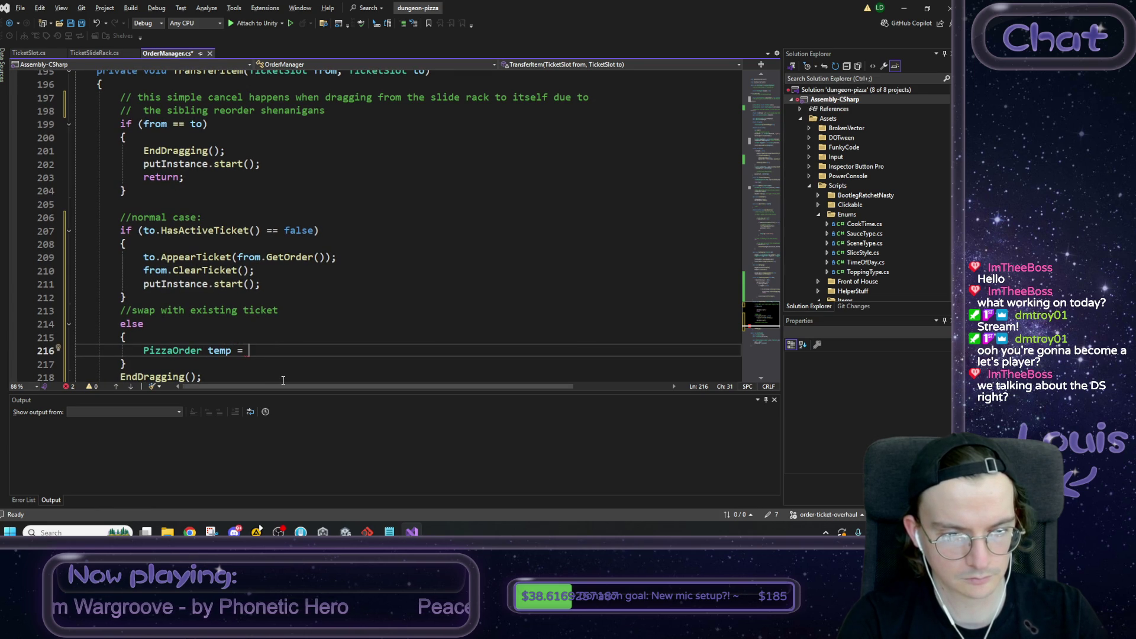
pyautogui.write('to.GetOrder')
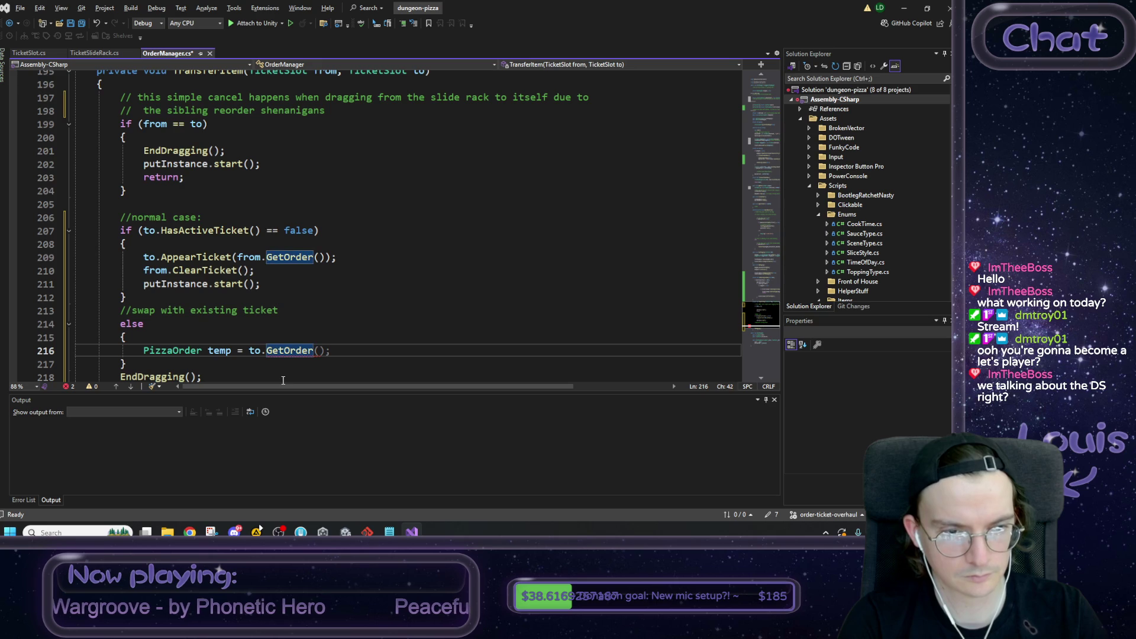
pyautogui.press('Tab')
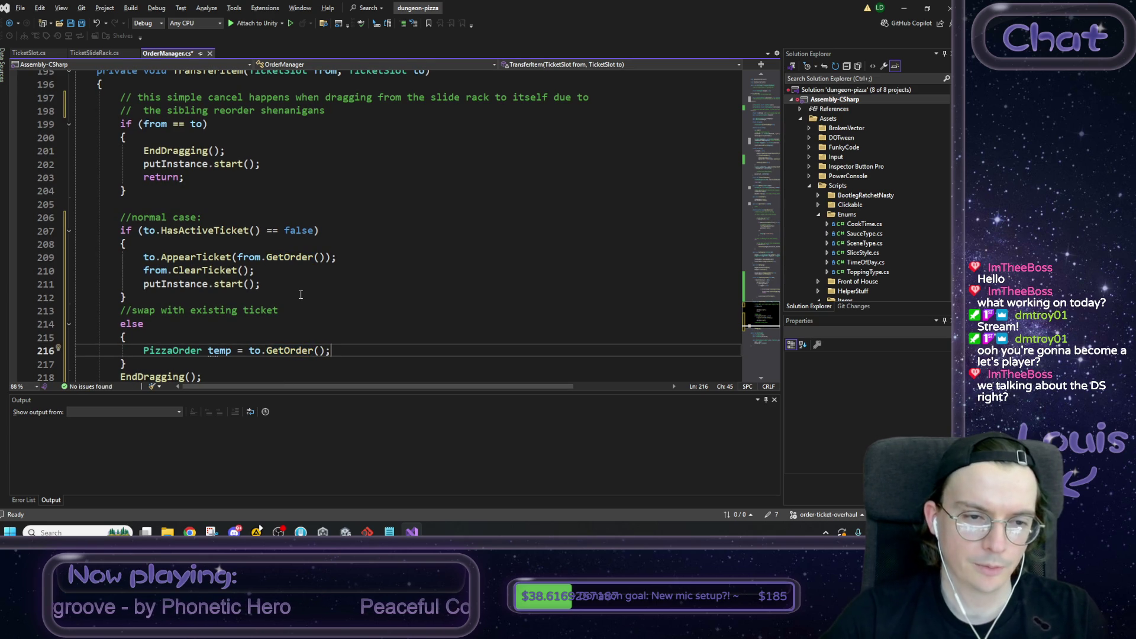
# Step: Paste two copies of the AppearTicket call into the else block, changing the second to use from
pyautogui.moveTo(342, 259); pyautogui.dragTo(144, 259)
pyautogui.hotkey('ctrl', 'c')
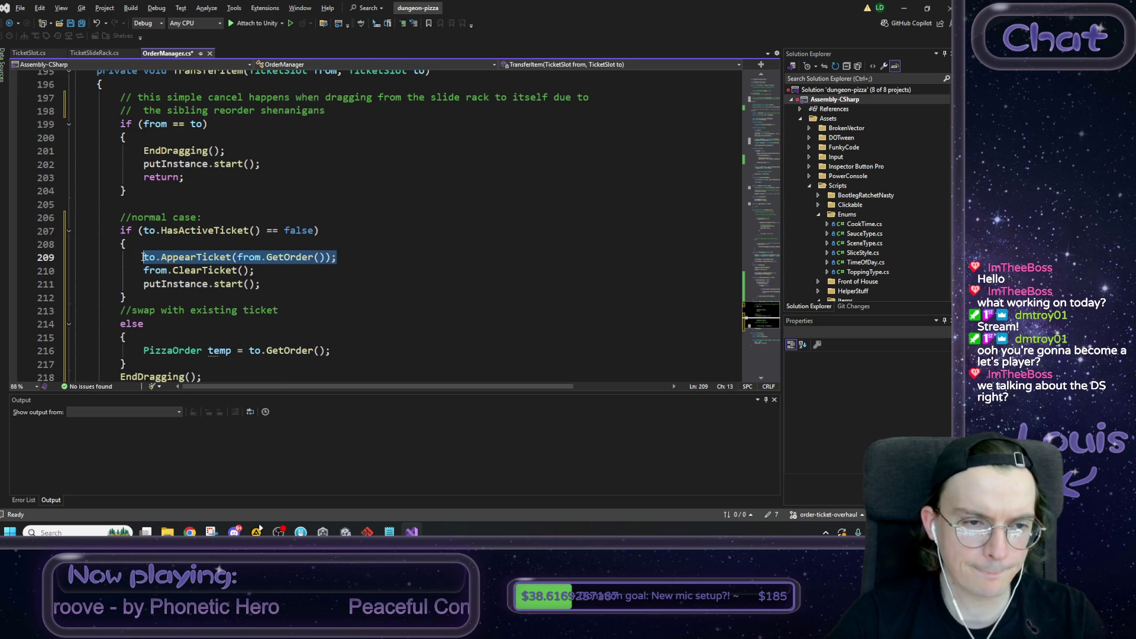
pyautogui.click(343, 350)
pyautogui.press('Return')
pyautogui.hotkey('ctrl', 'v')
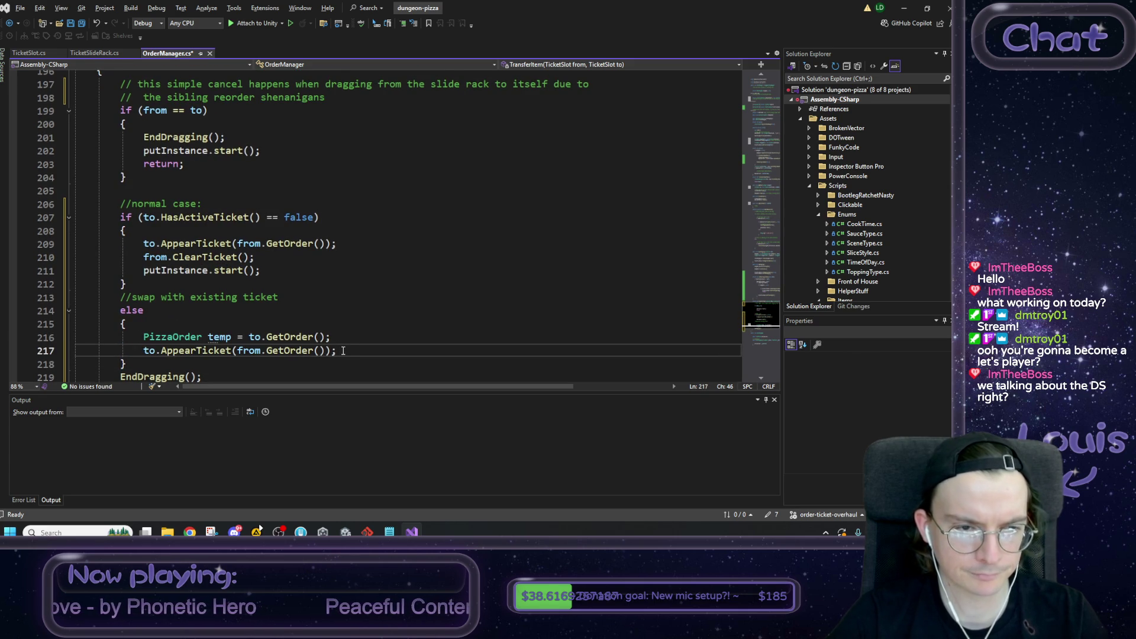
pyautogui.press('Return')
pyautogui.hotkey('ctrl', 'v')
pyautogui.click(142, 351)
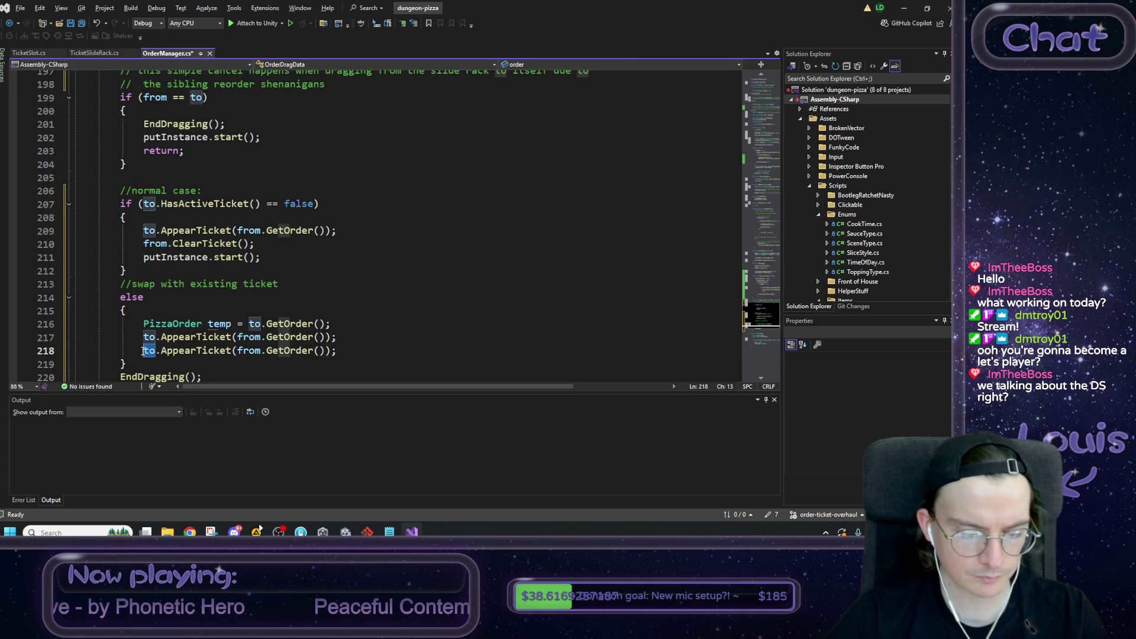
pyautogui.press('Delete')
pyautogui.press('Delete')
pyautogui.write('from')
# Step: Replace from in the second AppearTicket call with temp and save OrderManager.cs
pyautogui.click(230, 324)
pyautogui.doubleClick(228, 323)
pyautogui.hotkey('ctrl', 'c')
pyautogui.doubleClick(261, 350)
pyautogui.hotkey('ctrl', 'v')
pyautogui.click(385, 350)
pyautogui.hotkey('ctrl', 's')
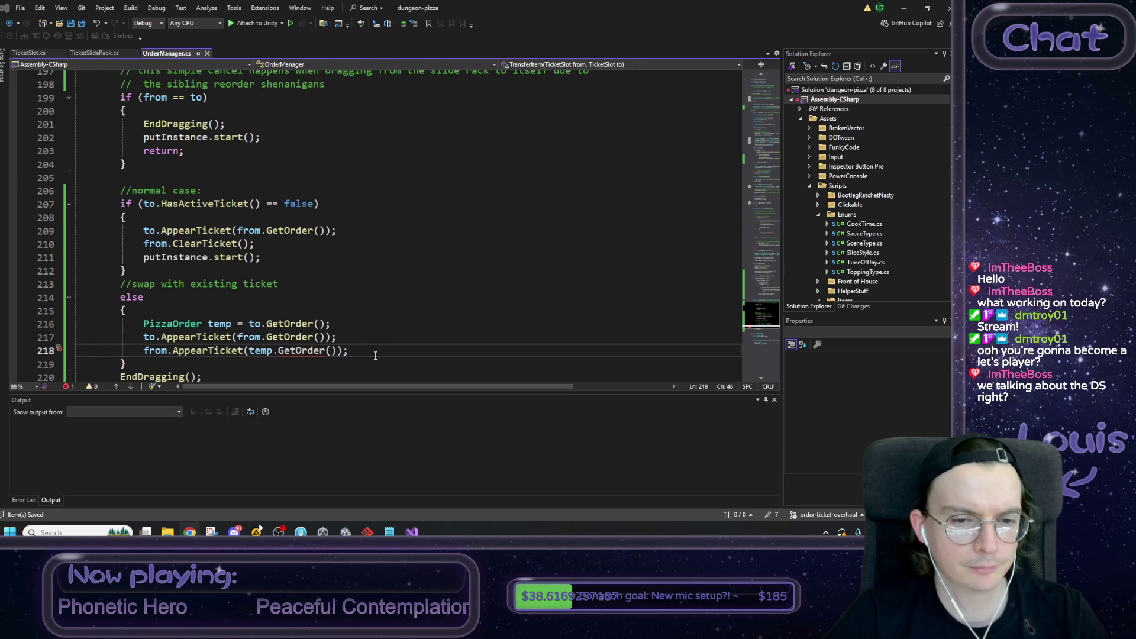
# Step: Remove the extra GetOrder call left after temp
pyautogui.click(332, 350)
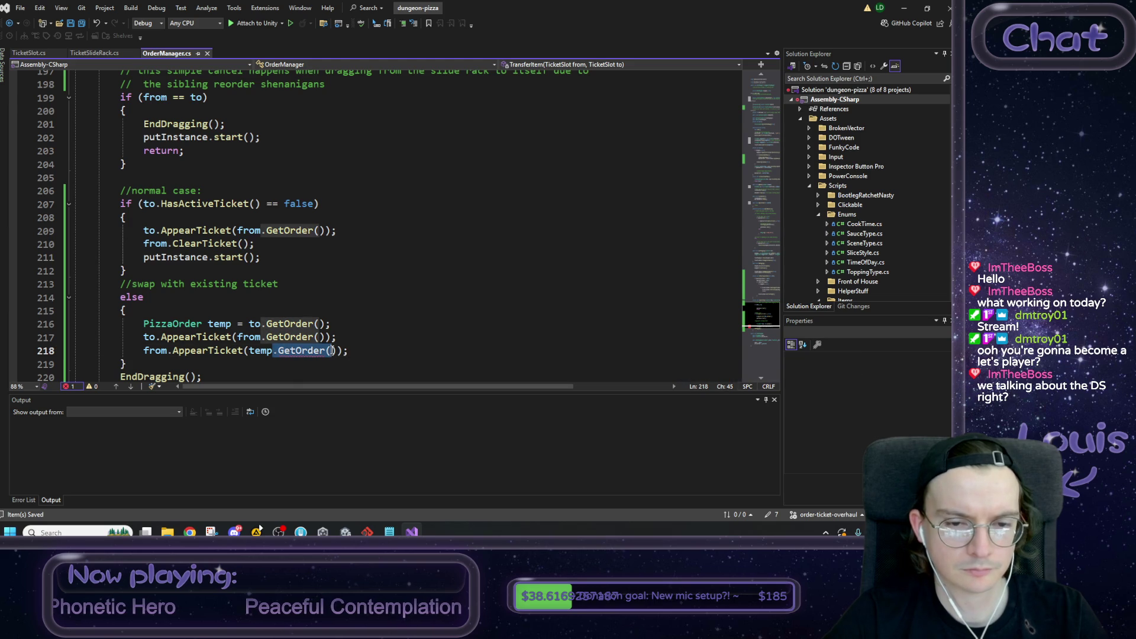
pyautogui.hotkey('shift', 'Right')
pyautogui.press('Delete')
pyautogui.click(356, 326)
pyautogui.scroll(-1, 358, 331)
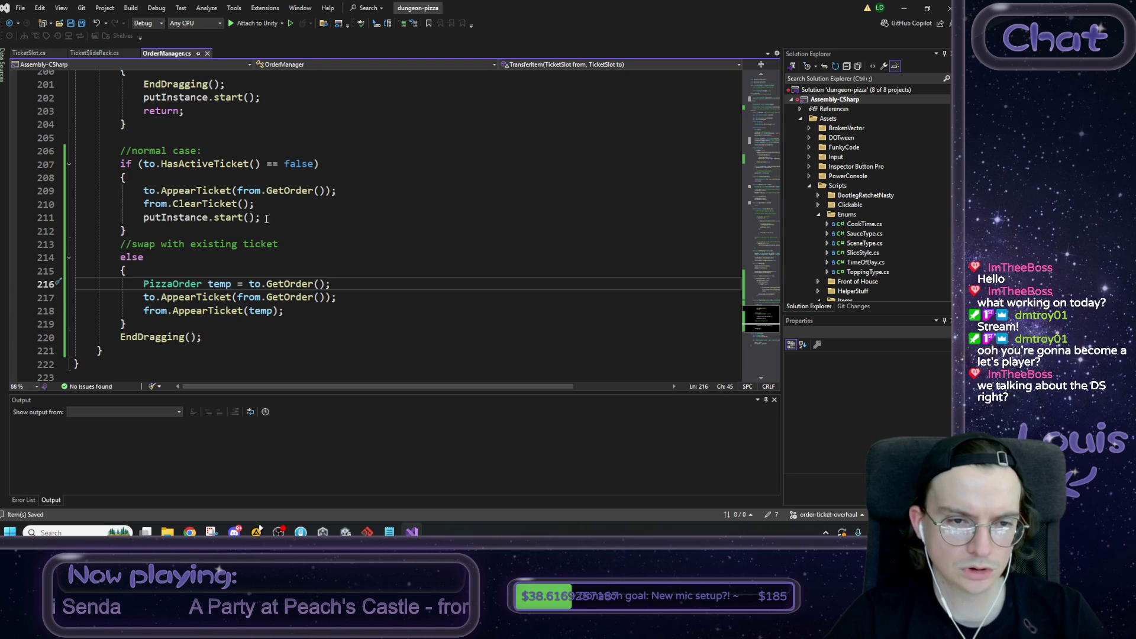
# Step: Add swapInstance.start(); after the swap lines, review the branch, and switch to Unity
pyautogui.click(308, 315)
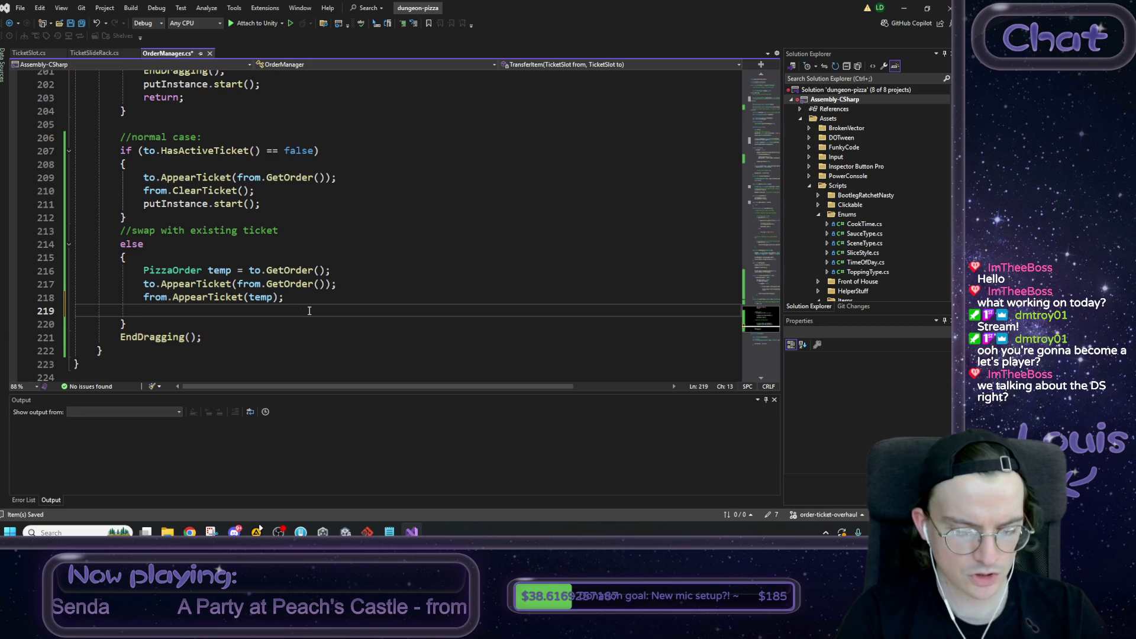
pyautogui.write('swapInstance[')
pyautogui.press('BackSpace')
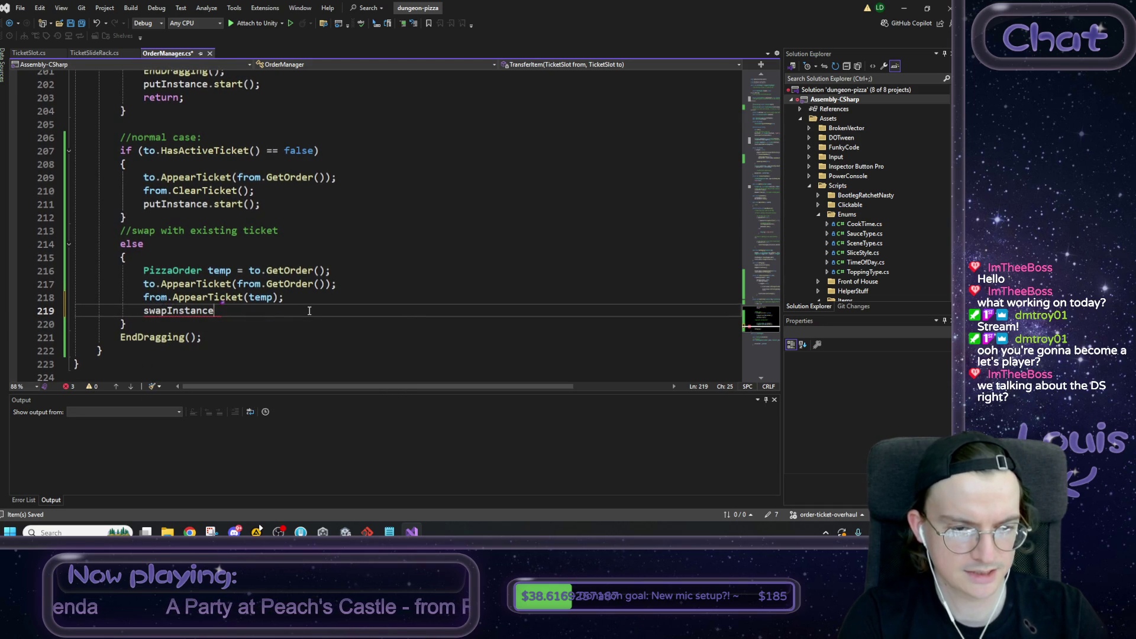
pyautogui.write('.start();')
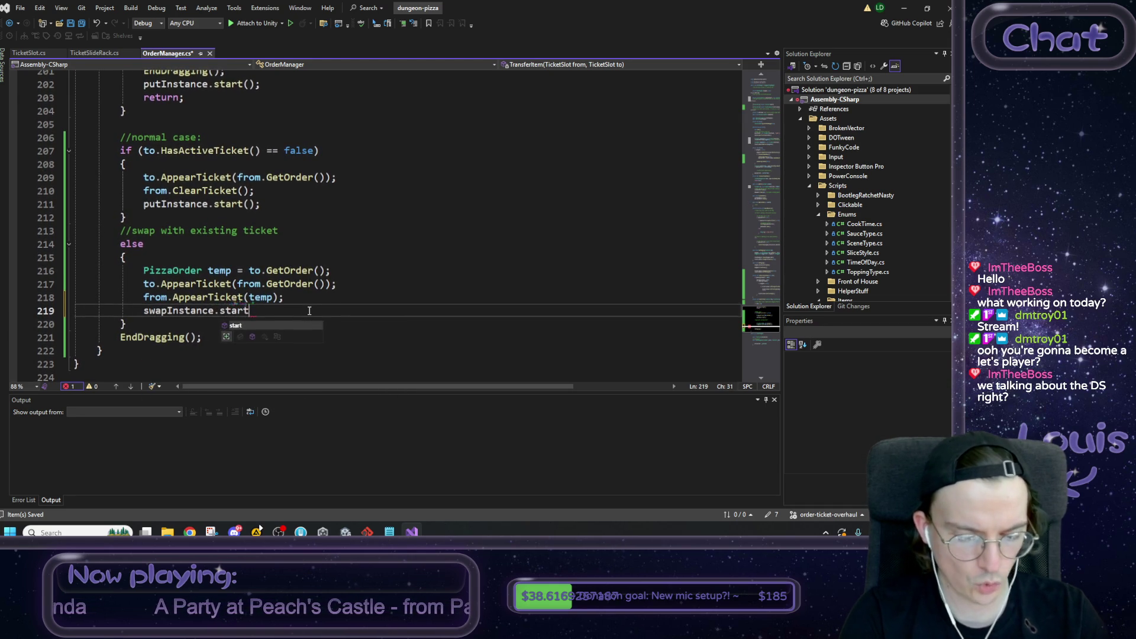
pyautogui.moveTo(361, 310); pyautogui.dragTo(142, 190)
pyautogui.click(126, 217)
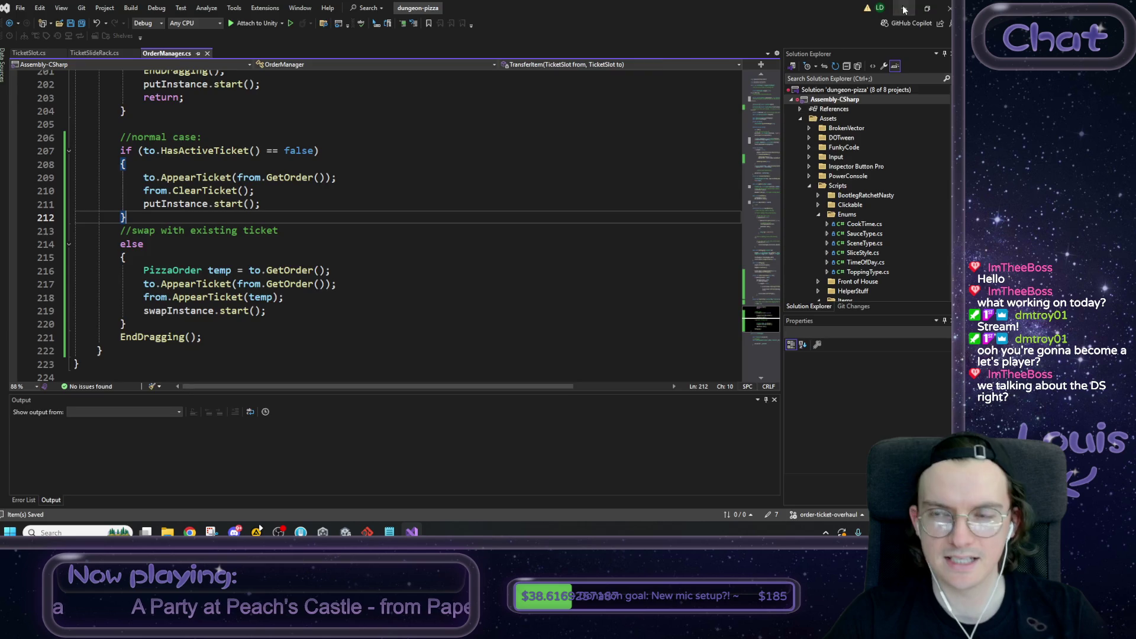
pyautogui.hotkey('alt', 'Tab')
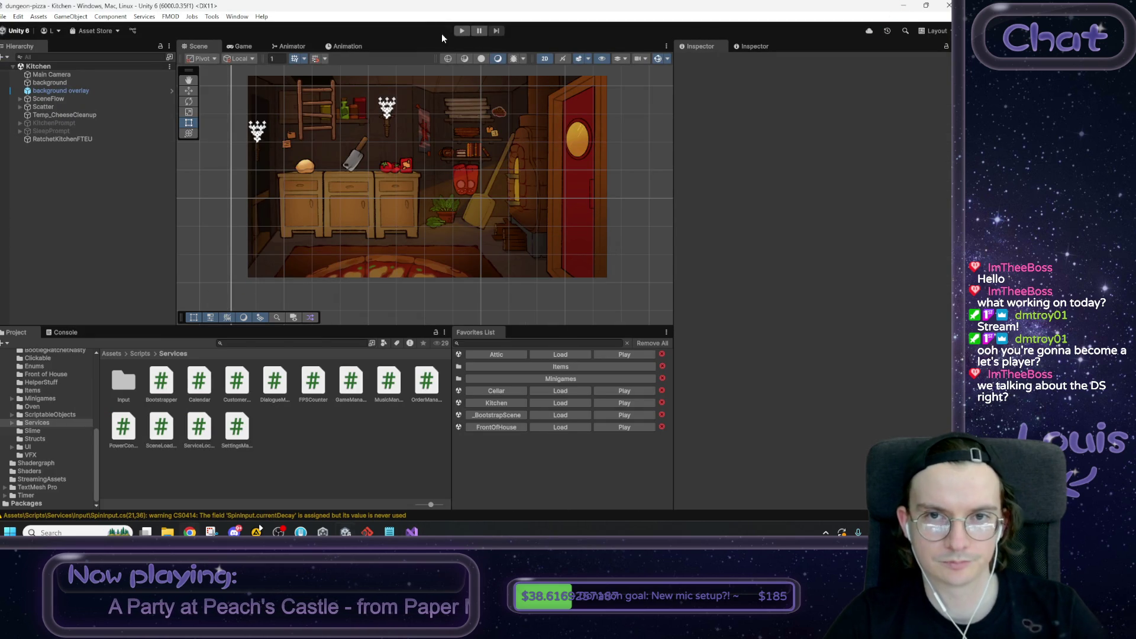
# Step: Play the Kitchen scene, drag an order ticket off the rail, and bring the ticket to-do list forward
pyautogui.click(461, 32)
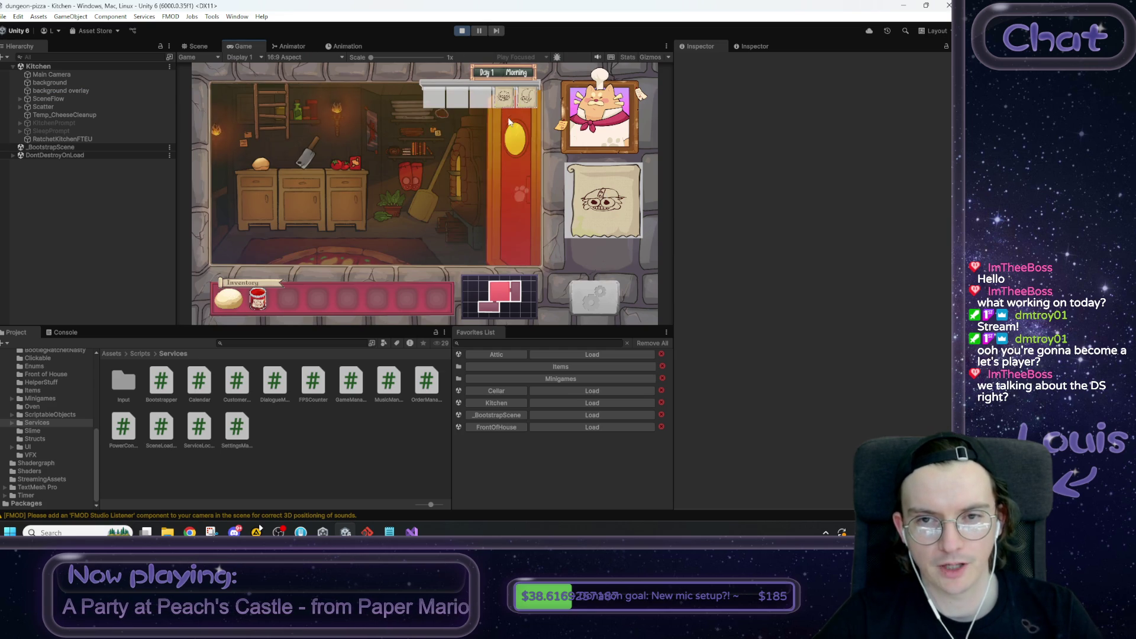
pyautogui.moveTo(503, 96)
pyautogui.mouseDown()
pyautogui.moveTo(538, 156)
pyautogui.moveTo(605, 204)
pyautogui.mouseUp()
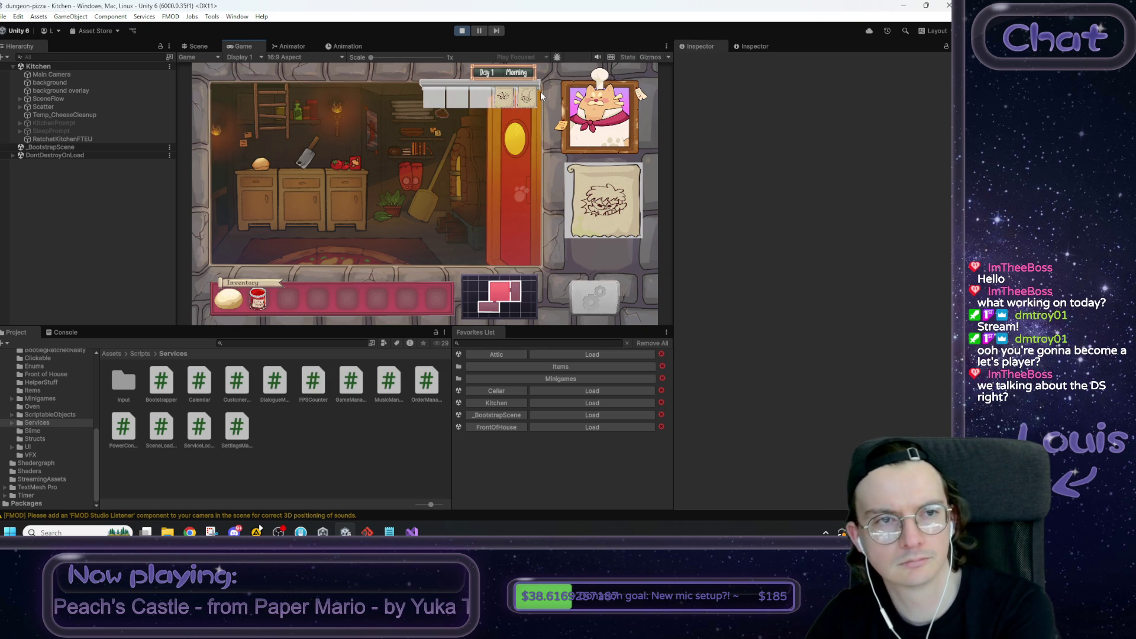
pyautogui.click(390, 532)
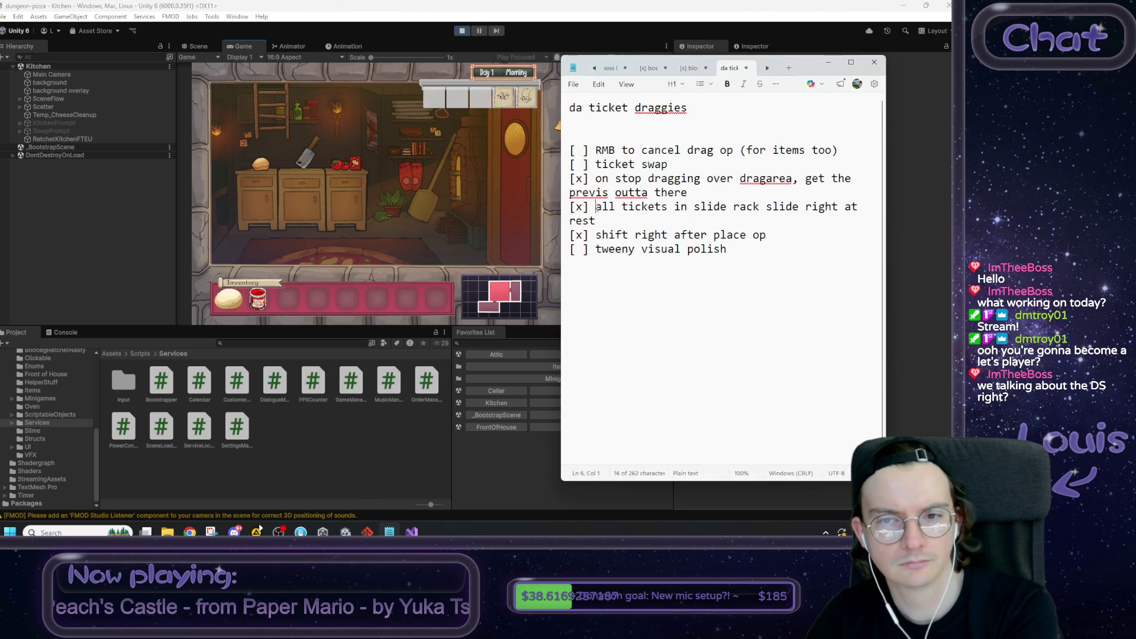
# Step: Tick the ticket swap checkbox with an x and highlight the RMB-to-cancel-drag task
pyautogui.moveTo(576, 164); pyautogui.dragTo(583, 164)
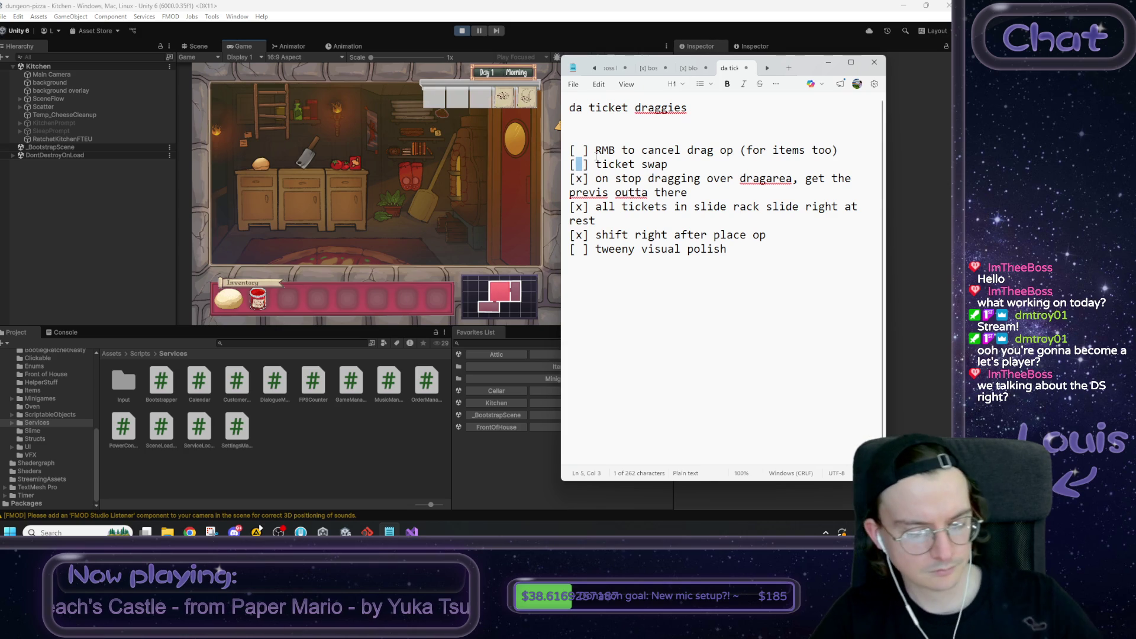
pyautogui.write('x')
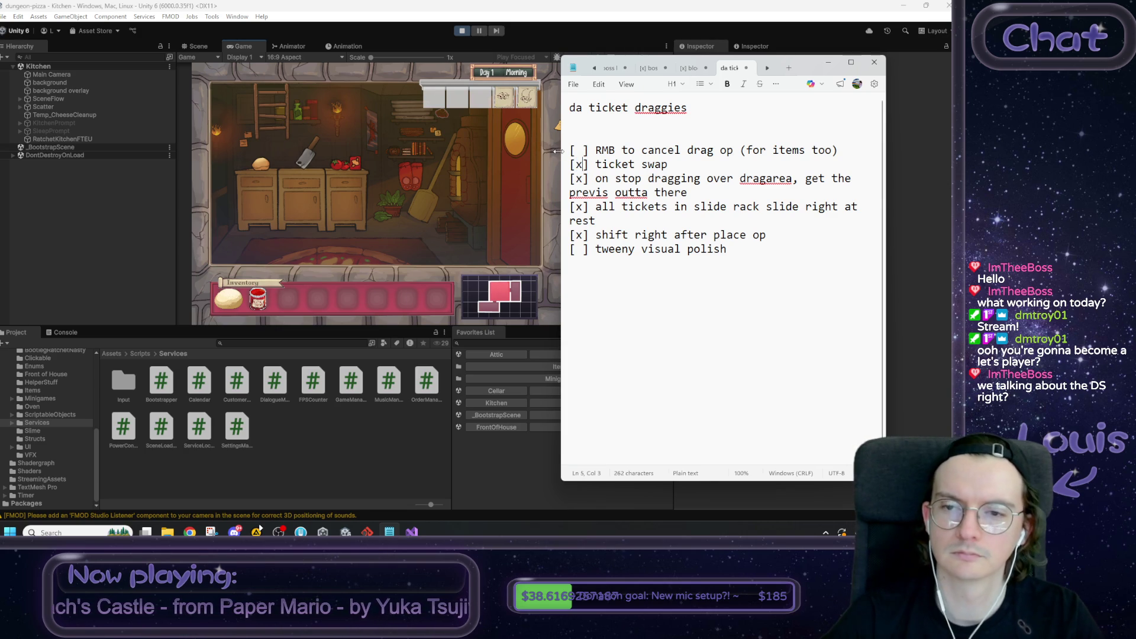
pyautogui.moveTo(841, 148)
pyautogui.mouseDown()
pyautogui.moveTo(698, 165)
pyautogui.moveTo(556, 158)
pyautogui.mouseUp()
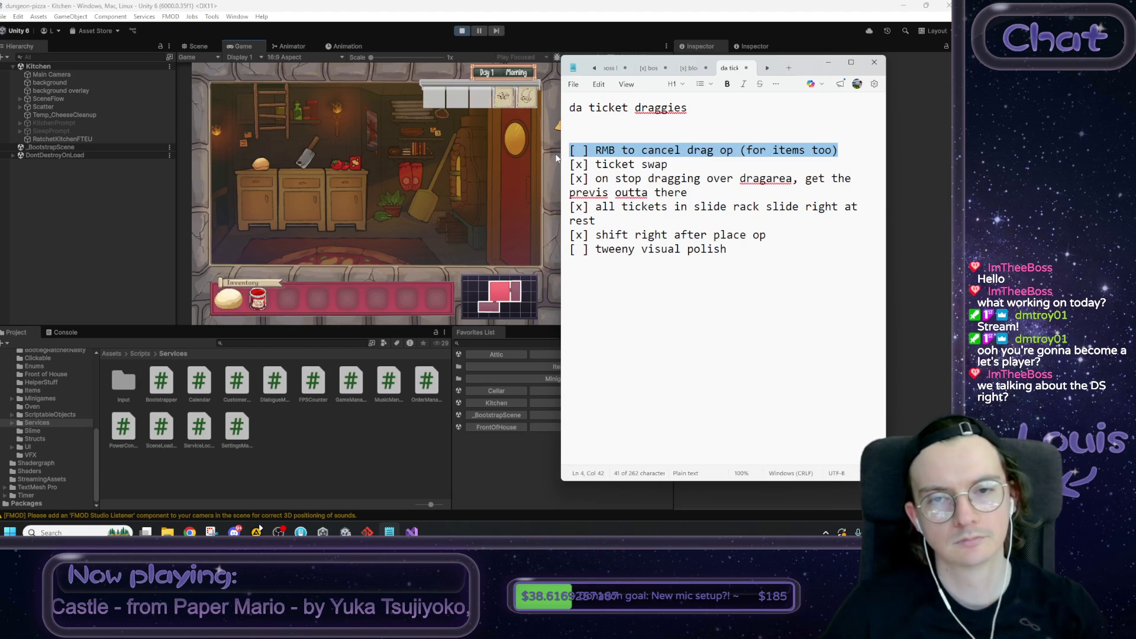
# Step: Stop Unity's running game, then clear the todo list selection and send it behind Unity
pyautogui.click(416, 140)
pyautogui.click(461, 31)
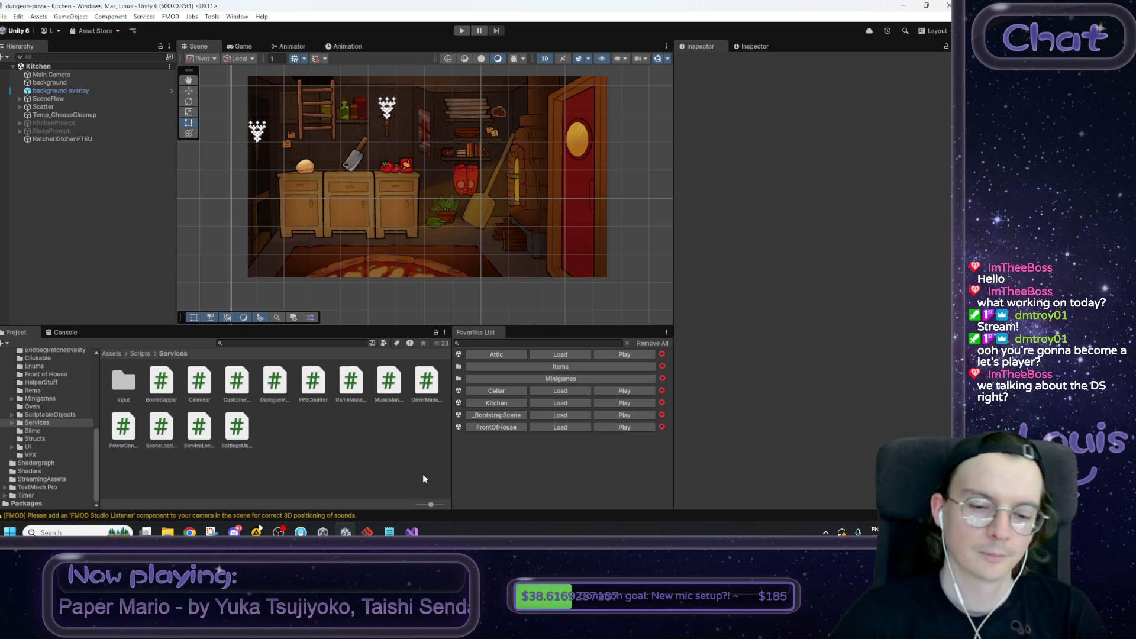
pyautogui.click(389, 532)
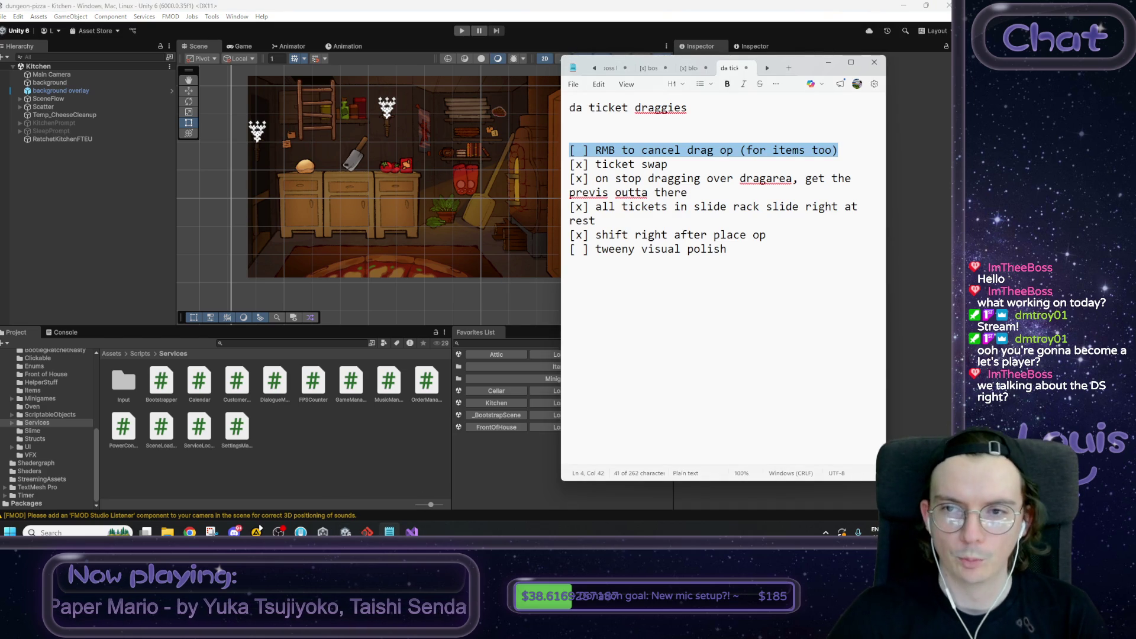
pyautogui.click(627, 136)
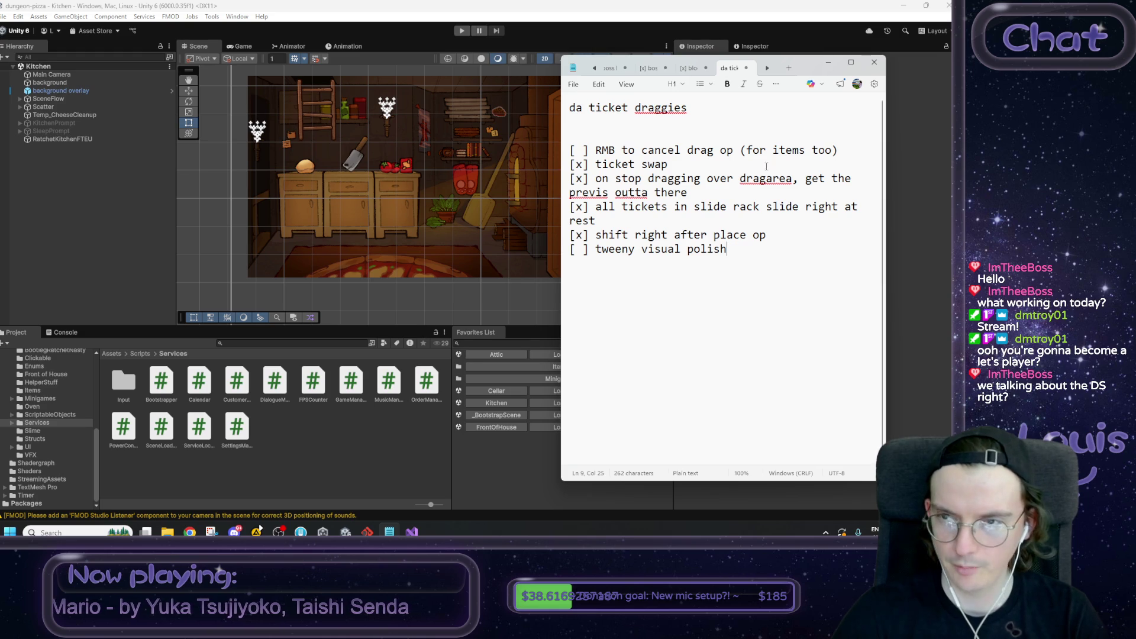
pyautogui.click(787, 14)
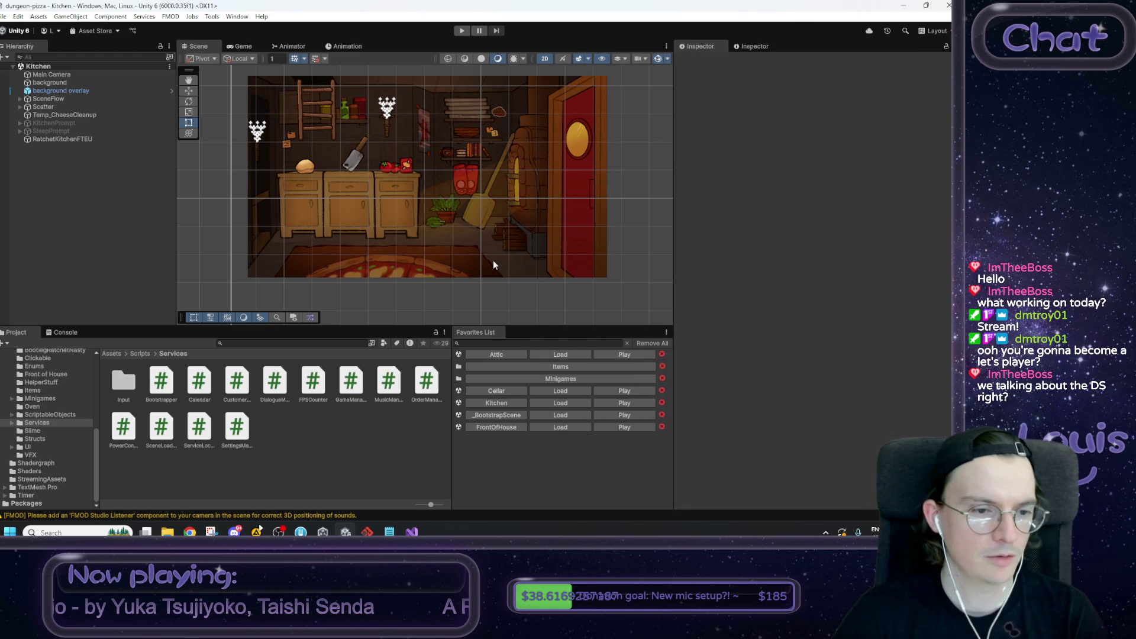
# Step: Pan and zoom around the kitchen scene view
pyautogui.moveTo(416, 225); pyautogui.dragTo(397, 238)
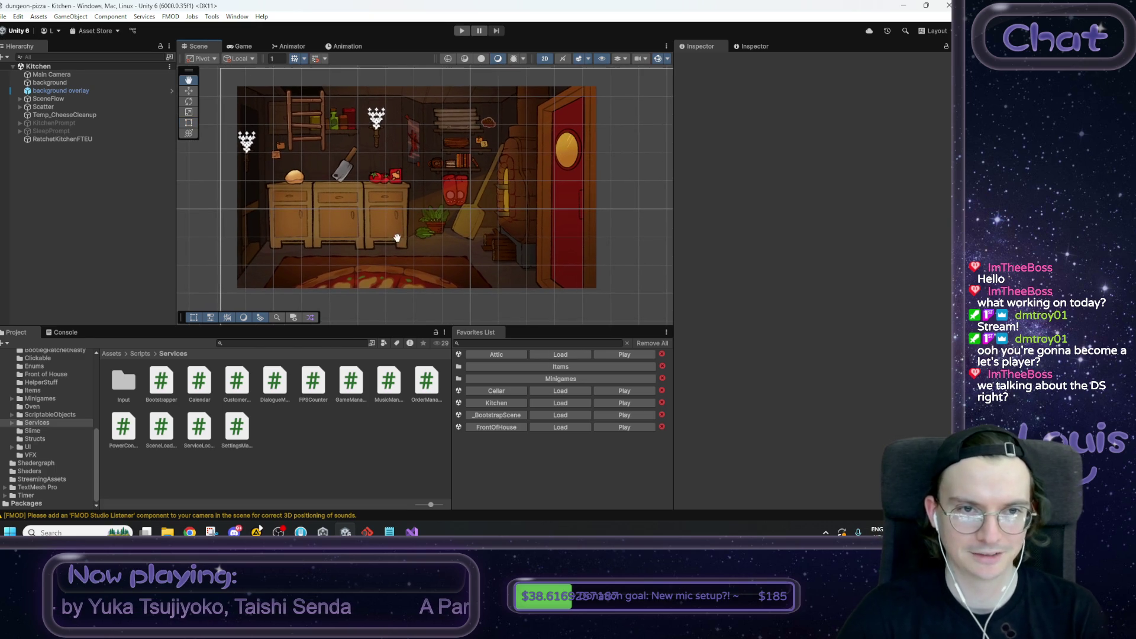
pyautogui.scroll(1, 418, 235)
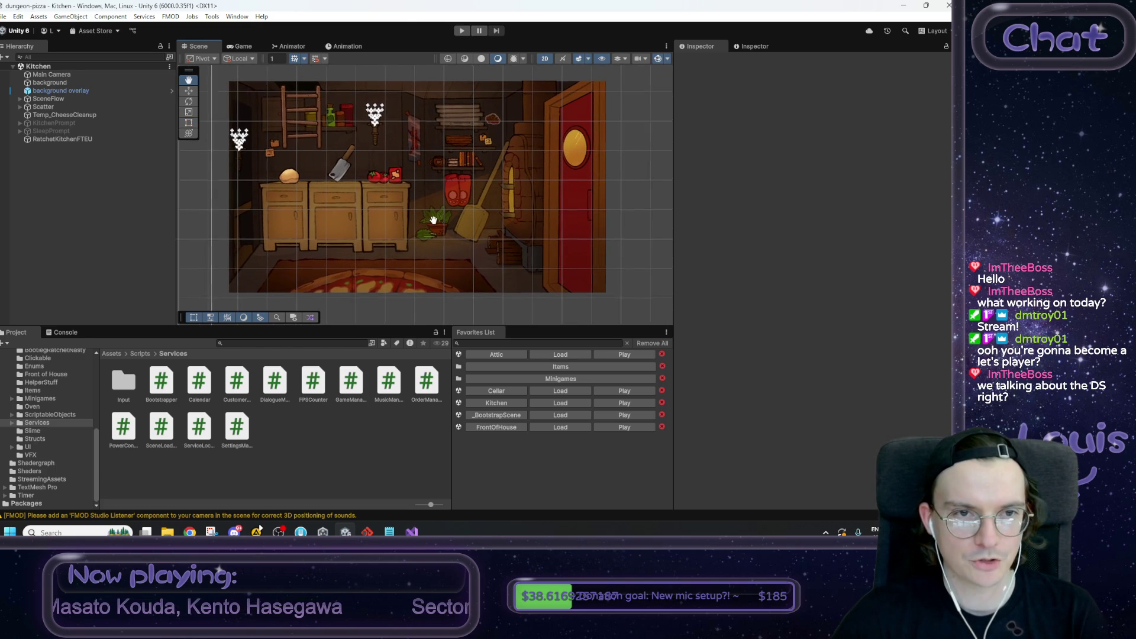
pyautogui.moveTo(433, 221); pyautogui.dragTo(428, 228)
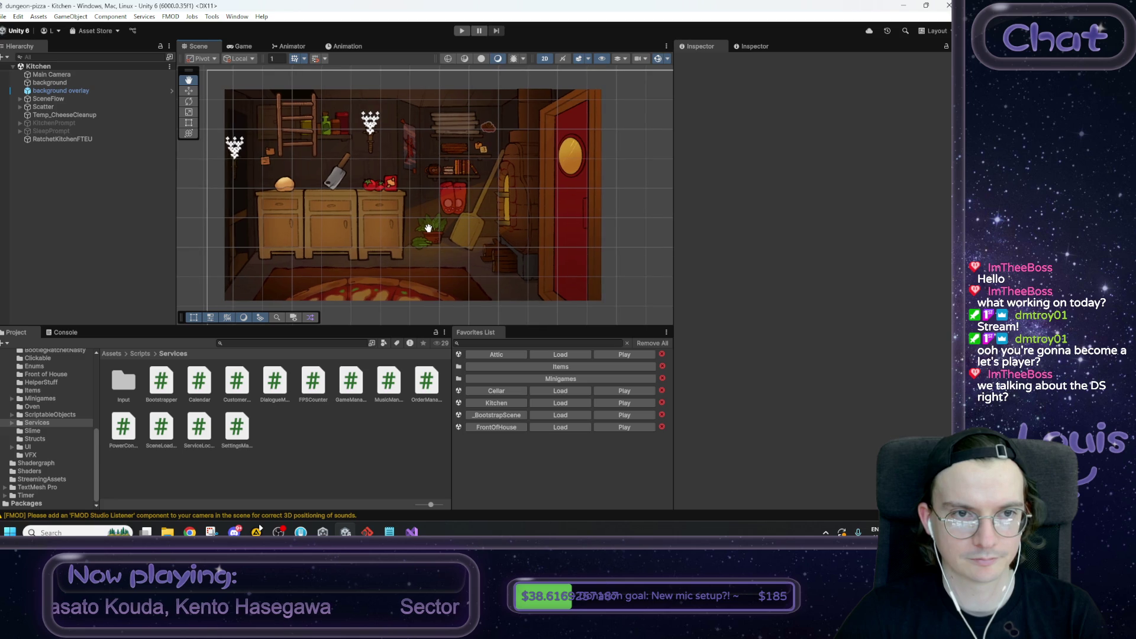
pyautogui.moveTo(428, 228); pyautogui.dragTo(428, 228)
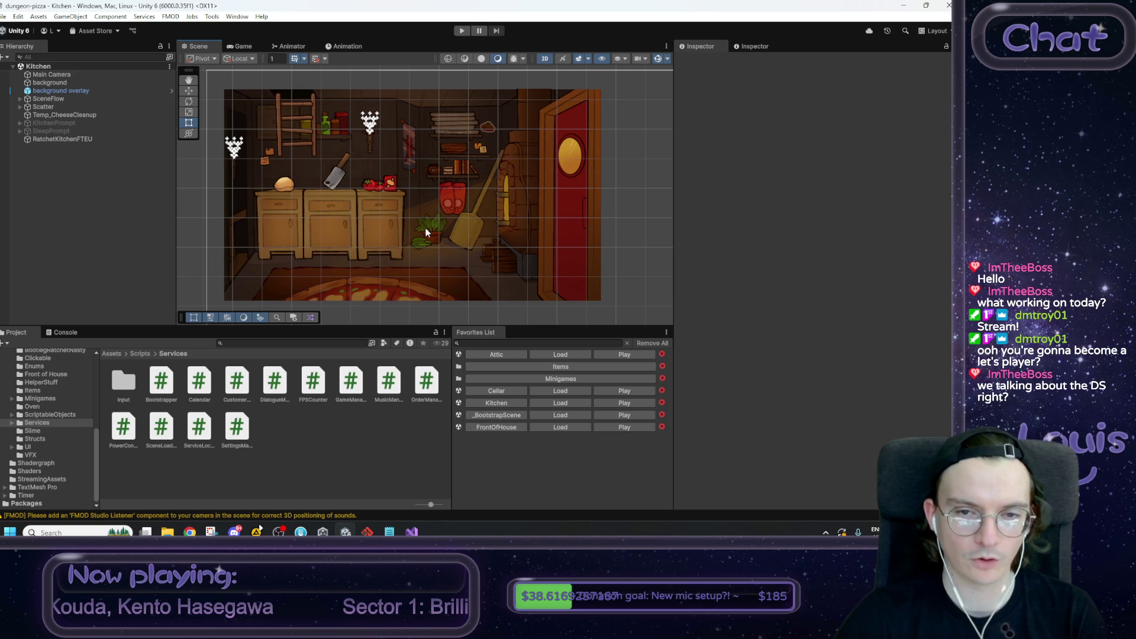
pyautogui.moveTo(420, 214); pyautogui.dragTo(413, 212)
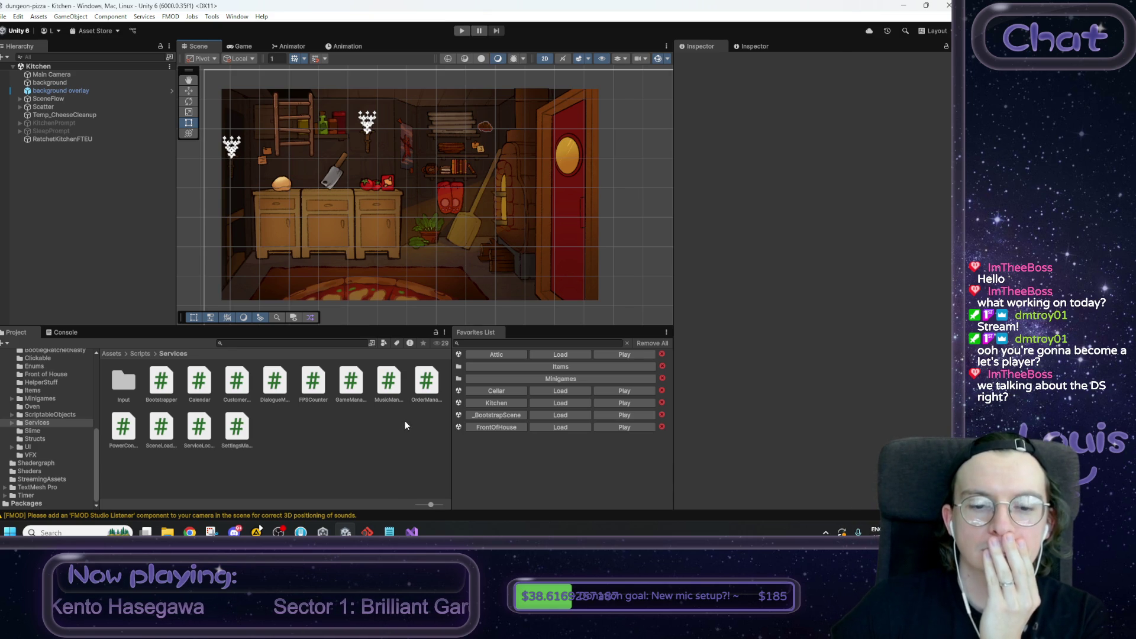
# Step: Review the RMB-to-cancel-drag task in the todo list, then switch to OrderManager.cs
pyautogui.click(389, 532)
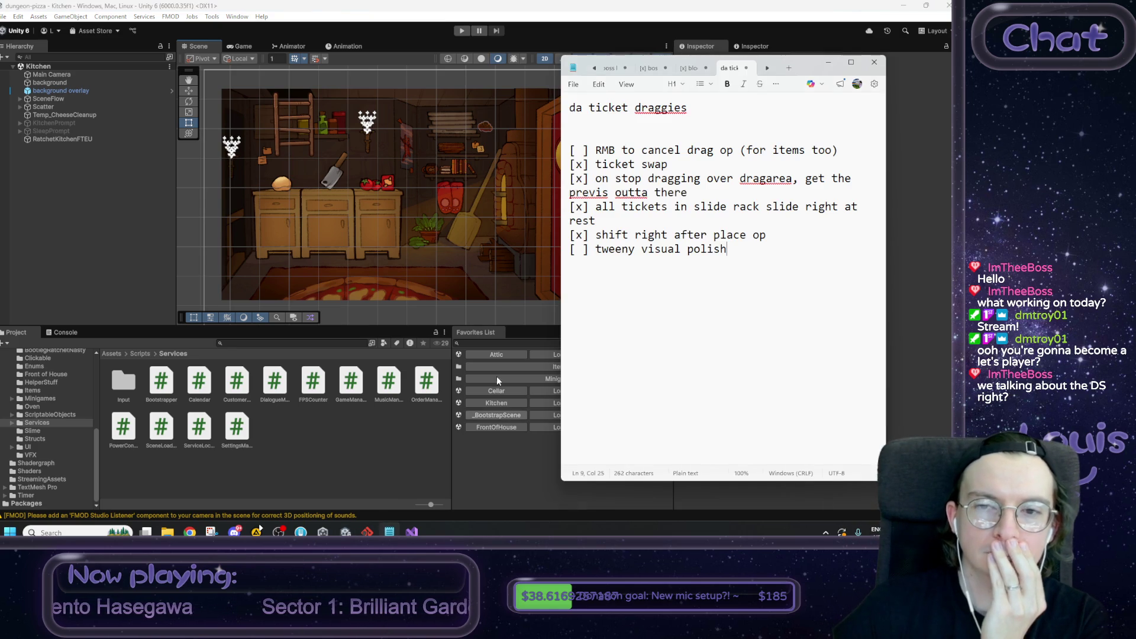
pyautogui.moveTo(595, 156); pyautogui.dragTo(852, 148)
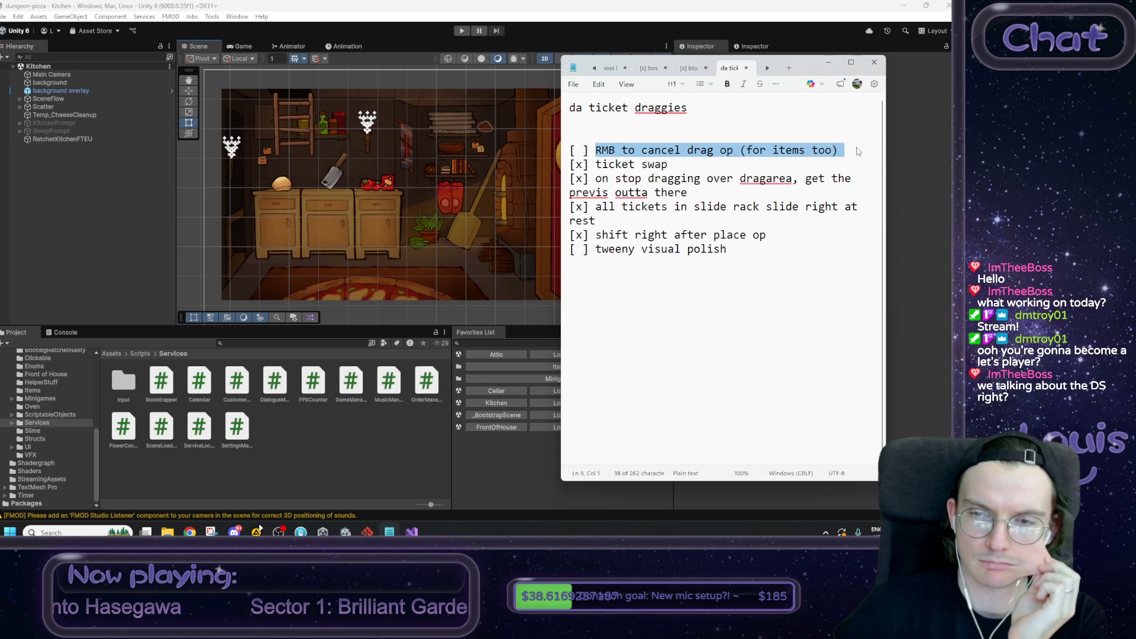
pyautogui.click(859, 147)
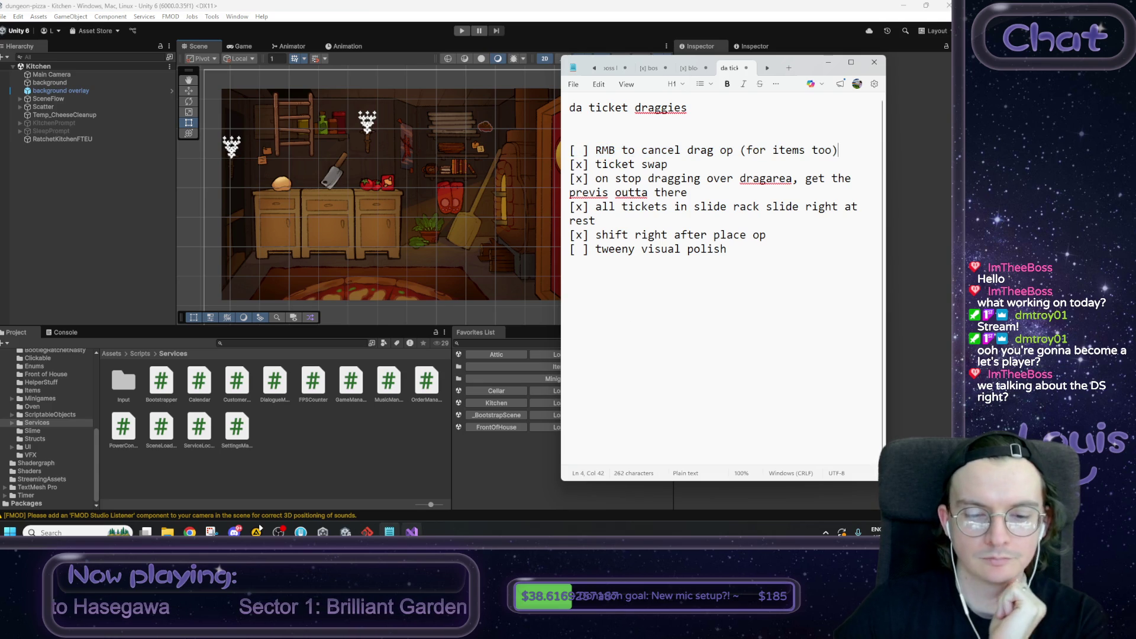
pyautogui.click(411, 531)
pyautogui.scroll(20, 260, 320)
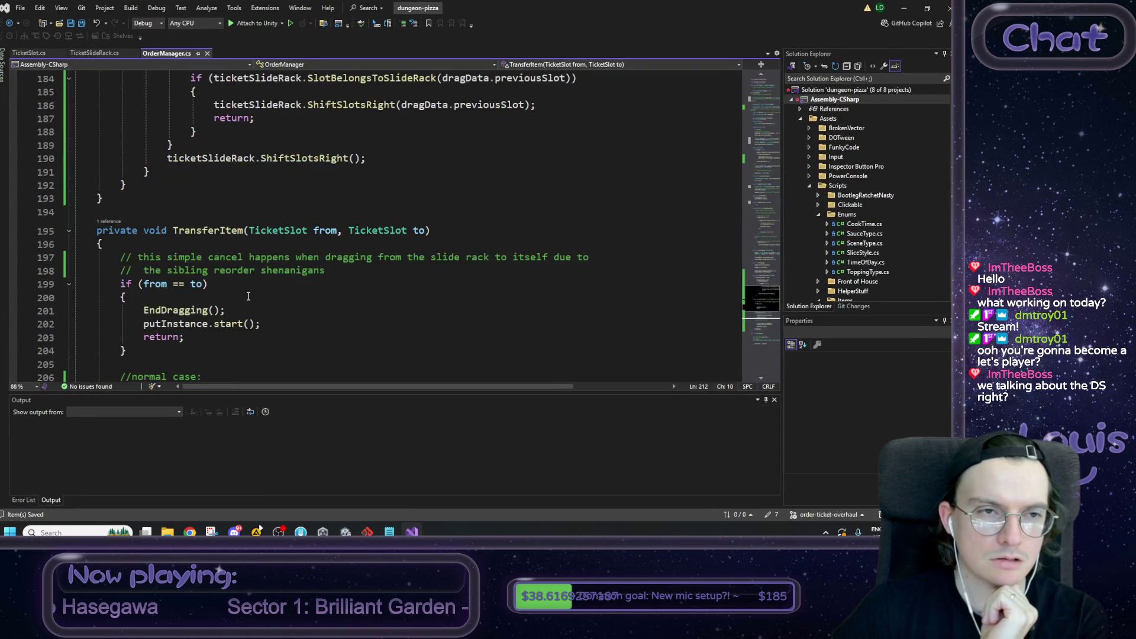
# Step: Scroll through OrderManager.cs and inspect the input call on line 66
pyautogui.scroll(20, 233, 230)
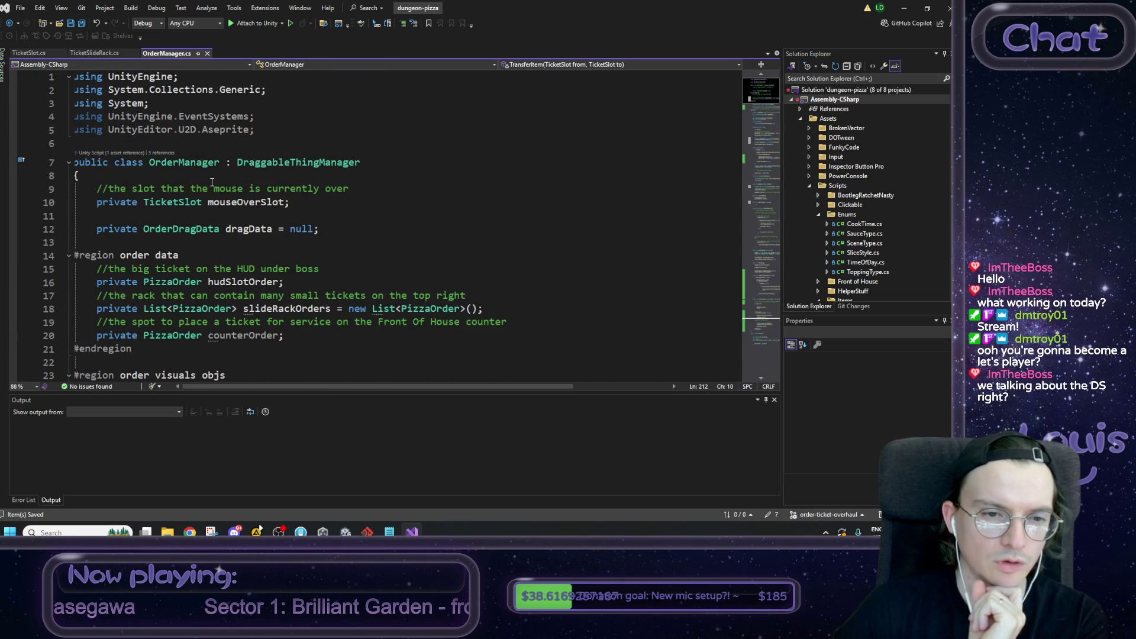
pyautogui.scroll(-3, 212, 182)
pyautogui.scroll(-2, 212, 183)
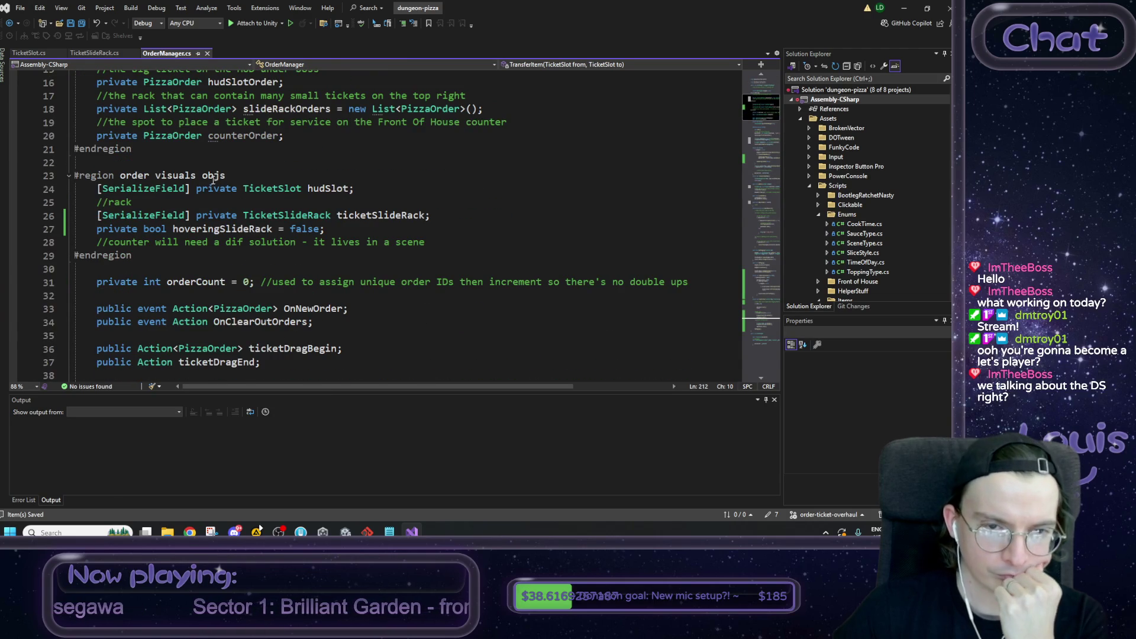
pyautogui.scroll(-7, 214, 180)
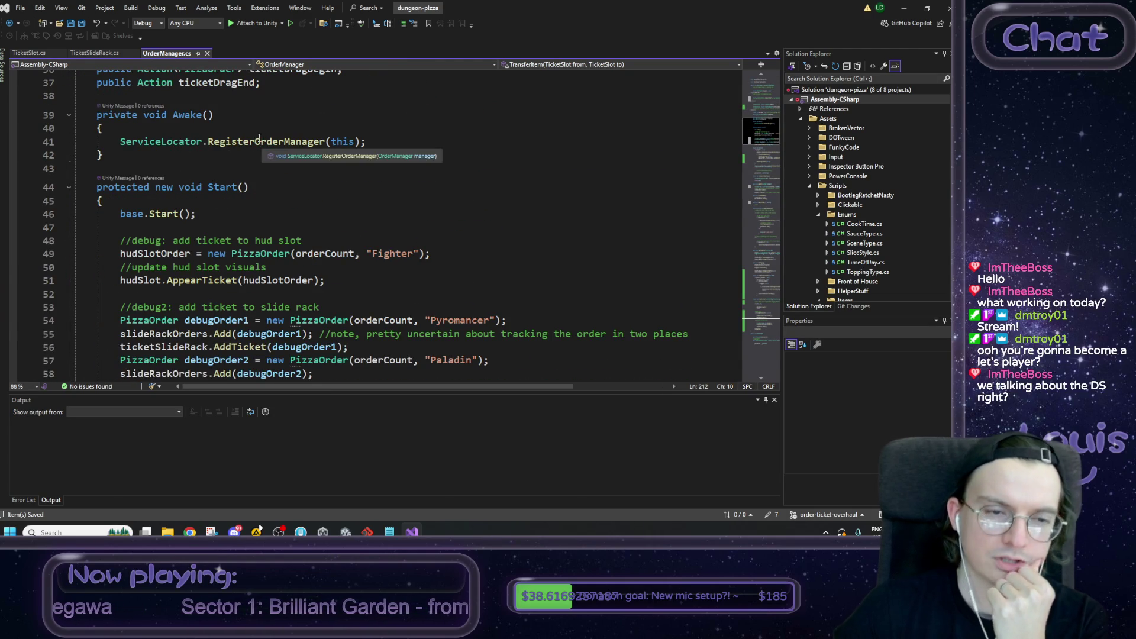
pyautogui.scroll(-3, 283, 235)
pyautogui.scroll(-1, 283, 236)
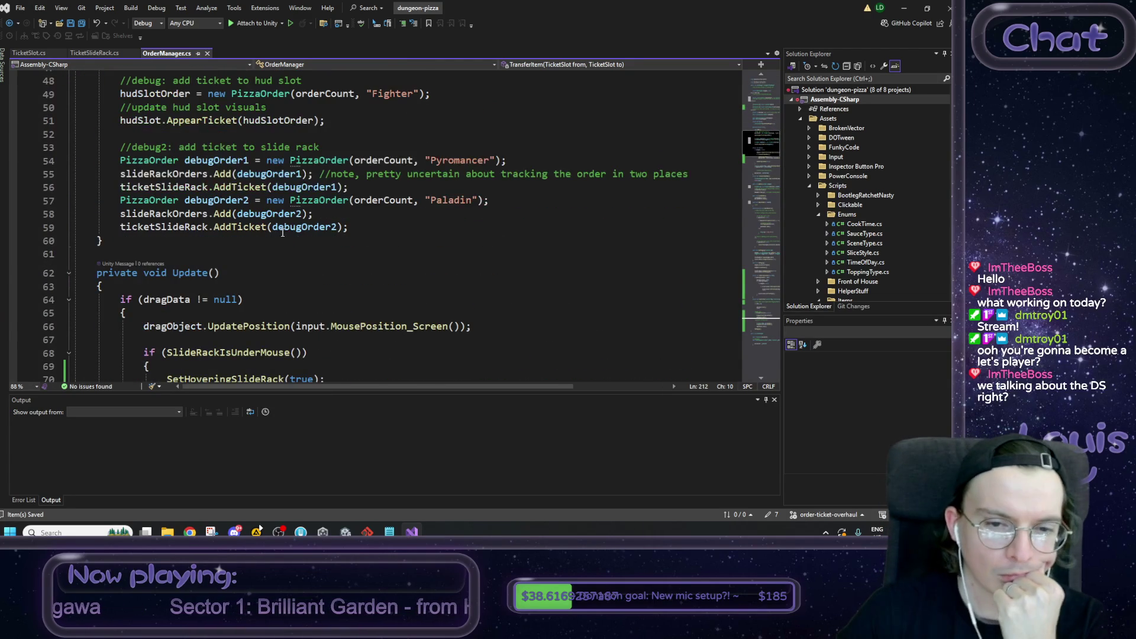
pyautogui.scroll(-3, 320, 301)
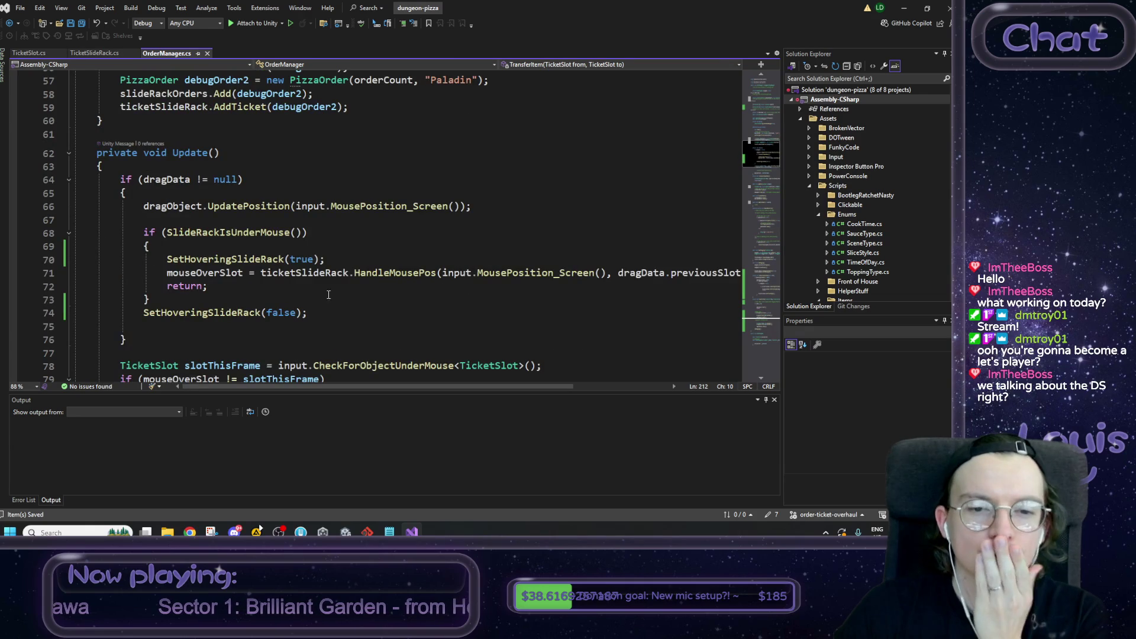
pyautogui.moveTo(381, 276)
pyautogui.click(385, 206)
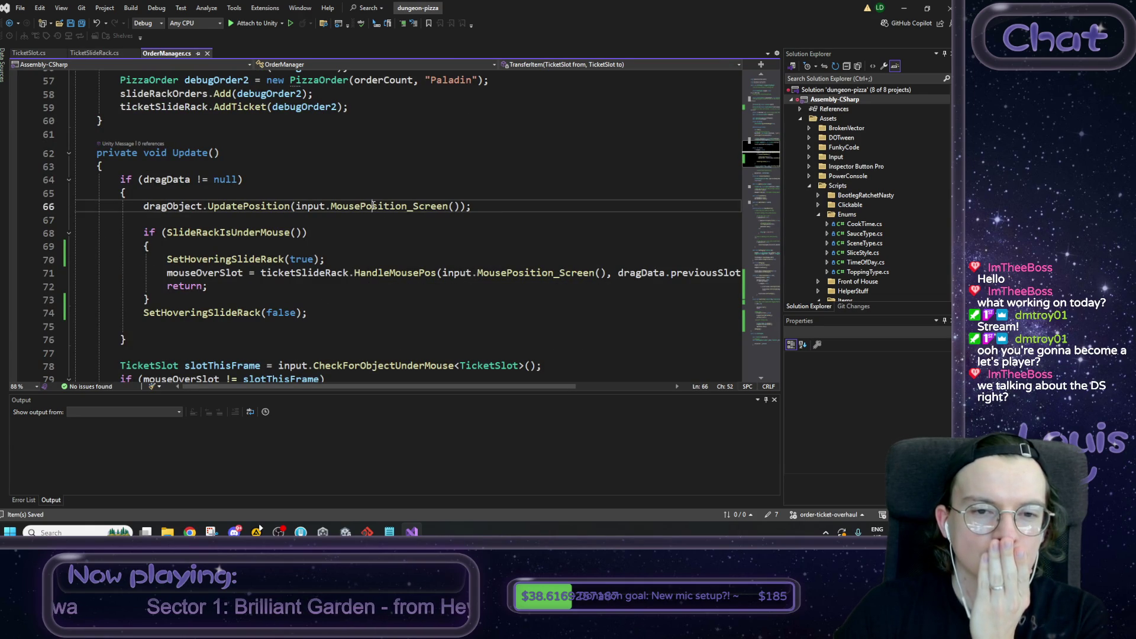
pyautogui.click(325, 206)
# Step: Go to the definition of the DraggableThingManager base class
pyautogui.scroll(3, 342, 289)
pyautogui.scroll(15, 342, 289)
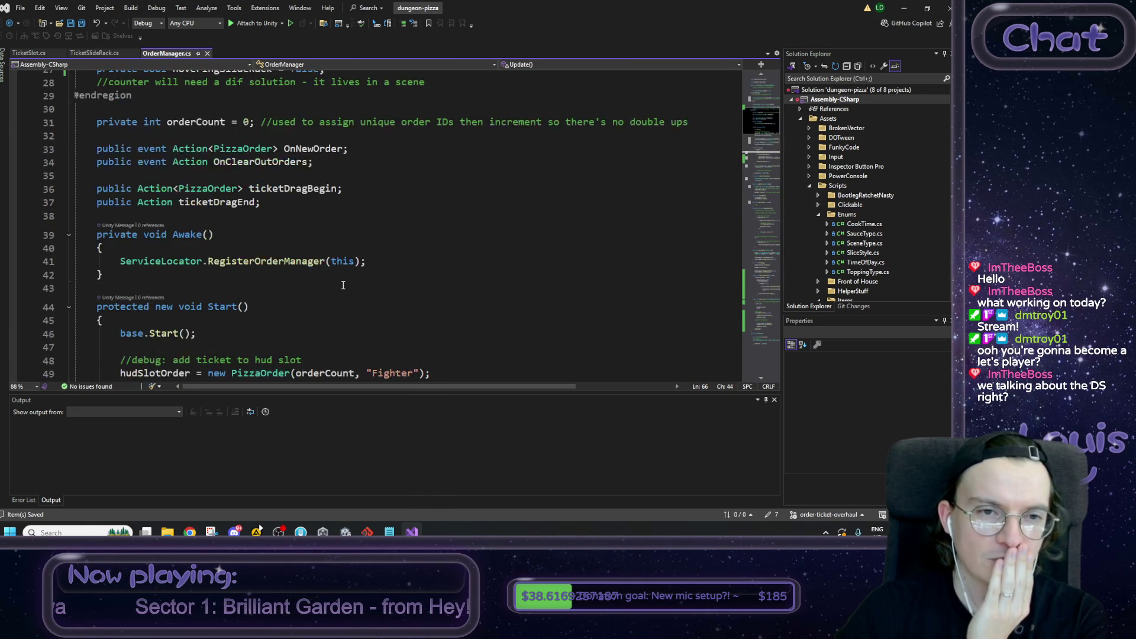
pyautogui.scroll(-8, 255, 237)
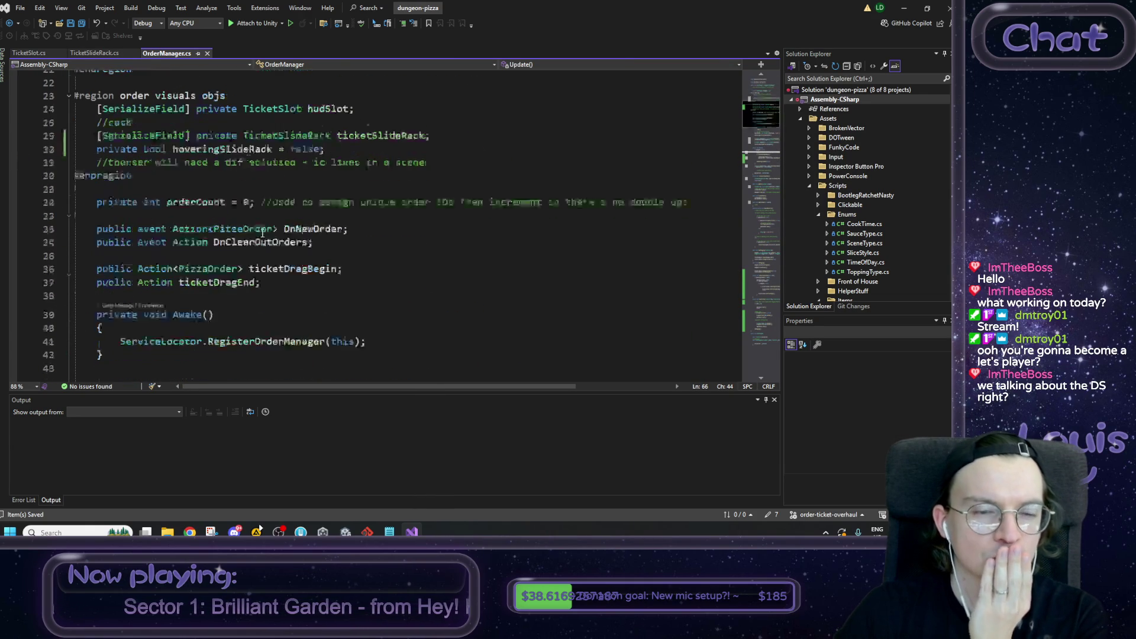
pyautogui.scroll(8, 282, 162)
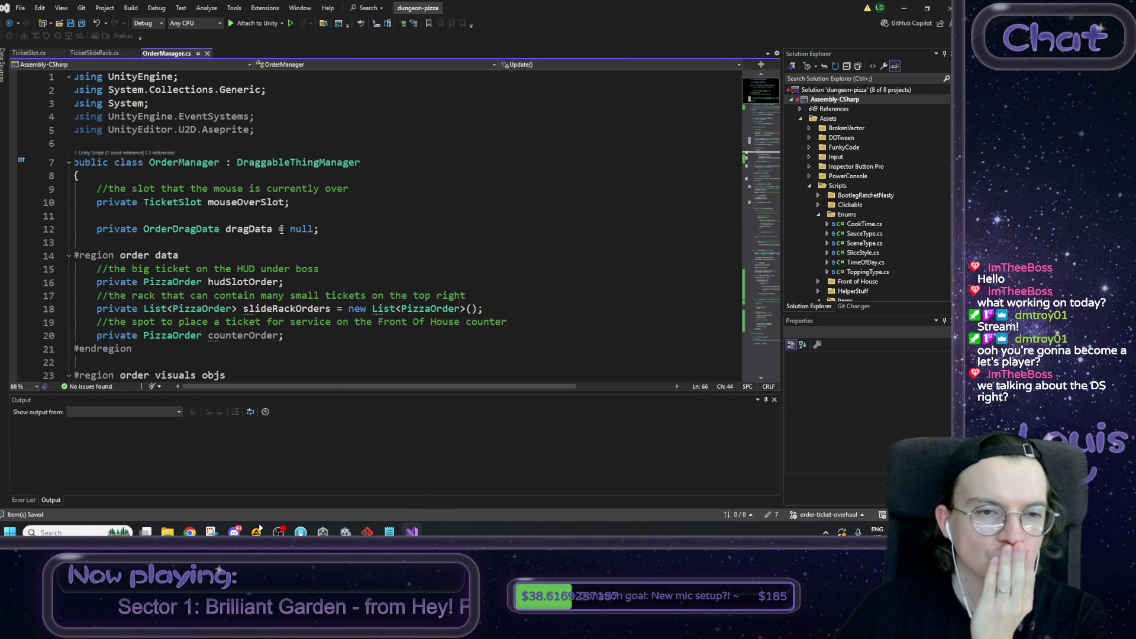
pyautogui.keyDown('ctrl'); pyautogui.click(282, 162); pyautogui.keyUp('ctrl')
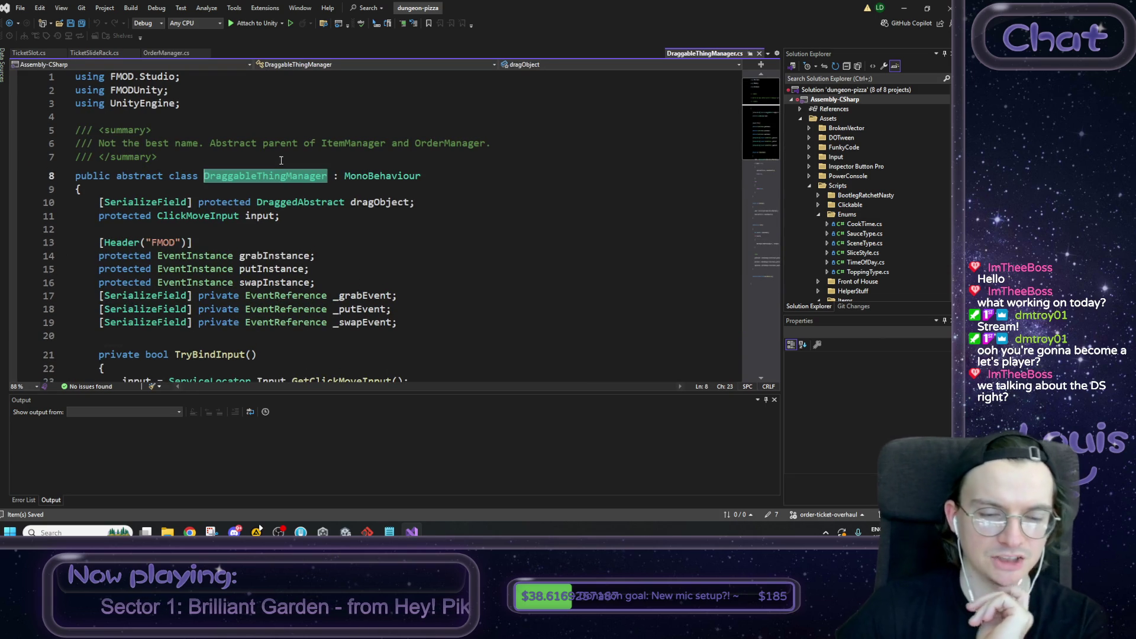
# Step: Inspect TryBindInput, the HandleMouseClick handler and the GetClickMoveInput call
pyautogui.scroll(-3, 281, 161)
pyautogui.scroll(-1, 282, 160)
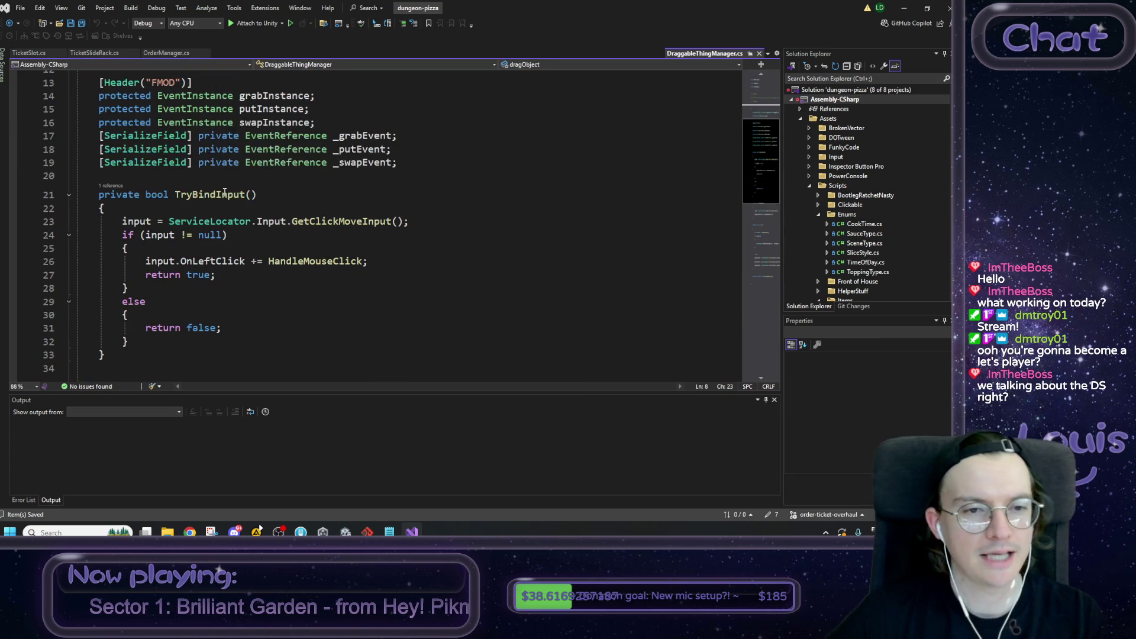
pyautogui.click(222, 195)
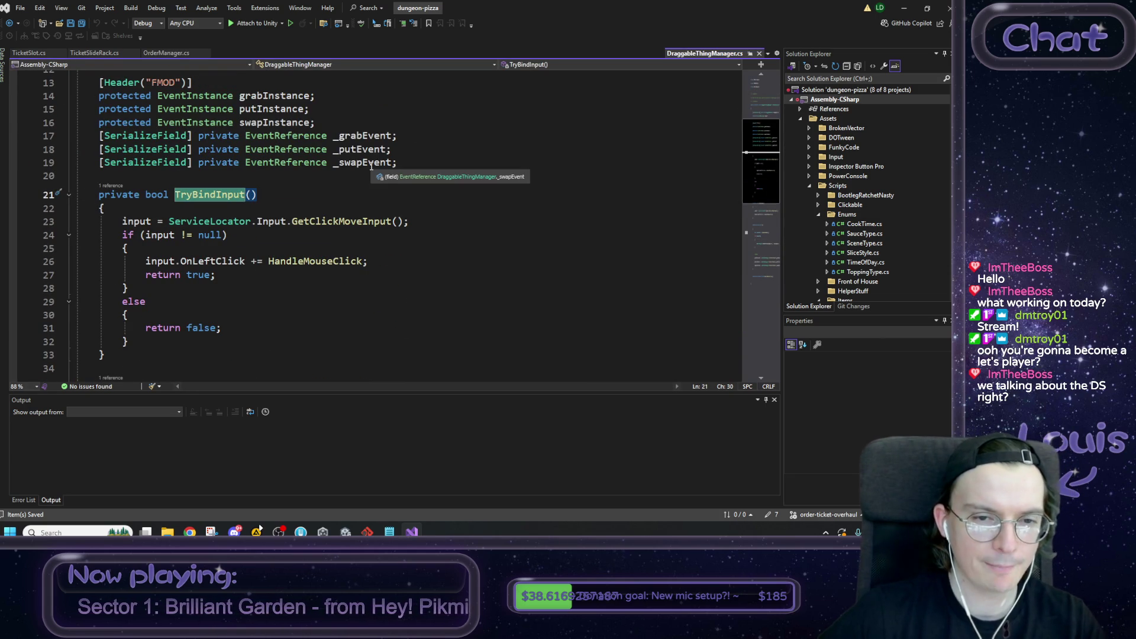
pyautogui.doubleClick(319, 261)
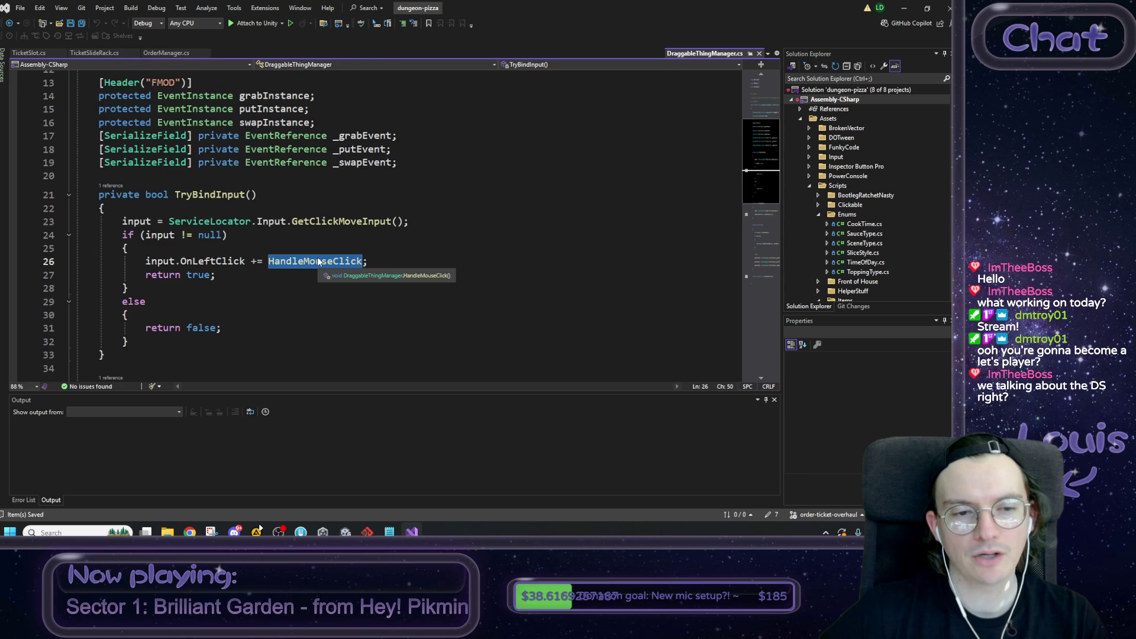
pyautogui.scroll(-4, 318, 260)
pyautogui.scroll(3, 314, 261)
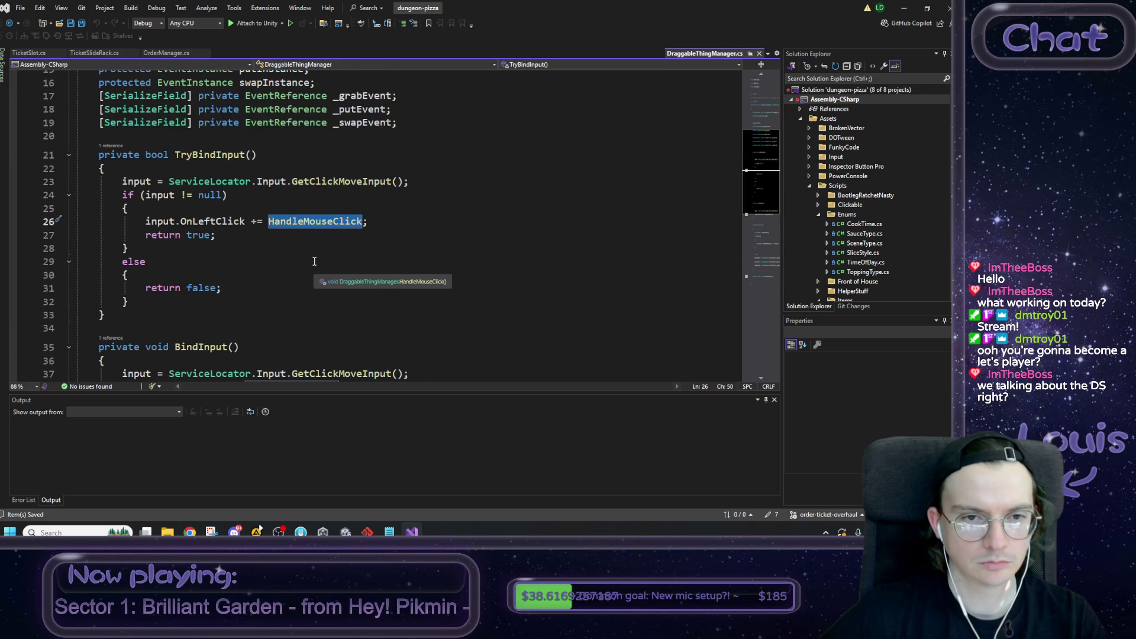
pyautogui.doubleClick(320, 181)
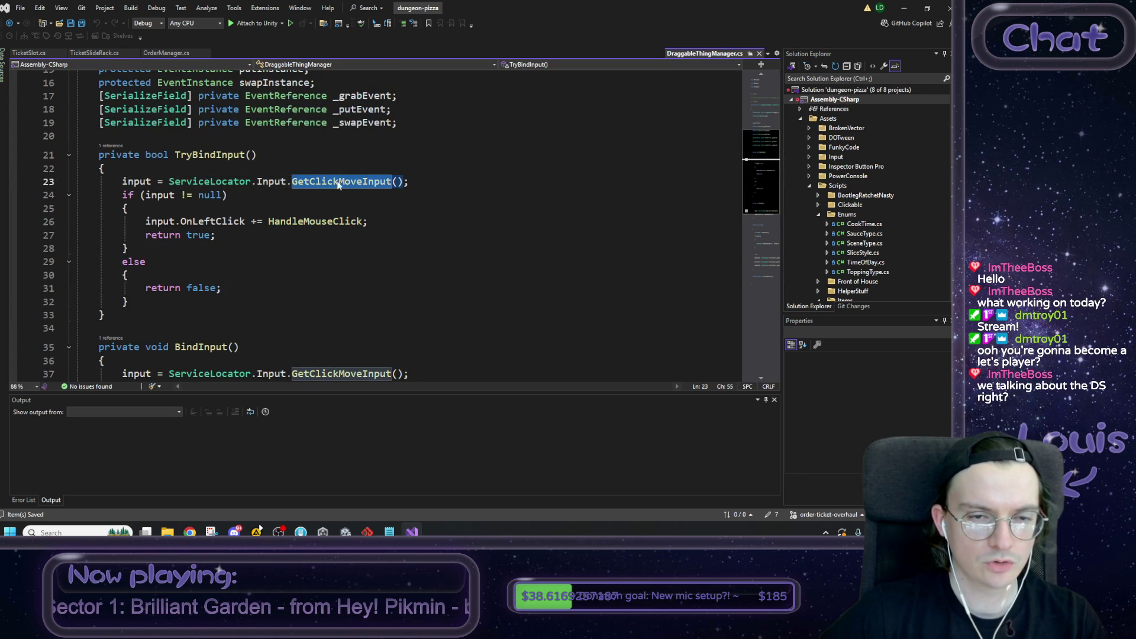
pyautogui.doubleClick(271, 182)
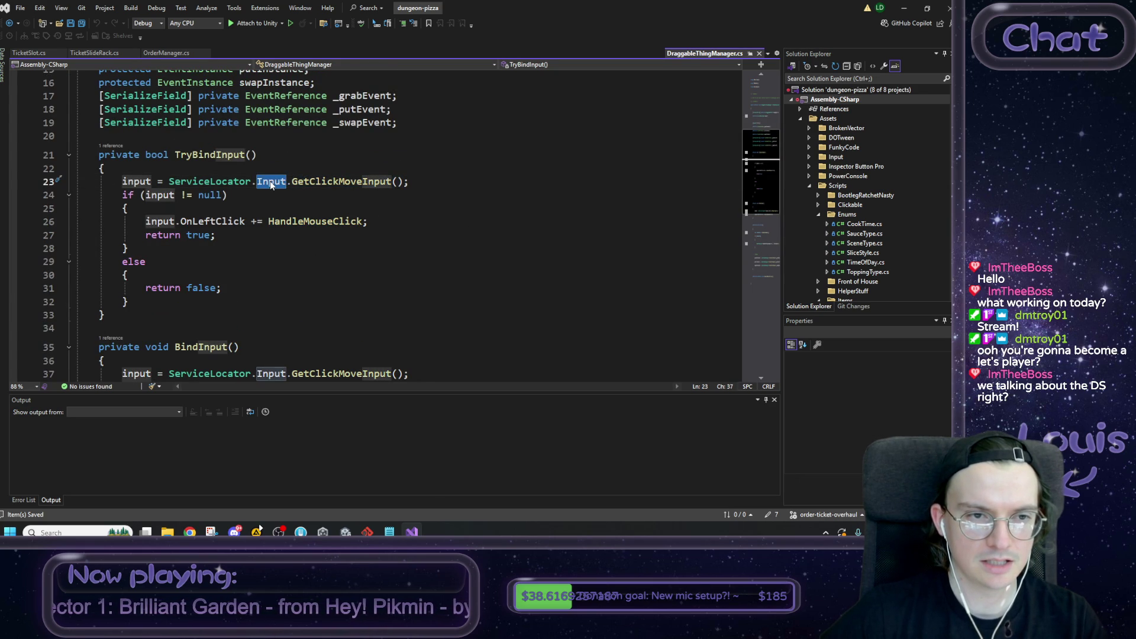
pyautogui.scroll(5, 213, 216)
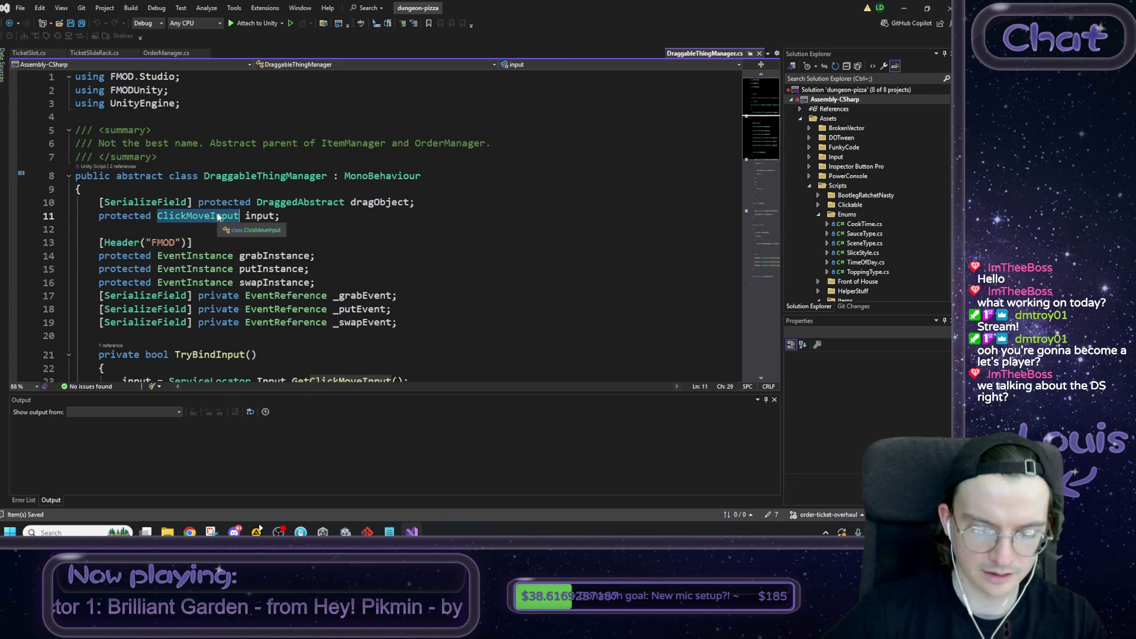
# Step: Open ClickMoveInput.cs permanently and duplicate the OnLeftClick event declaration onto the next line
pyautogui.keyDown('ctrl'); pyautogui.click(213, 217); pyautogui.keyUp('ctrl')
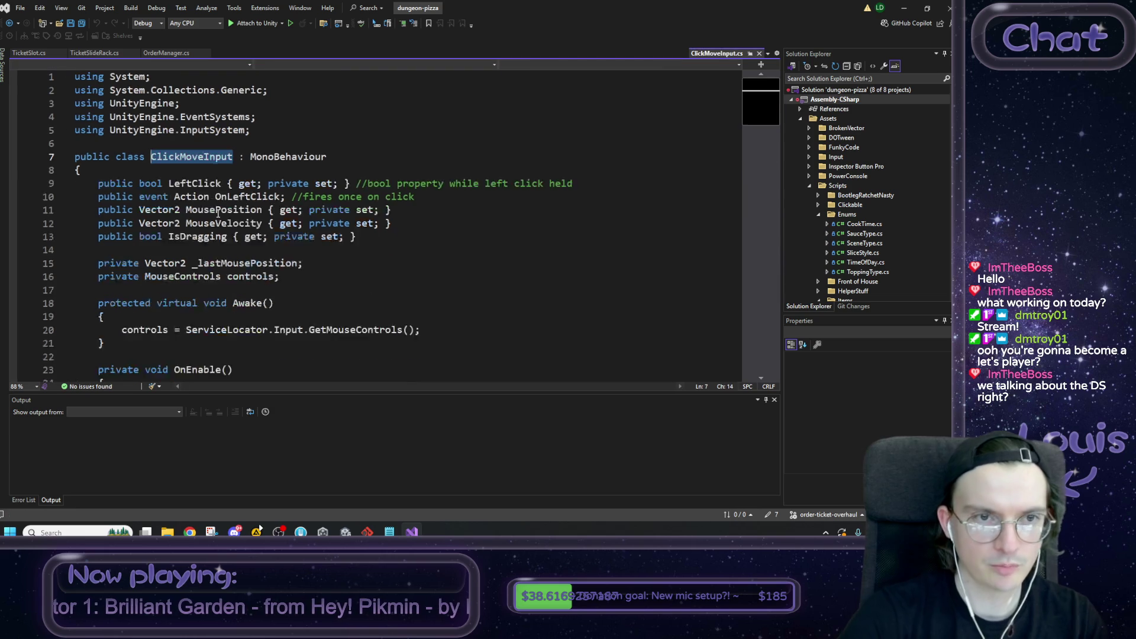
pyautogui.click(750, 53)
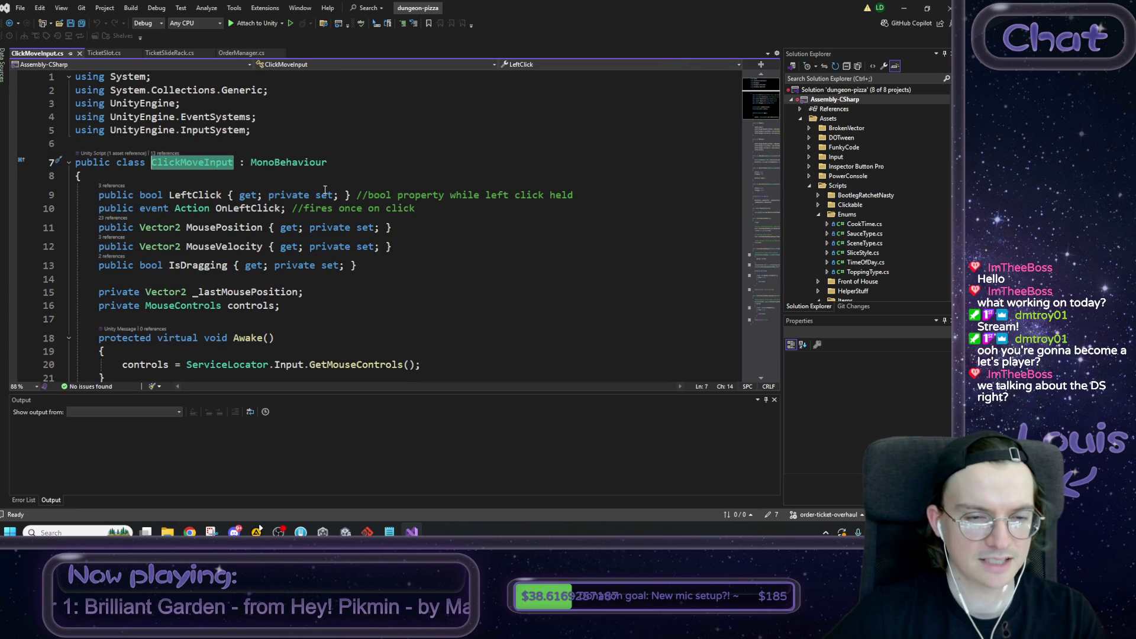
pyautogui.doubleClick(193, 208)
pyautogui.click(417, 208)
pyautogui.hotkey('shift', 'Home')
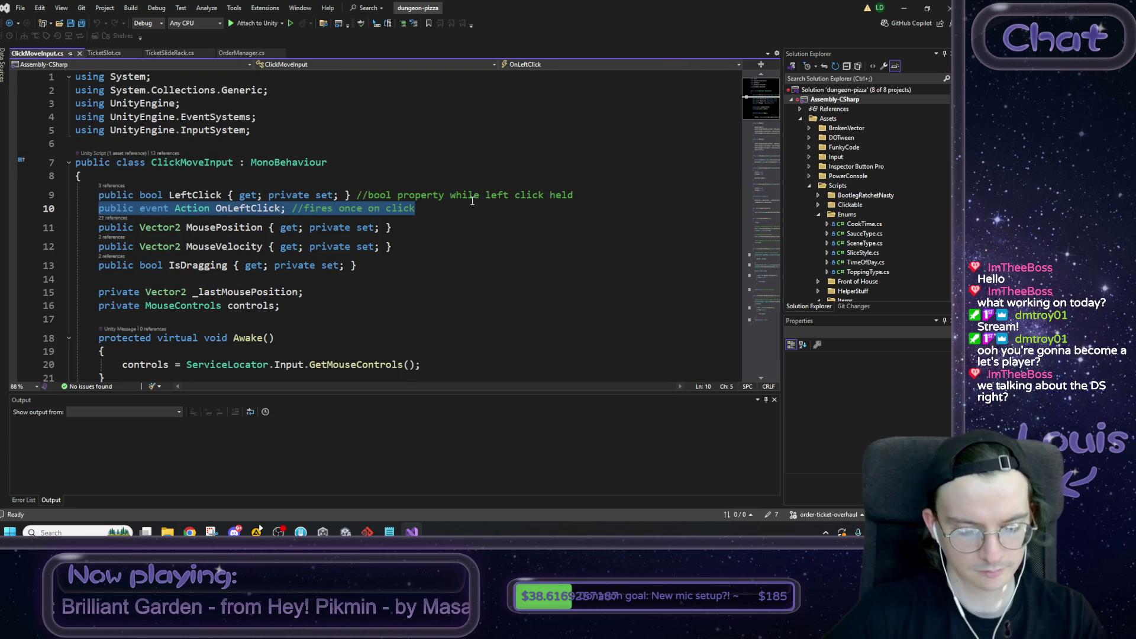
pyautogui.hotkey('ctrl', 'c')
pyautogui.press('End')
pyautogui.press('Return')
pyautogui.hotkey('ctrl', 'v')
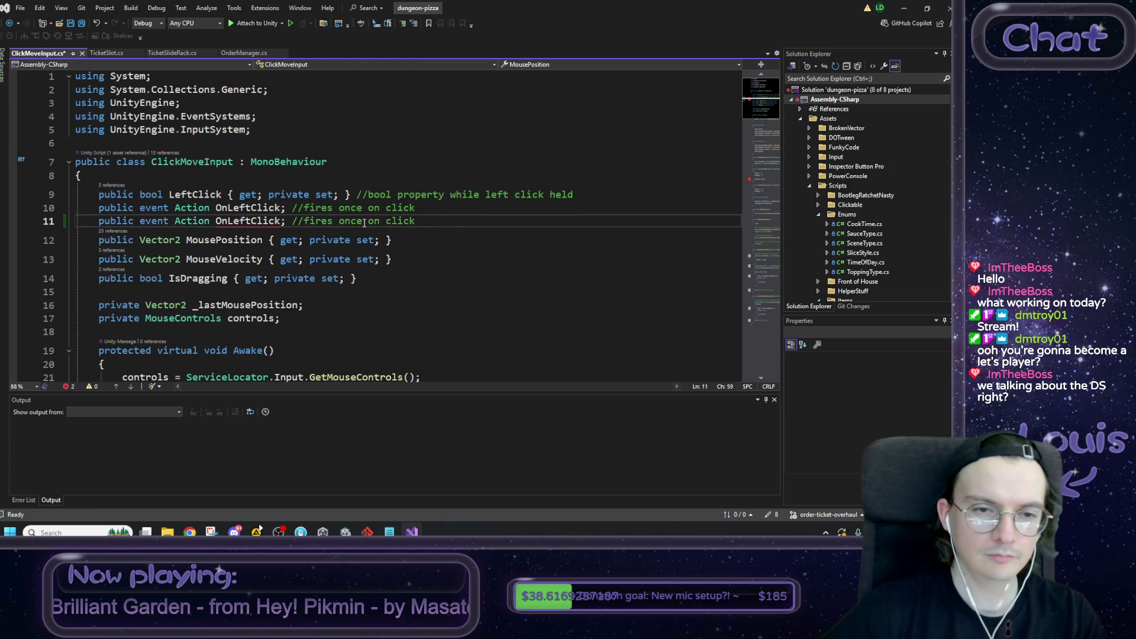
# Step: Rename the copied event to OnRightClick and delete its copied comment
pyautogui.moveTo(228, 221); pyautogui.dragTo(245, 221)
pyautogui.write('Rig')
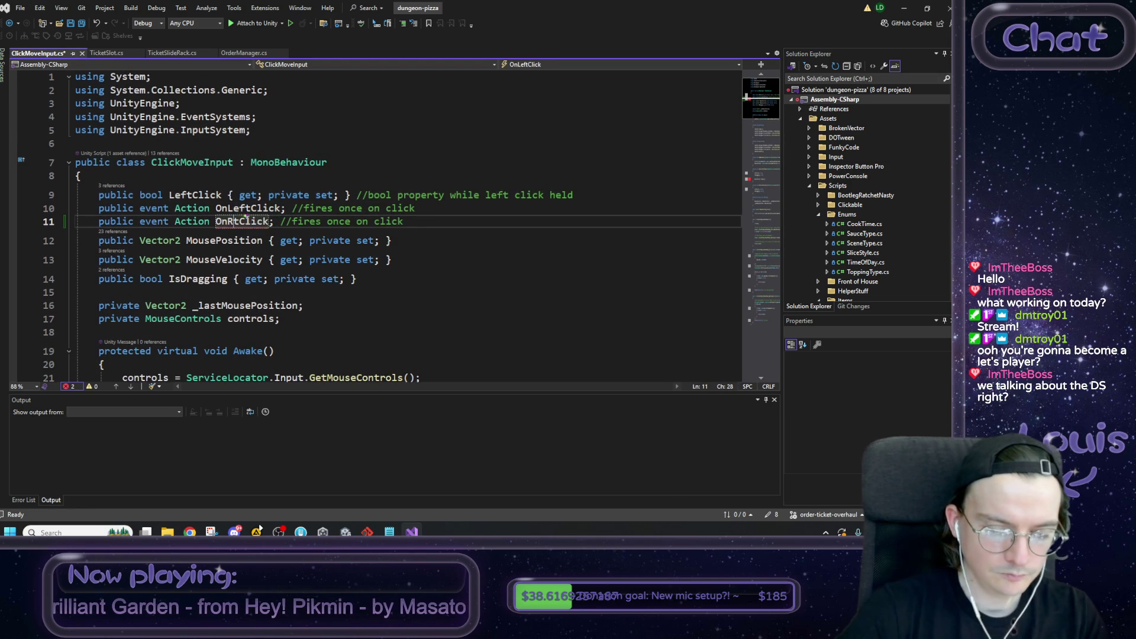
pyautogui.write('h')
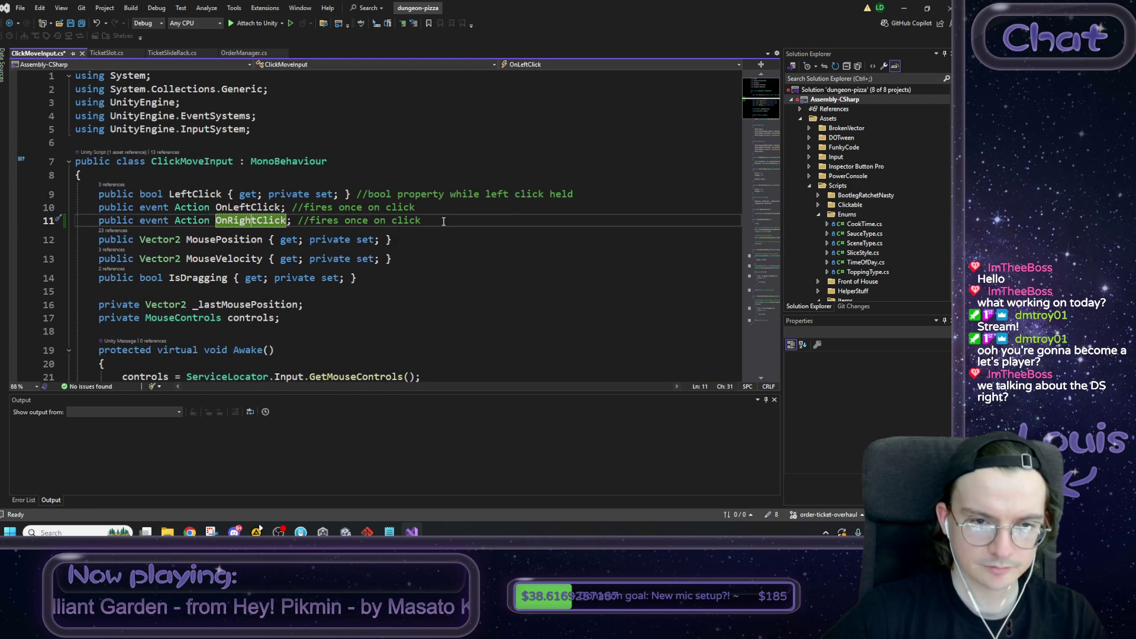
pyautogui.click(437, 222)
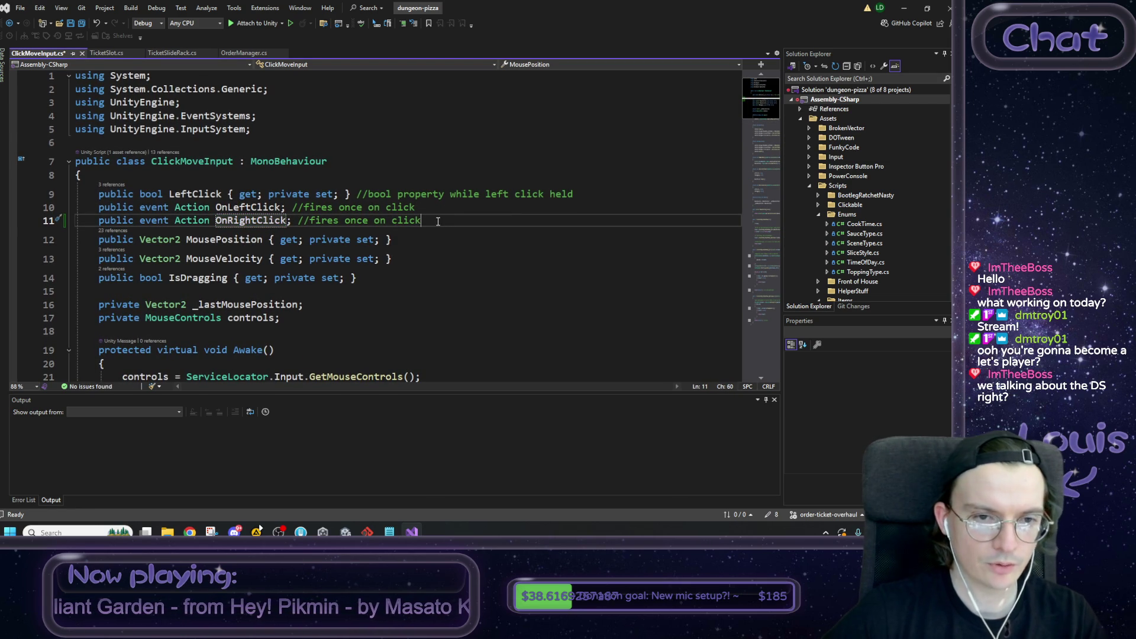
pyautogui.keyDown('shift'); pyautogui.click(298, 221); pyautogui.keyUp('shift')
pyautogui.press('BackSpace')
pyautogui.press('BackSpace')
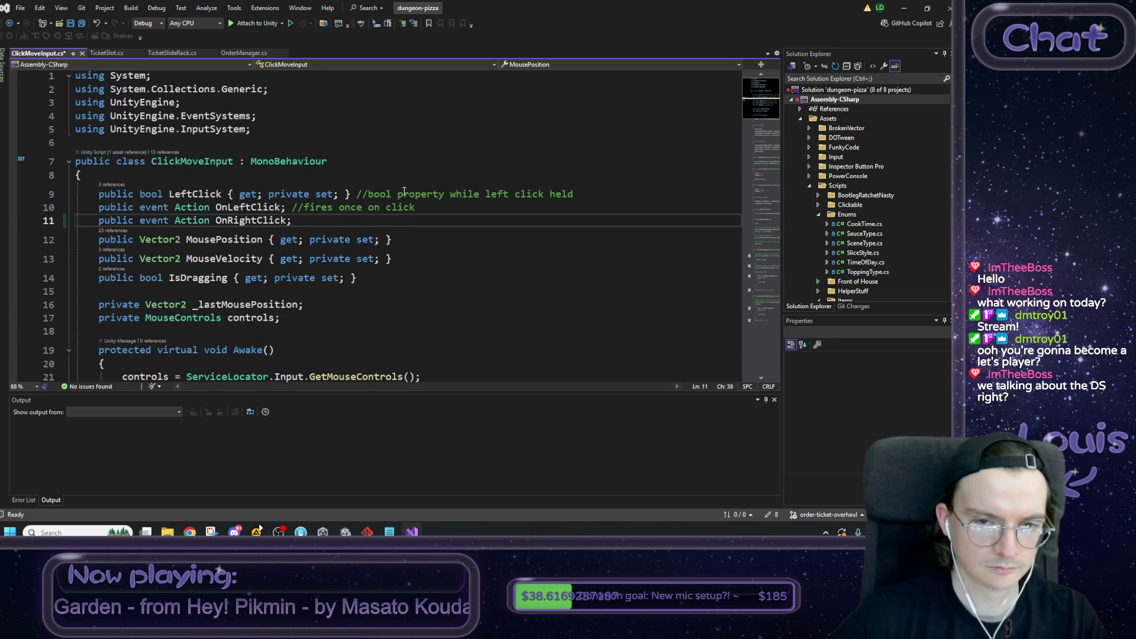
# Step: Review the code around OnLeftClick and highlight uses of the Minigame controls
pyautogui.scroll(-1, 398, 184)
pyautogui.press('Left')
pyautogui.scroll(-3, 398, 189)
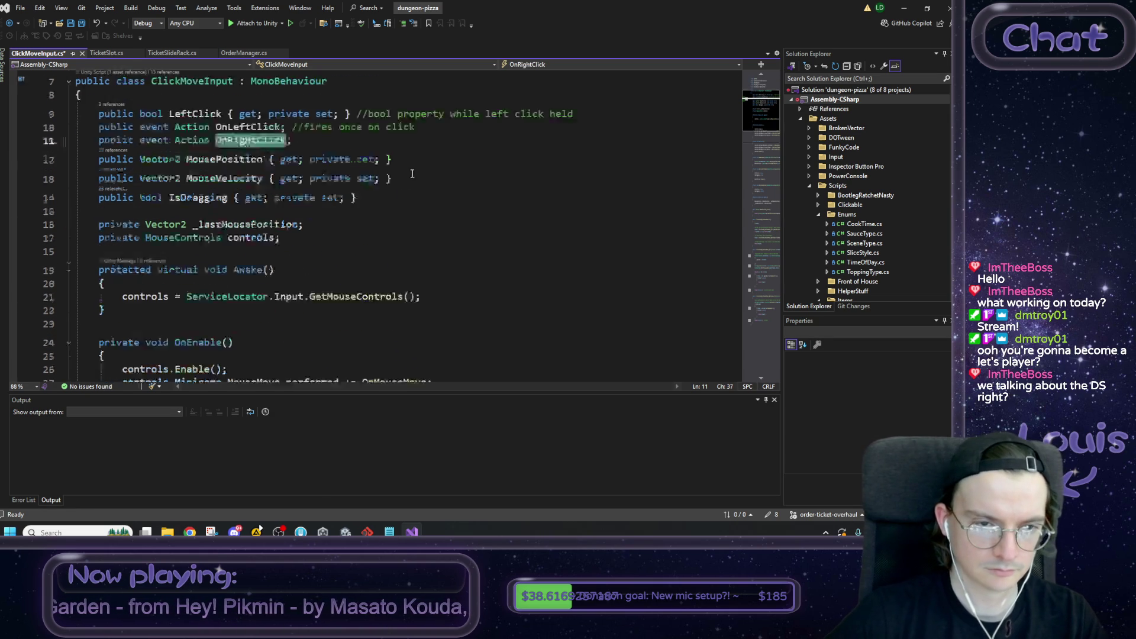
pyautogui.scroll(5, 397, 198)
pyautogui.click(249, 164)
pyautogui.scroll(-12, 404, 314)
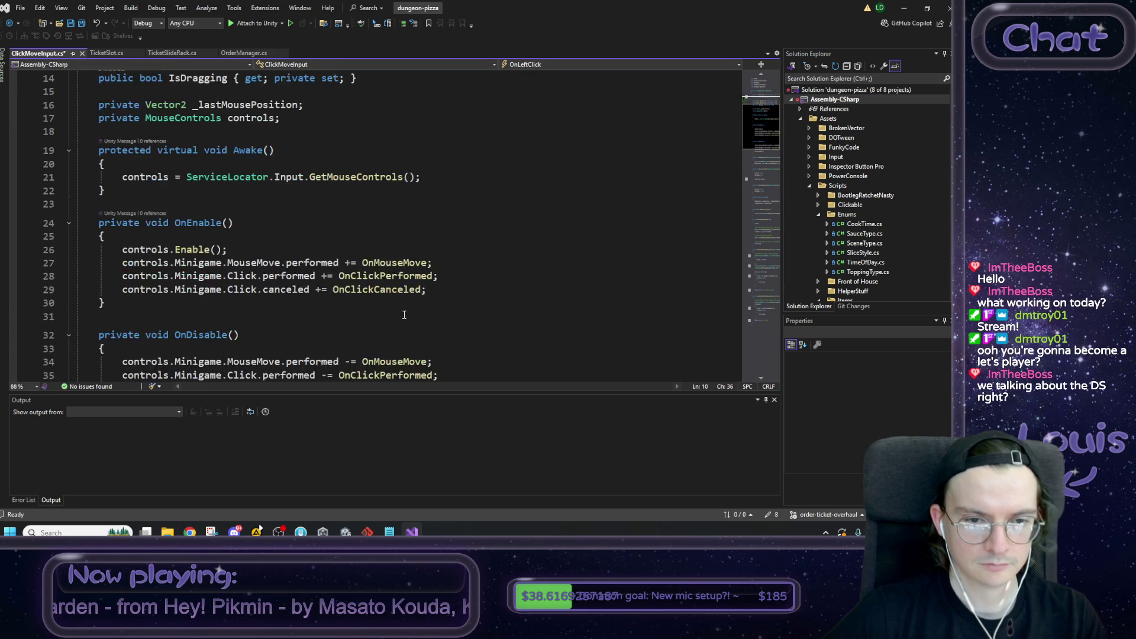
pyautogui.scroll(10, 403, 314)
pyautogui.scroll(-2, 404, 312)
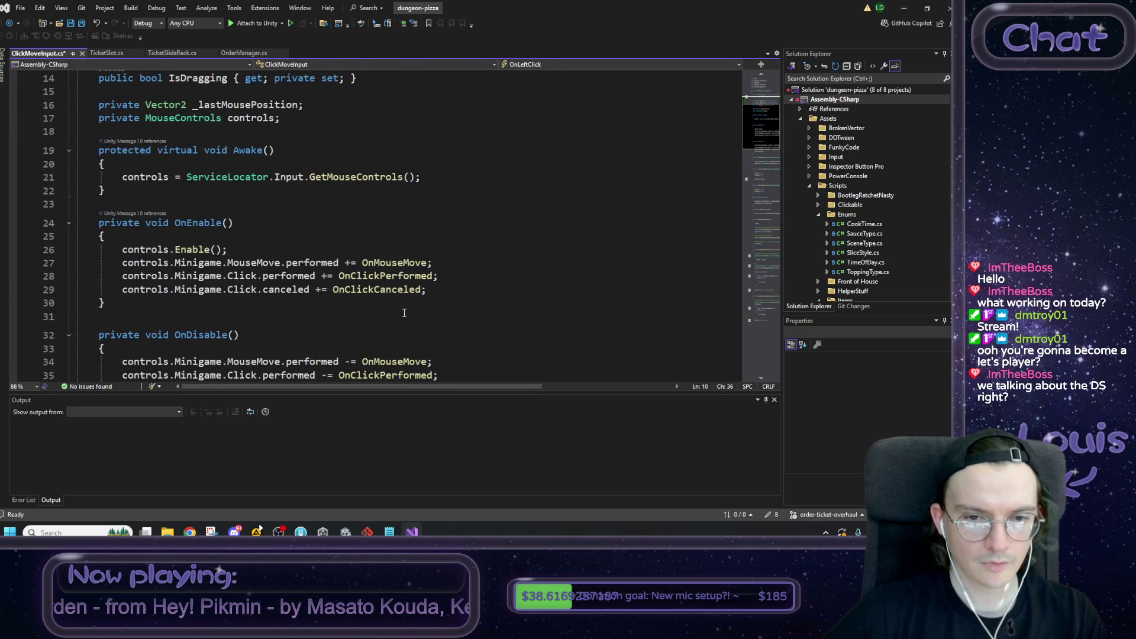
pyautogui.scroll(5, 401, 310)
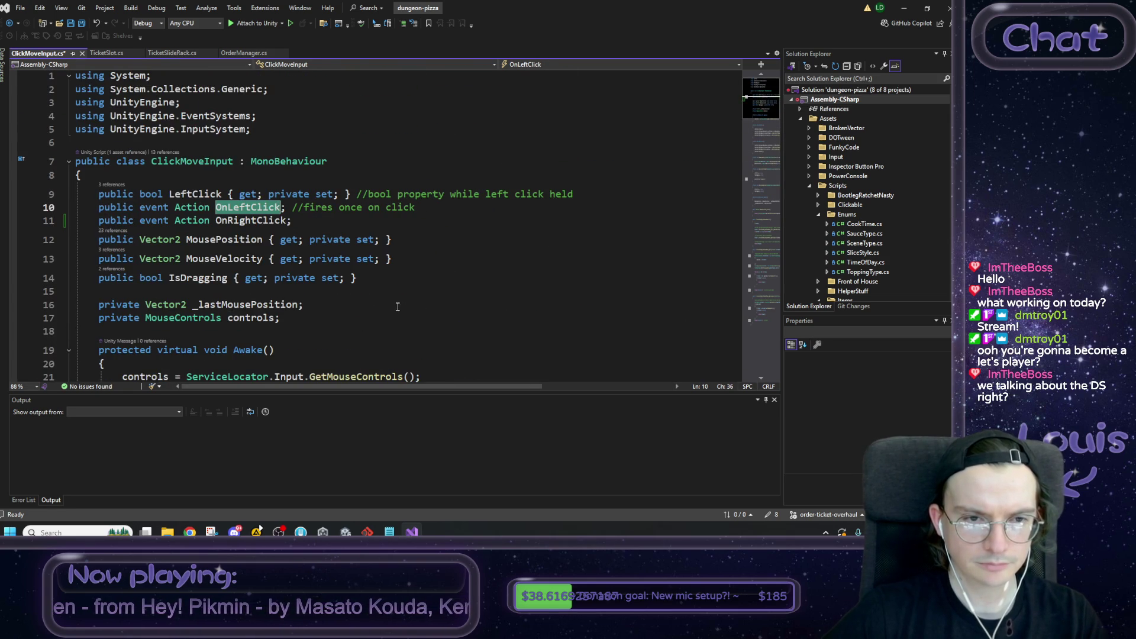
pyautogui.scroll(-4, 397, 307)
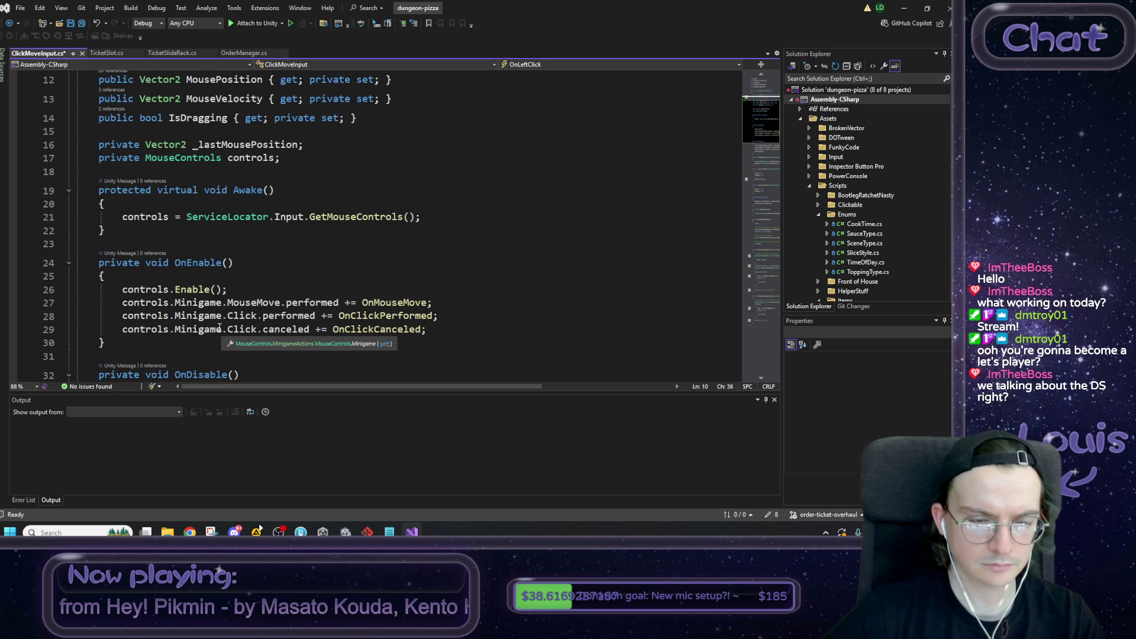
pyautogui.click(150, 292)
# Step: Highlight the Minigame controls uses and read down to the line-75 first-check comment
pyautogui.click(198, 302)
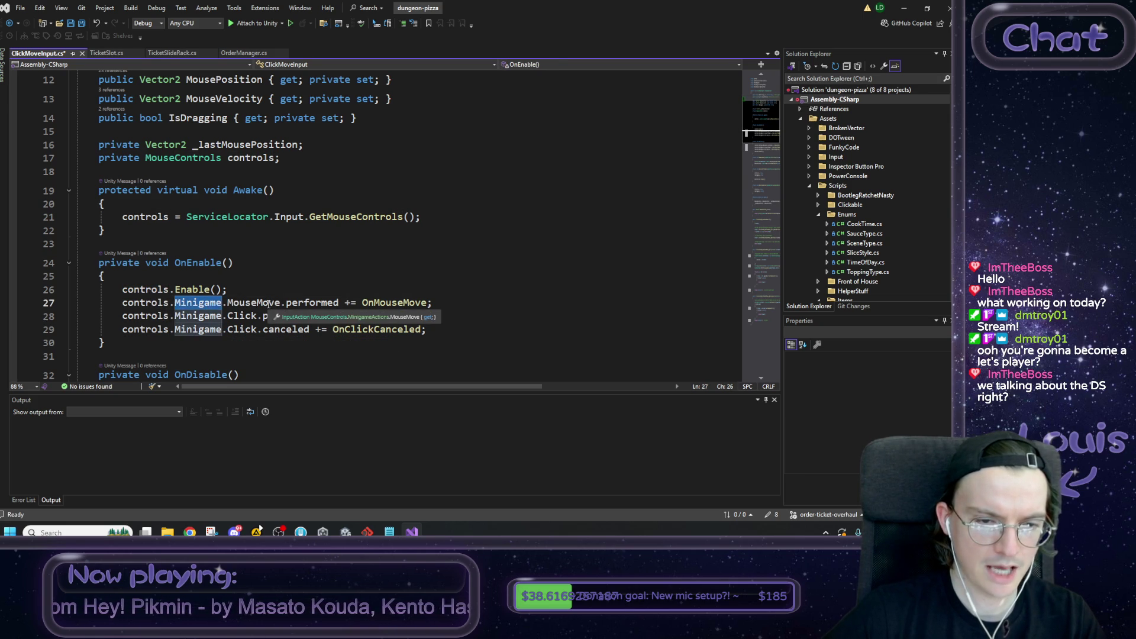
pyautogui.scroll(-1, 266, 303)
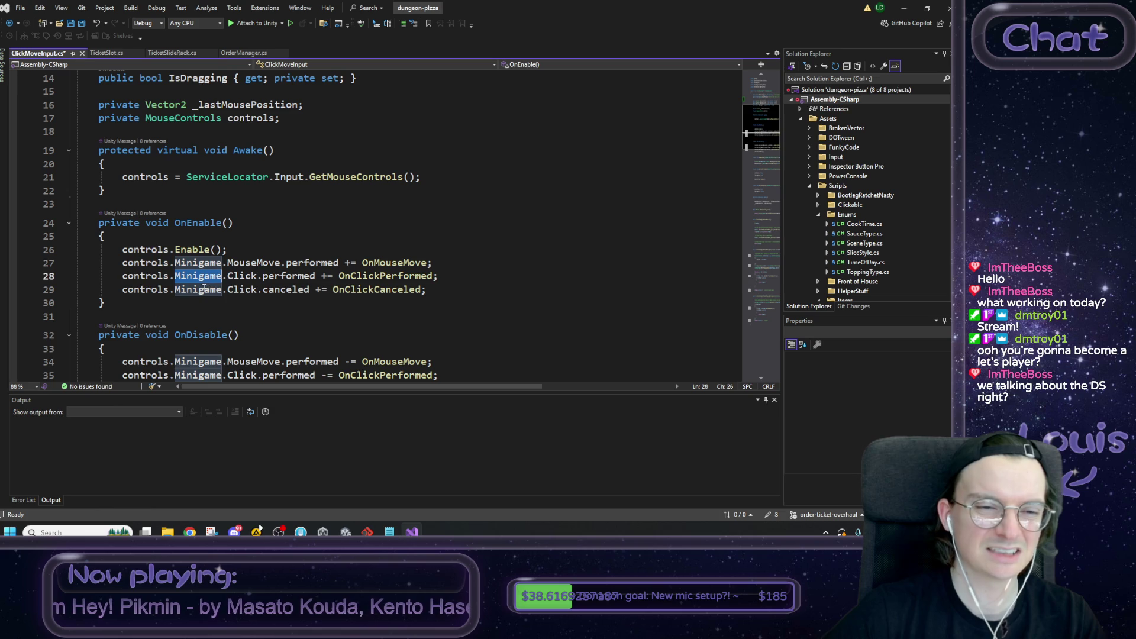
pyautogui.scroll(-2, 217, 287)
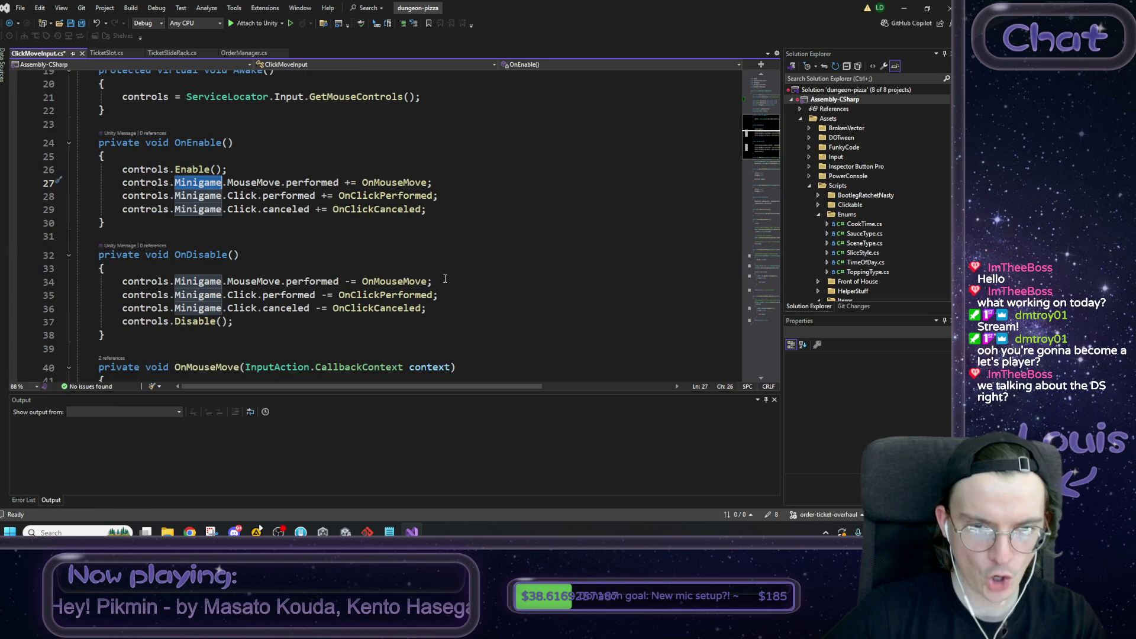
pyautogui.scroll(-6, 445, 276)
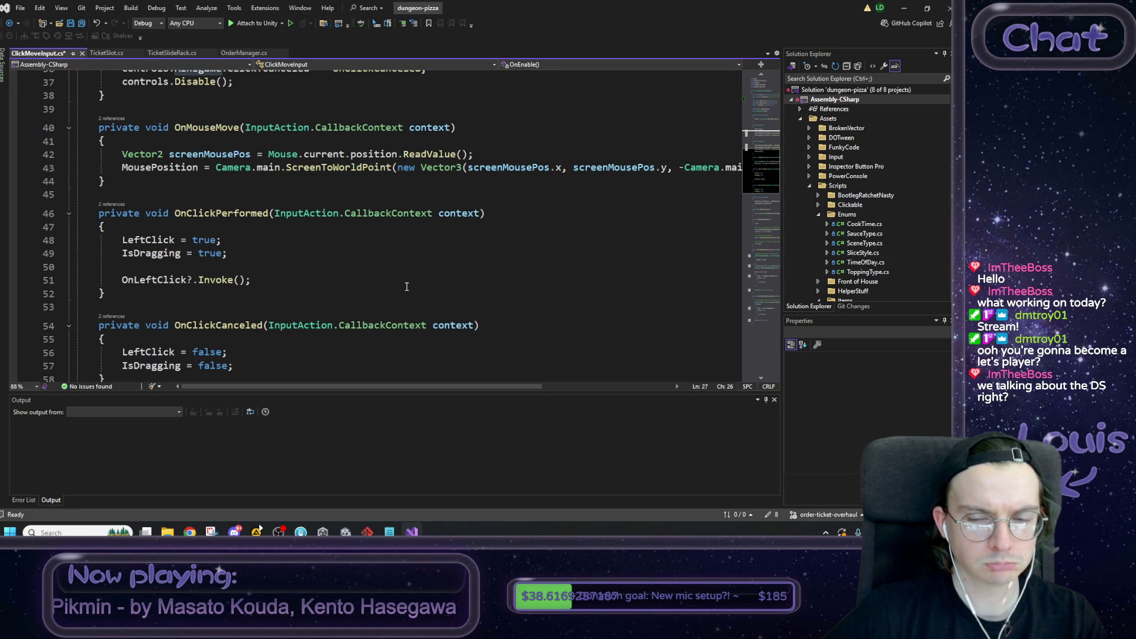
pyautogui.scroll(-3, 407, 286)
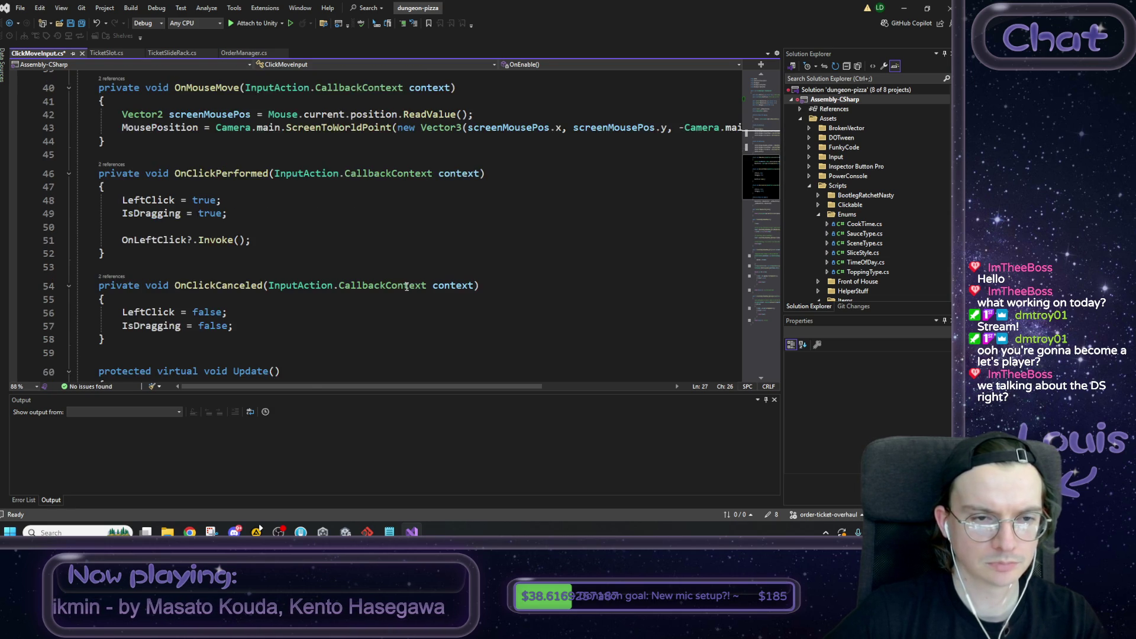
pyautogui.scroll(12, 400, 289)
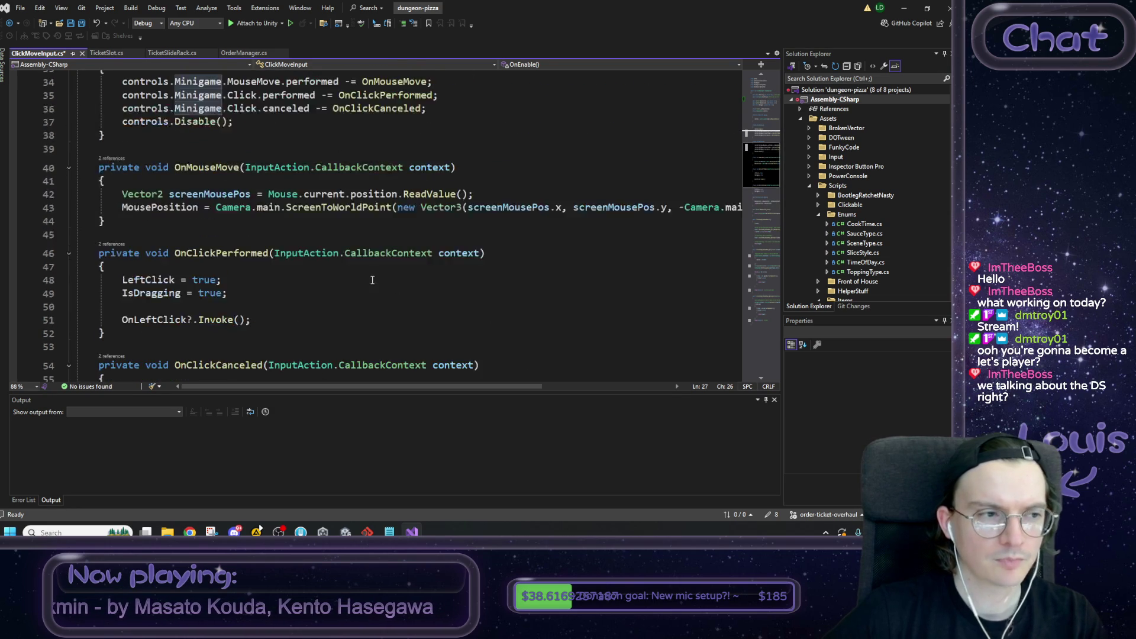
pyautogui.scroll(-18, 371, 279)
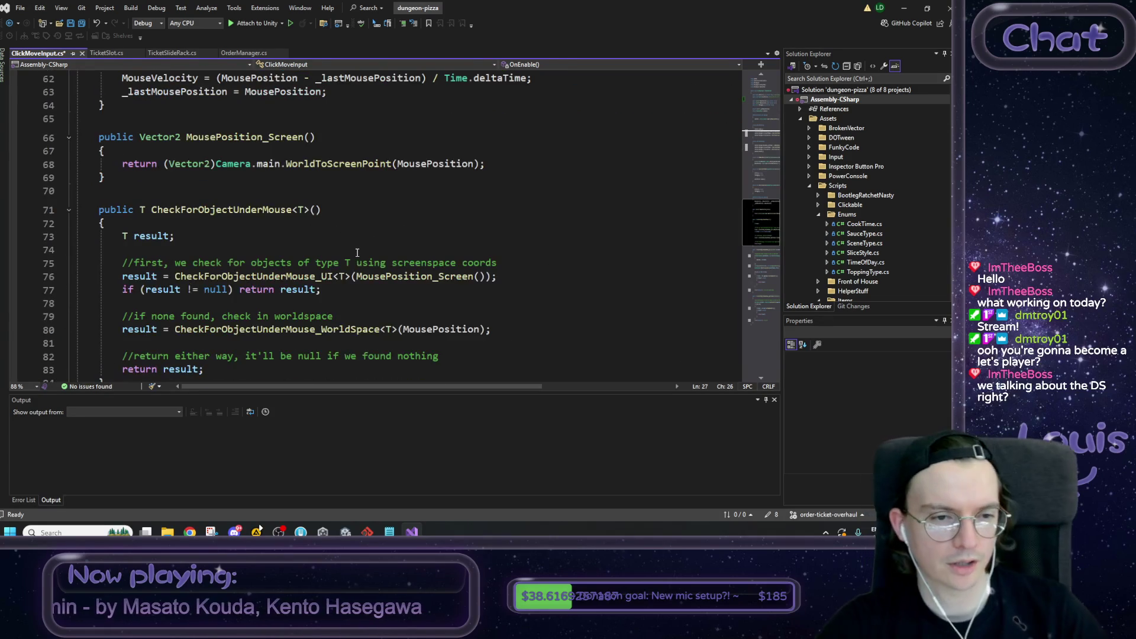
pyautogui.scroll(-3, 363, 258)
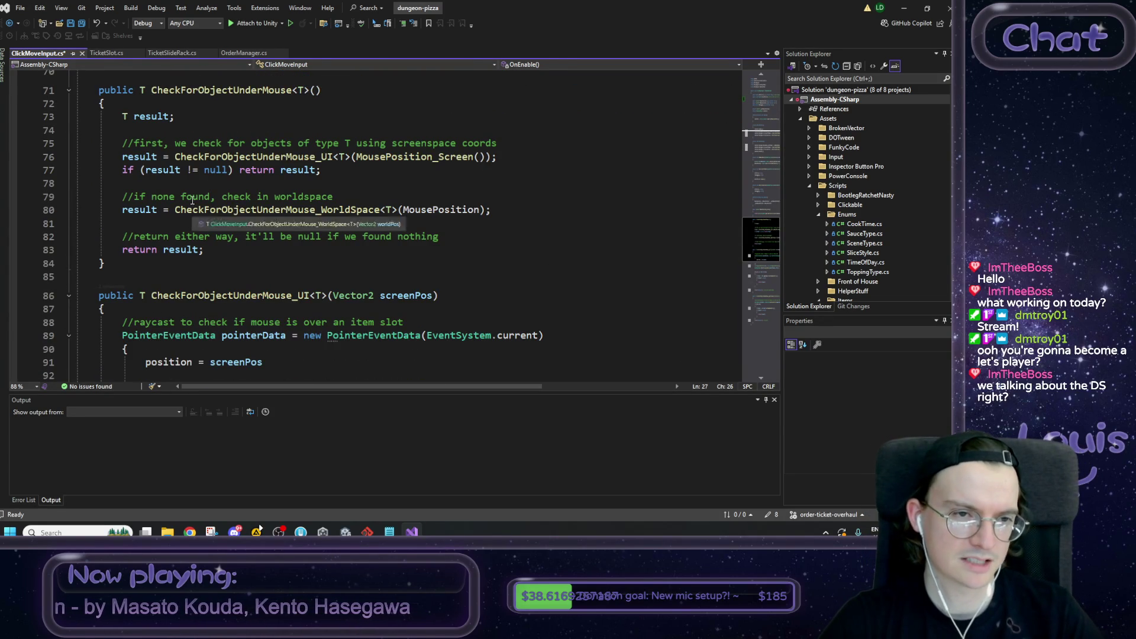
pyautogui.moveTo(152, 143)
pyautogui.mouseDown()
pyautogui.moveTo(477, 134)
pyautogui.moveTo(513, 144)
pyautogui.mouseUp()
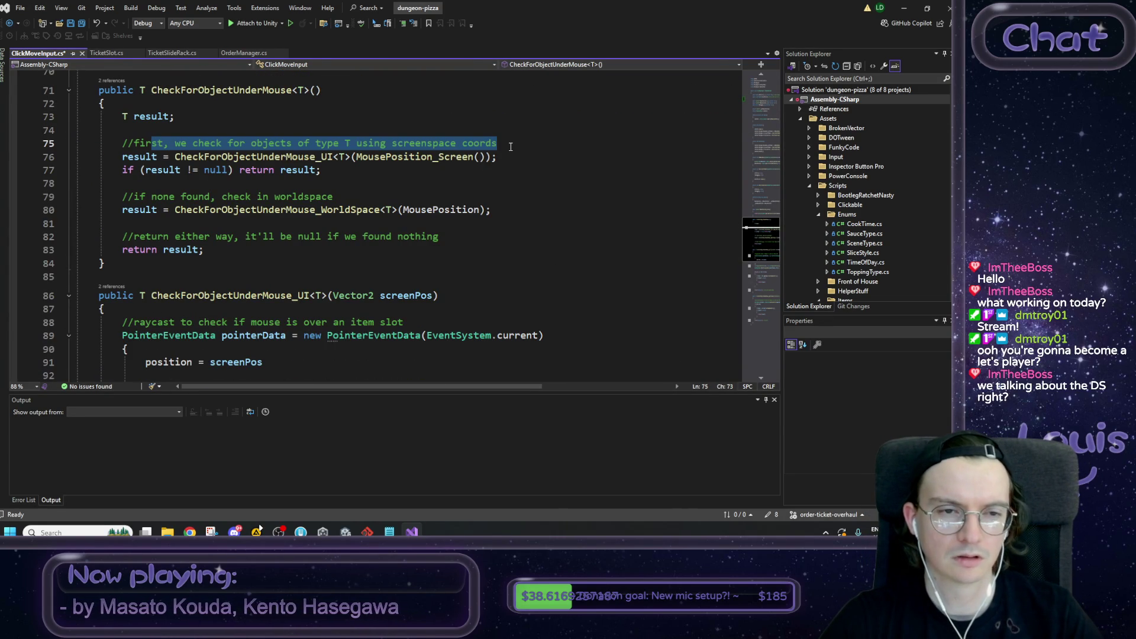
pyautogui.click(511, 146)
# Step: Select the OnClickCanceled handler name to highlight its uses
pyautogui.scroll(7, 488, 214)
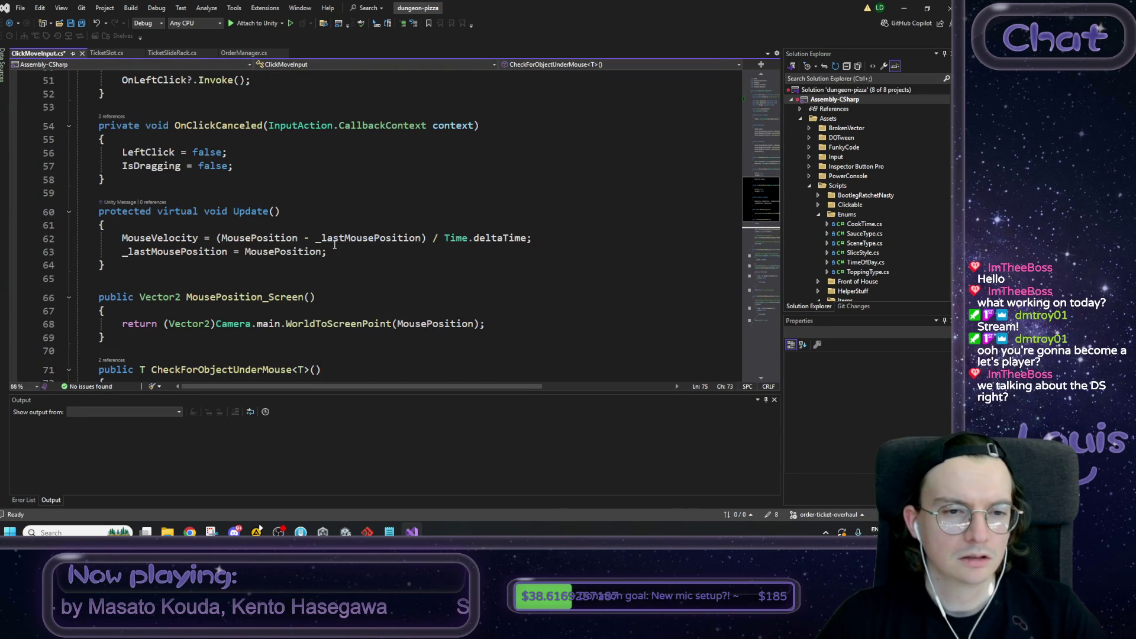
pyautogui.scroll(4, 189, 180)
pyautogui.click(168, 310)
pyautogui.click(231, 279)
pyautogui.doubleClick(231, 279)
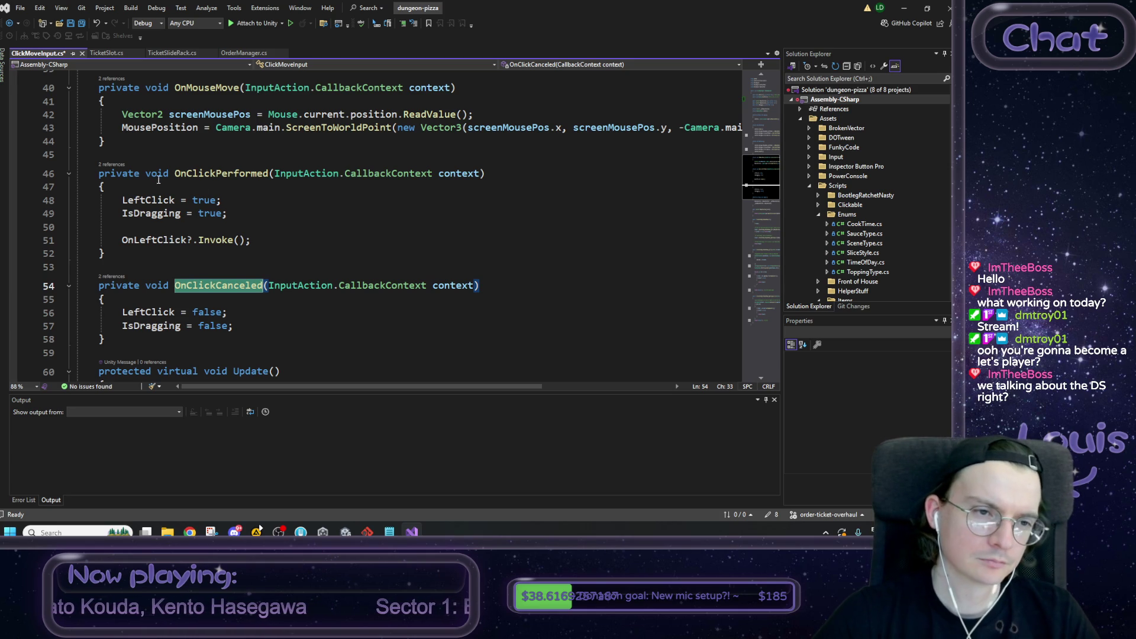
# Step: Jump to OnClickPerformed's OnEnable subscription via its references, then minimise Visual Studio
pyautogui.click(112, 164)
pyautogui.click(184, 125)
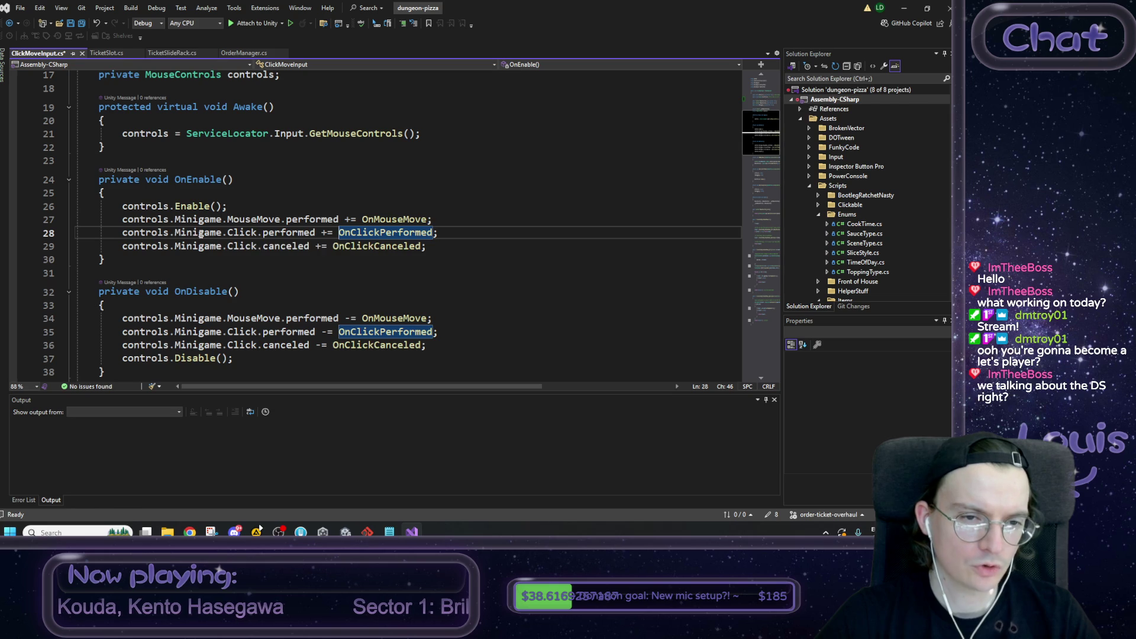
pyautogui.click(474, 232)
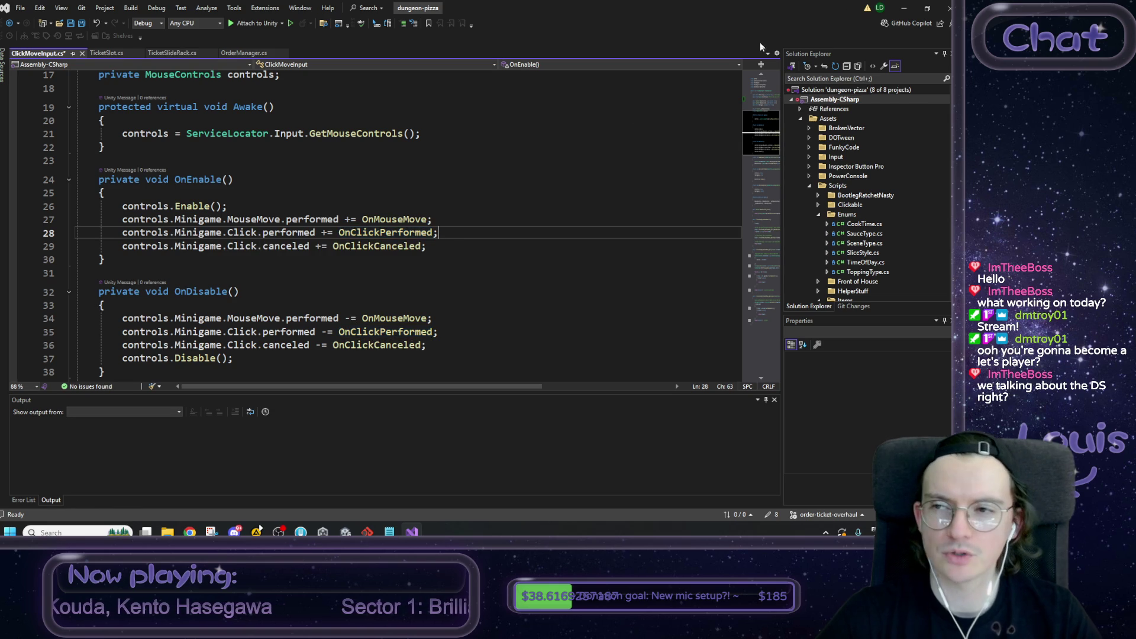
pyautogui.click(903, 8)
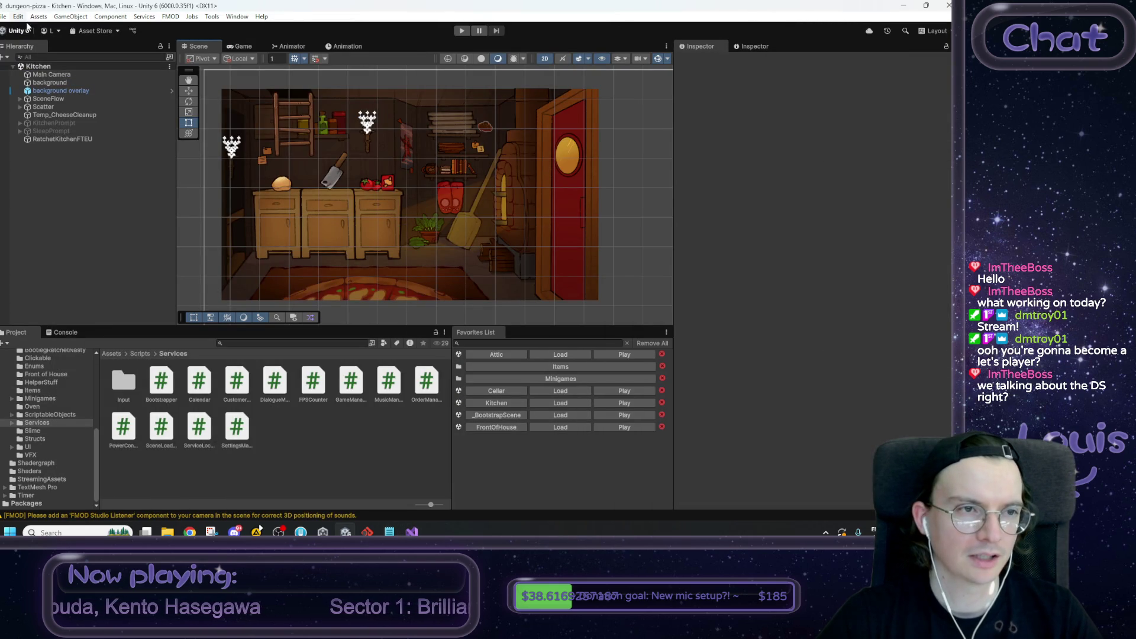
# Step: Browse the Edit, GameObject, File, Assets and Component menus, then bring the browser forward
pyautogui.click(18, 16)
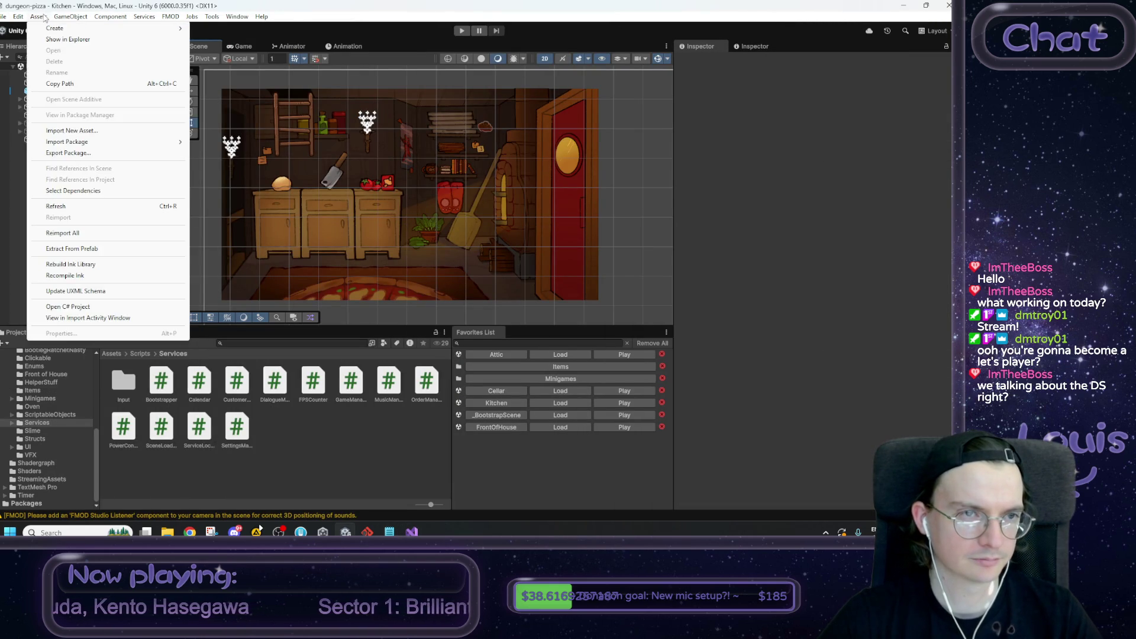
pyautogui.click(69, 16)
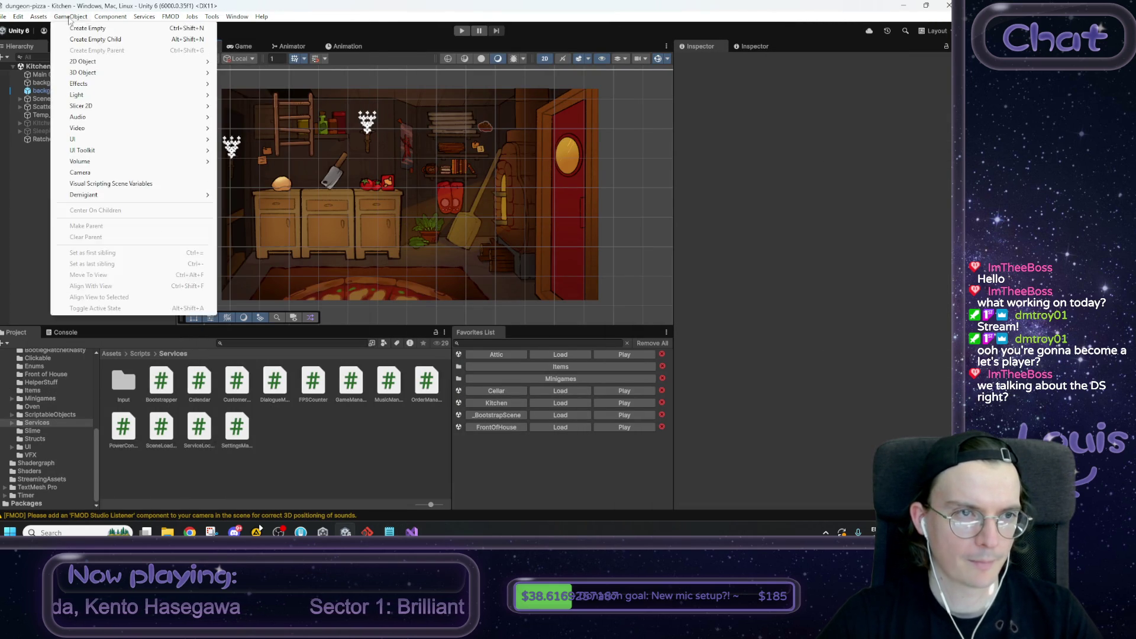
pyautogui.click(19, 16)
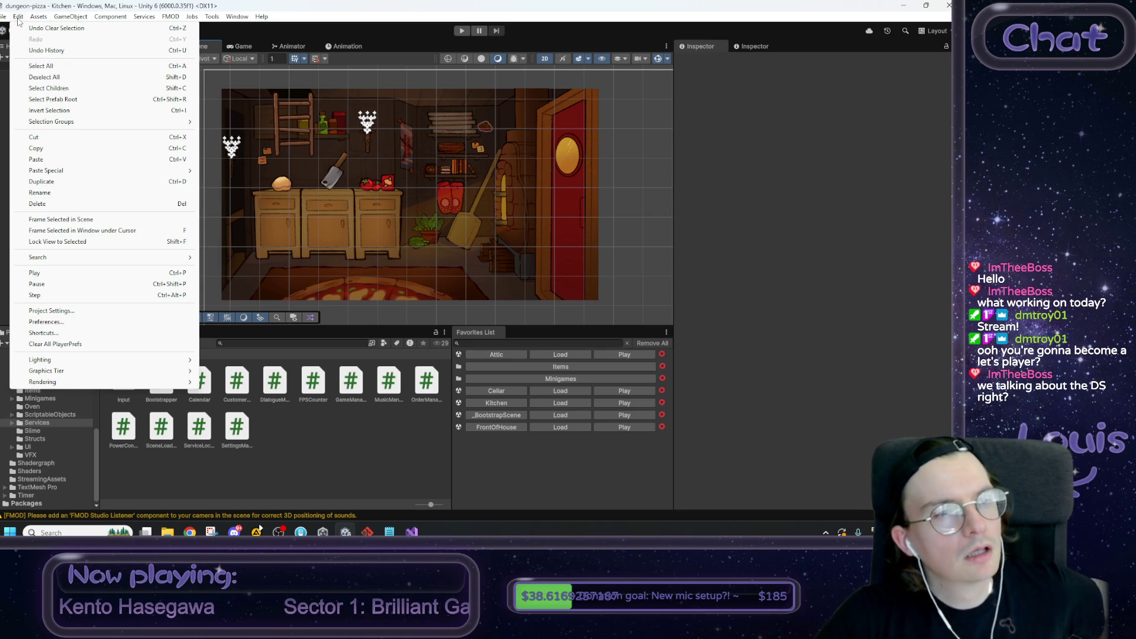
pyautogui.moveTo(36, 18)
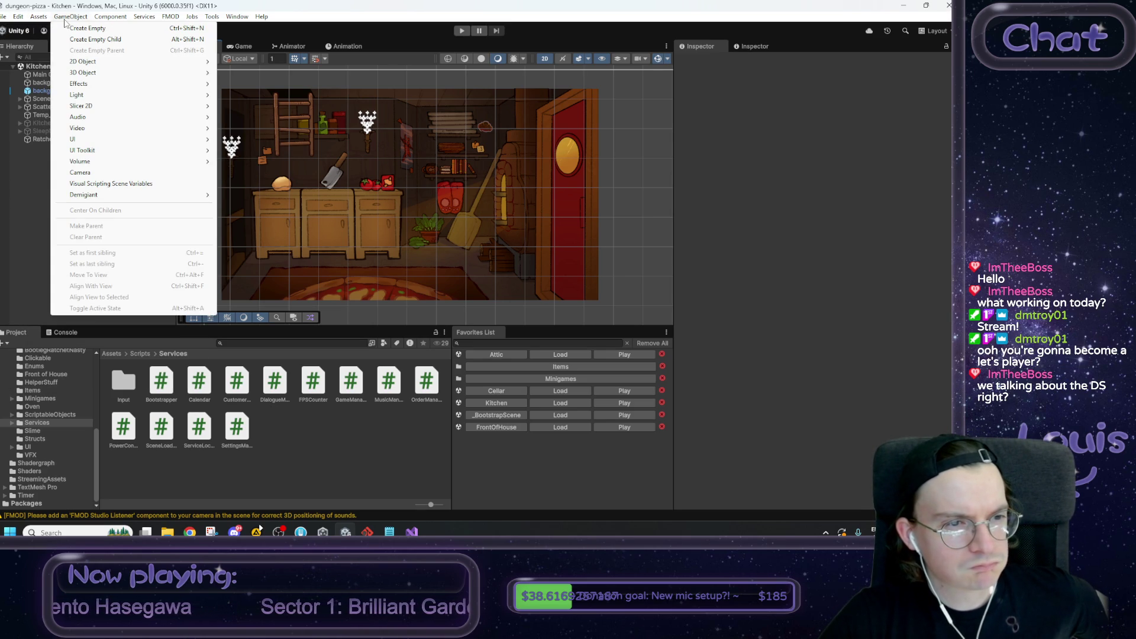
pyautogui.moveTo(116, 23)
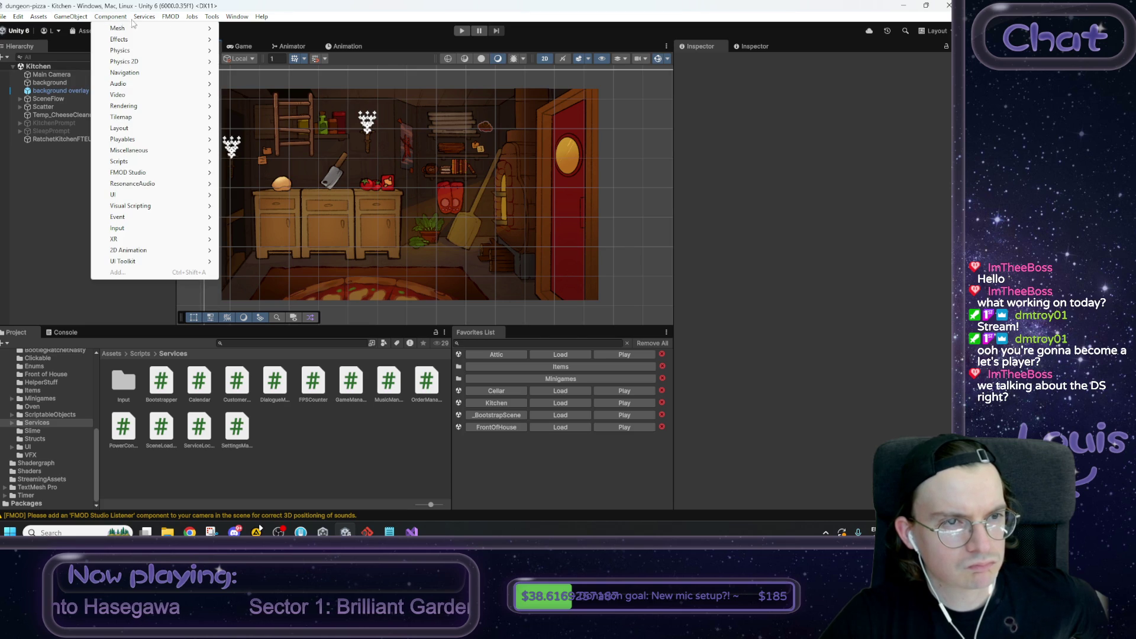
pyautogui.moveTo(210, 20)
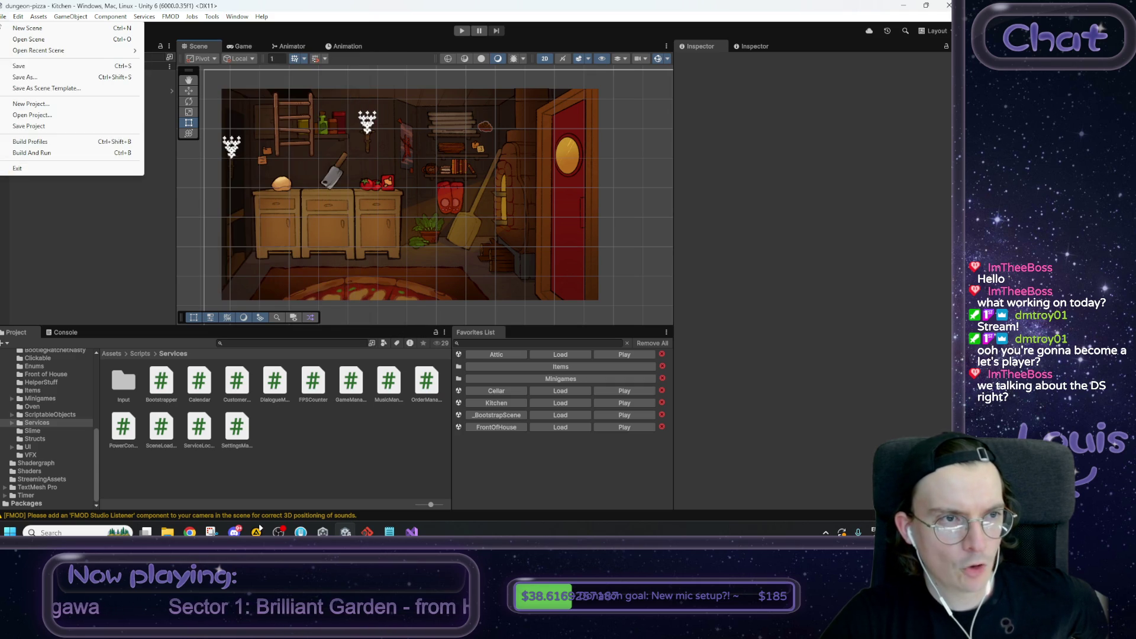
pyautogui.click(3, 16)
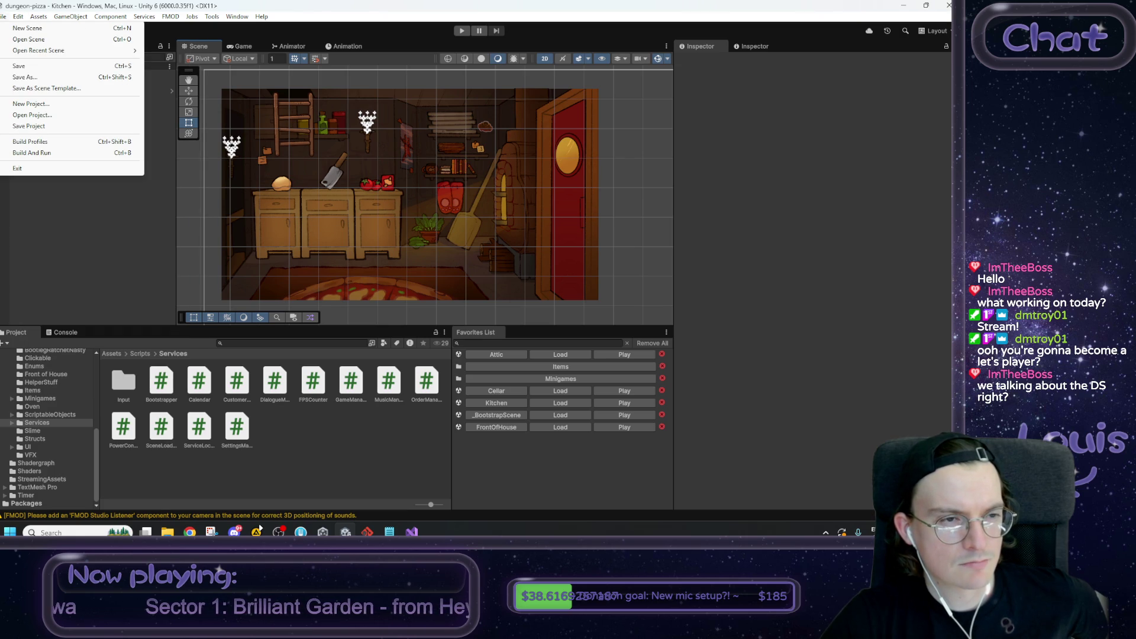
pyautogui.click(112, 19)
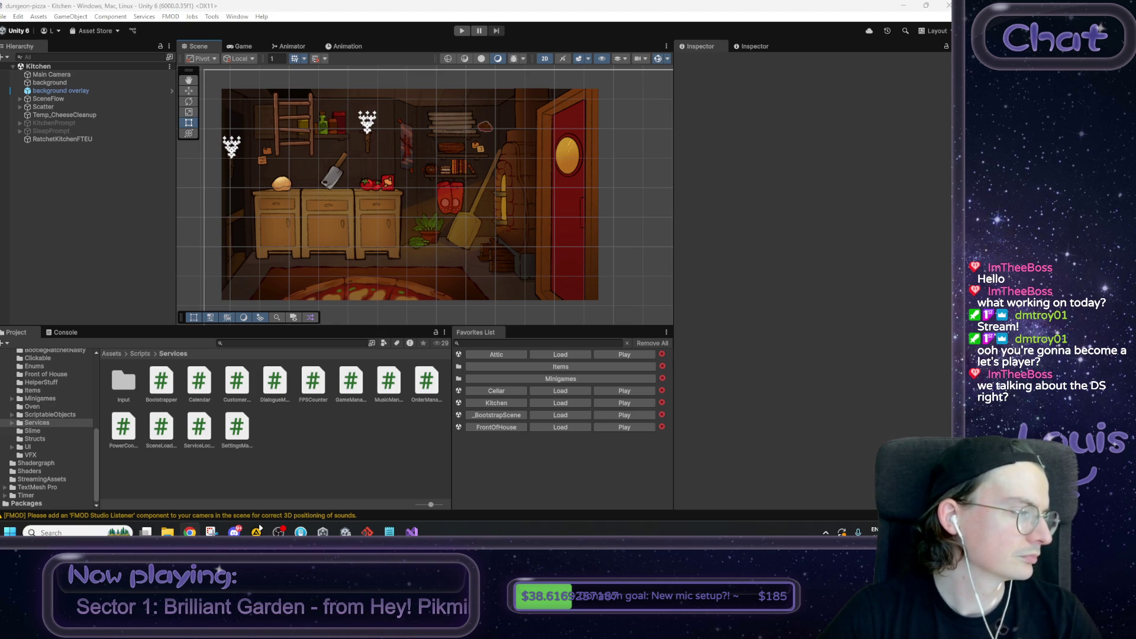
pyautogui.click(258, 530)
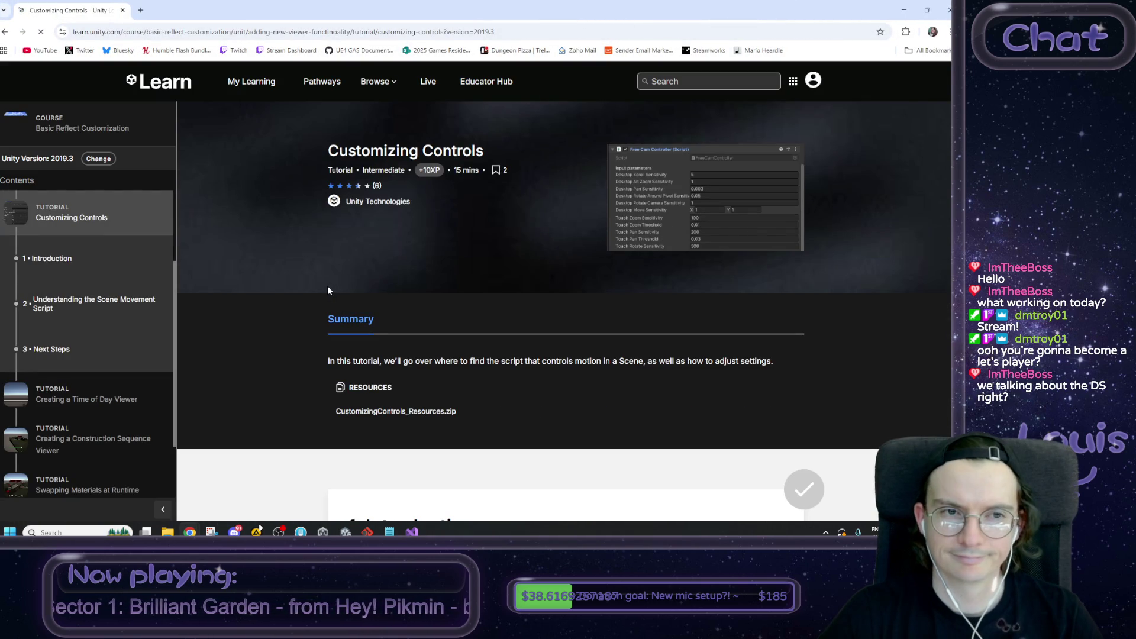
# Step: Scroll the tutorial to the Free Cam Controller parameters, then return to Unity's Assets folder
pyautogui.scroll(-3, 327, 287)
pyautogui.scroll(-5, 329, 290)
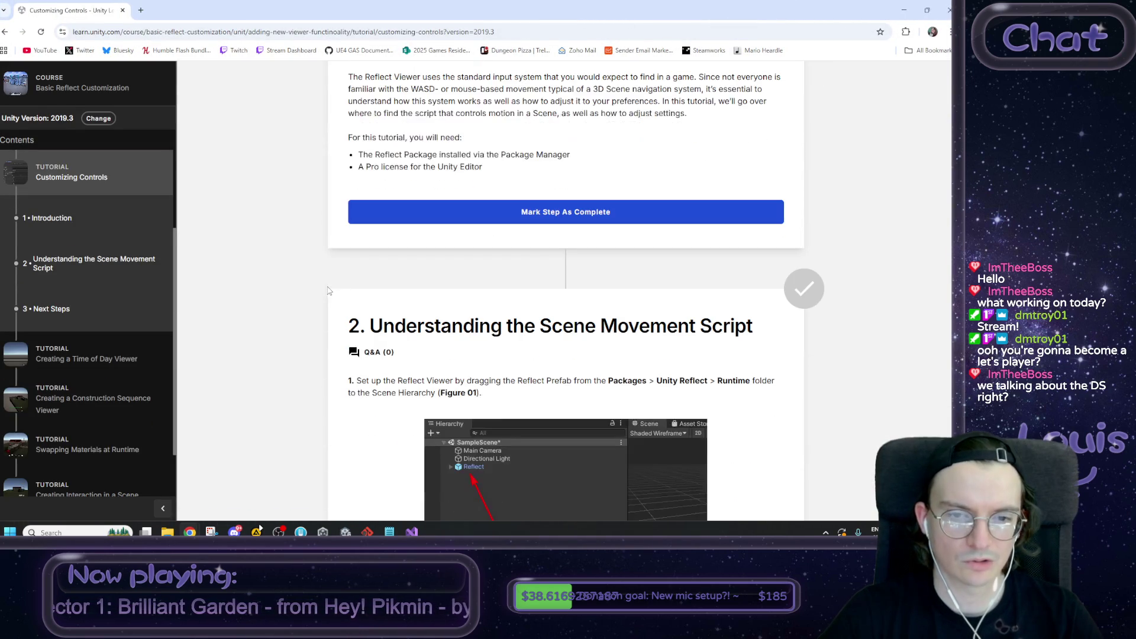
pyautogui.scroll(-1, 314, 300)
pyautogui.scroll(-6, 312, 297)
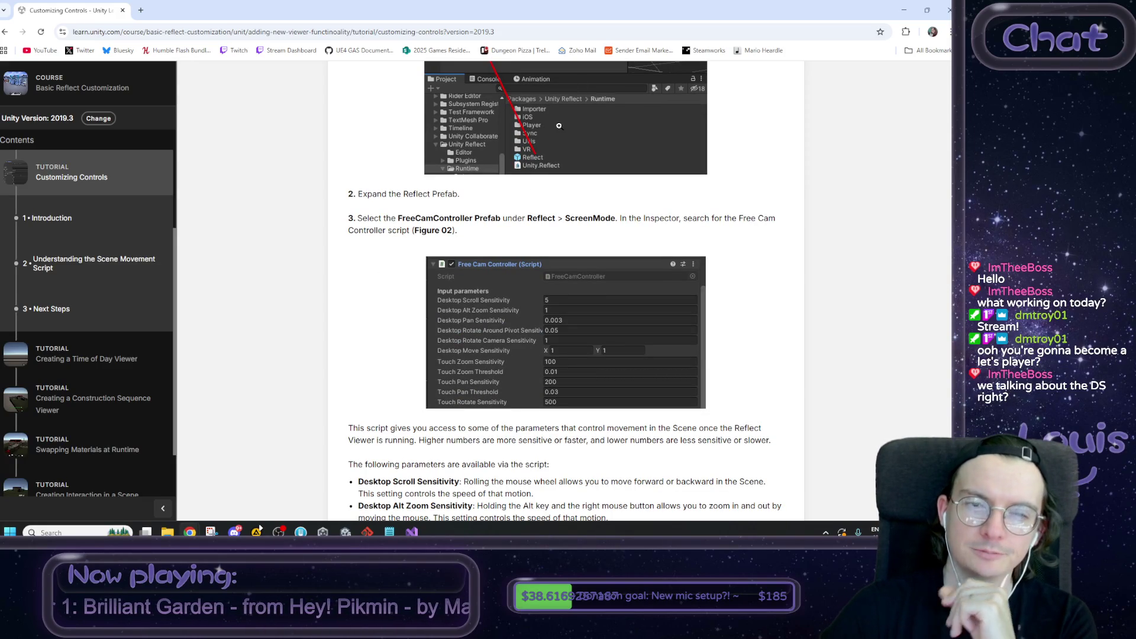
pyautogui.scroll(-4, 558, 125)
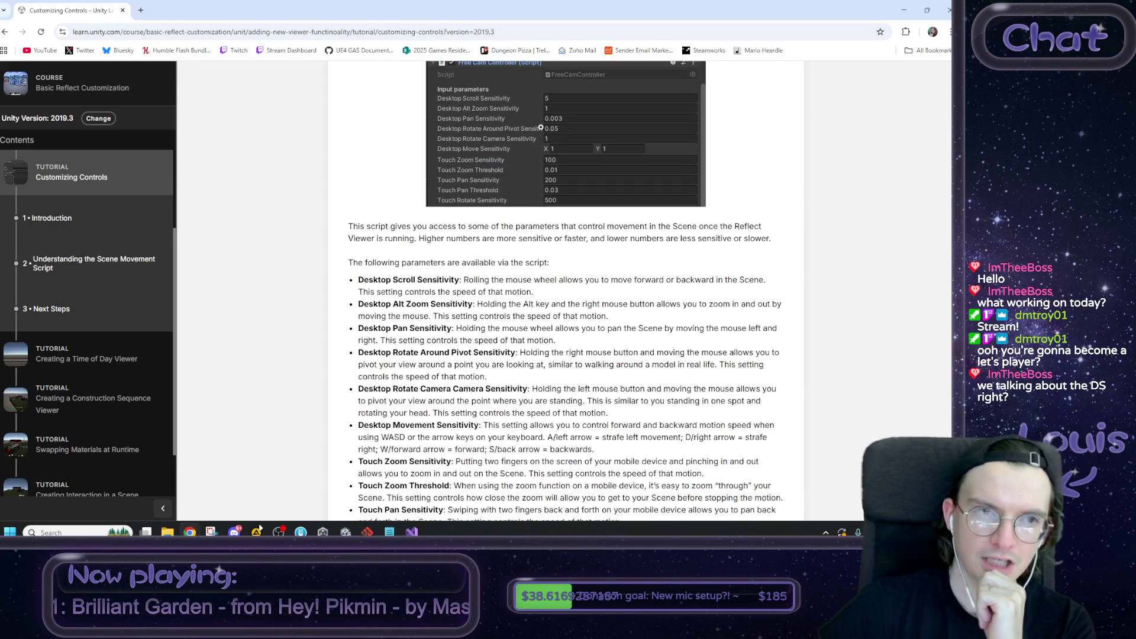
pyautogui.hotkey('alt', 'Tab')
pyautogui.click(113, 353)
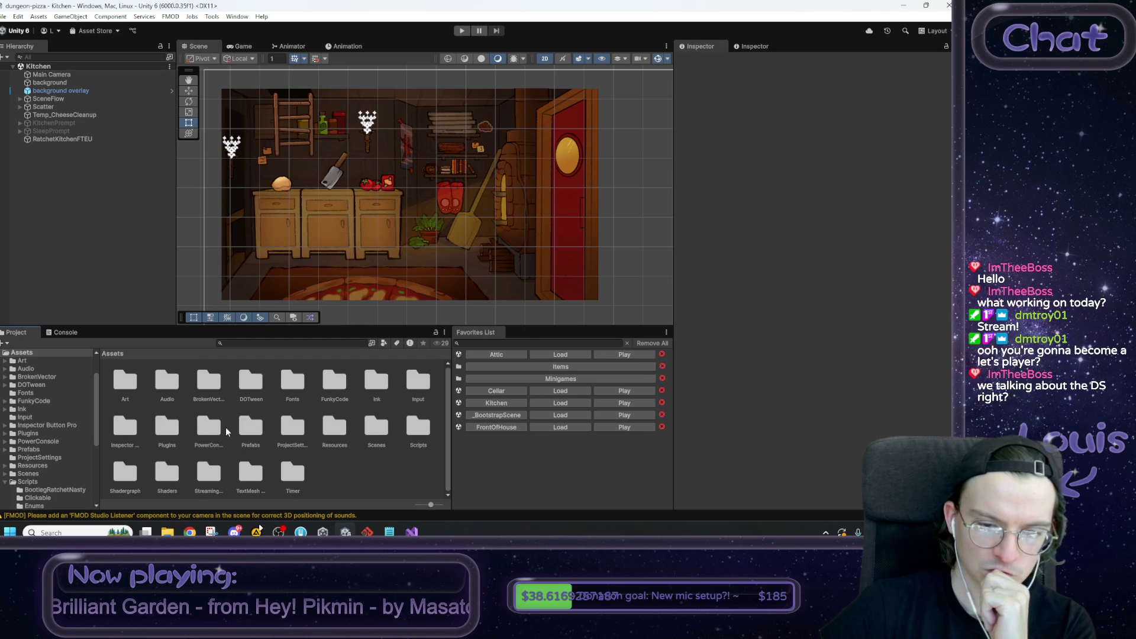
# Step: Browse from Resources back to Assets, into Input, and open MouseControls.inputactions
pyautogui.doubleClick(328, 430)
pyautogui.click(273, 382)
pyautogui.click(116, 354)
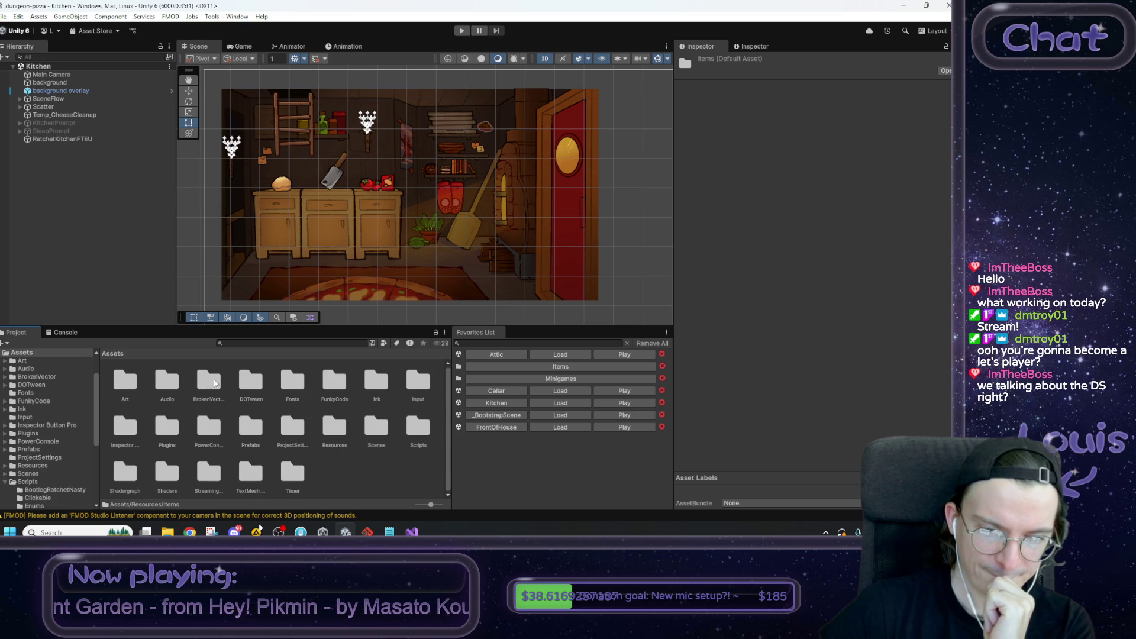
pyautogui.doubleClick(418, 381)
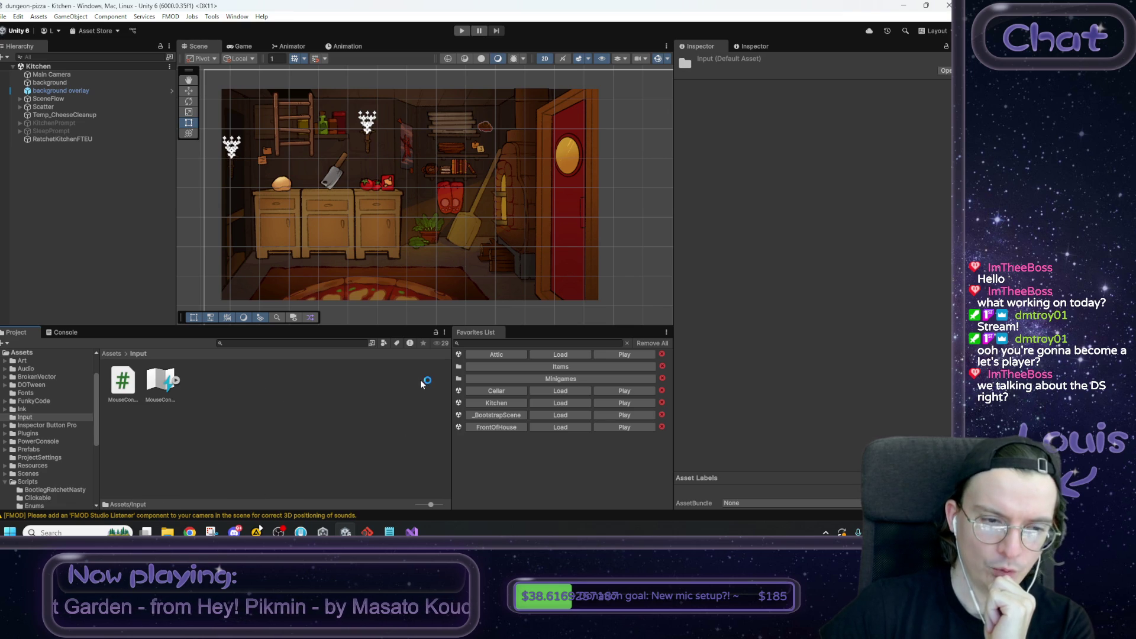
pyautogui.click(125, 382)
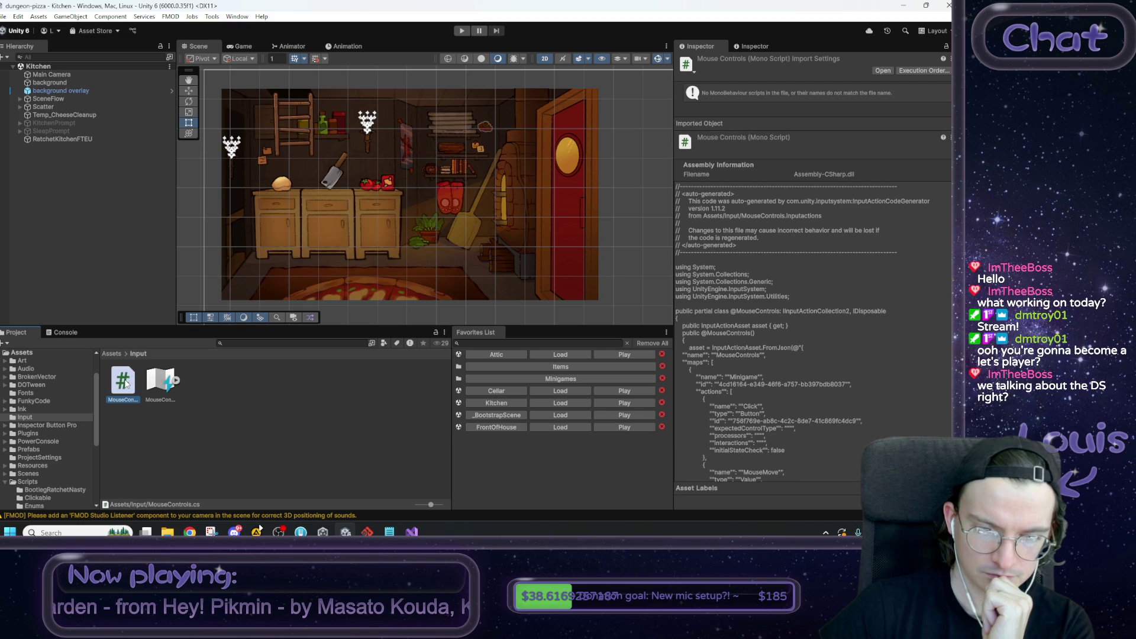
pyautogui.doubleClick(167, 385)
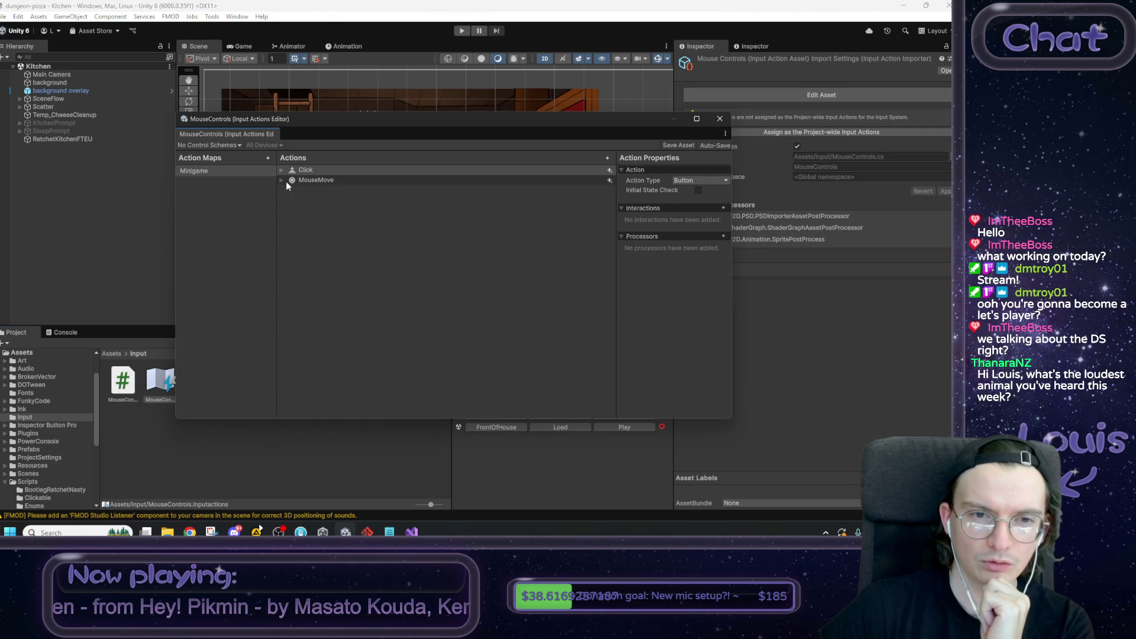
# Step: Add a RightClick action to the Minigame map
pyautogui.click(281, 179)
pyautogui.click(281, 171)
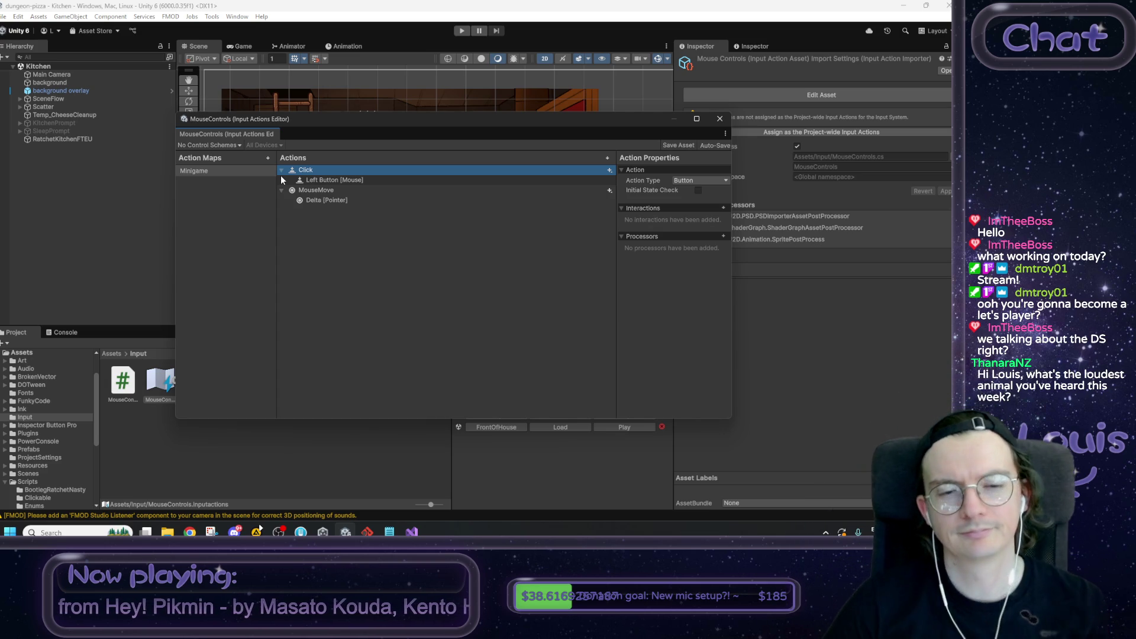
pyautogui.click(607, 157)
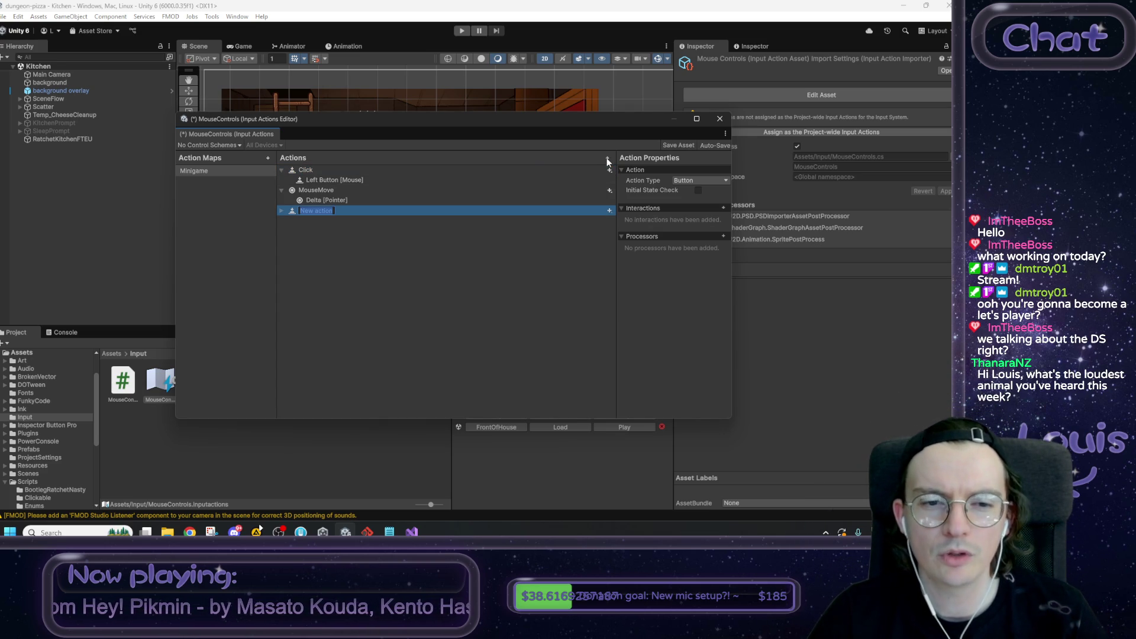
pyautogui.write('RightClick')
pyautogui.press('Return')
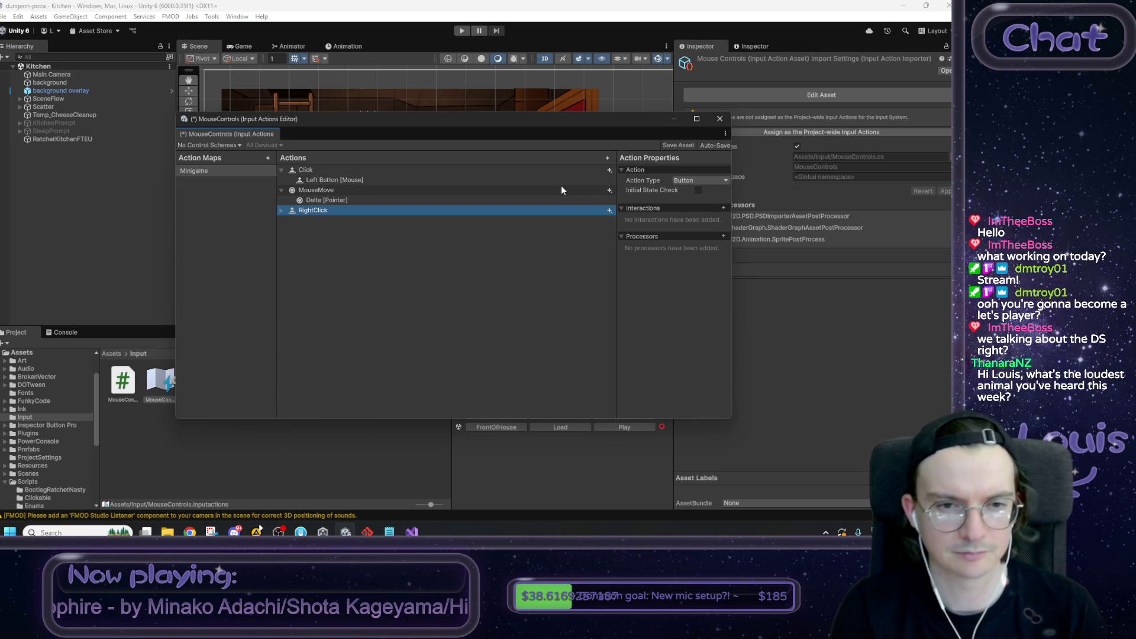
# Step: Give RightClick one empty binding, deleting the extra one and dismissing stray popups
pyautogui.click(281, 212)
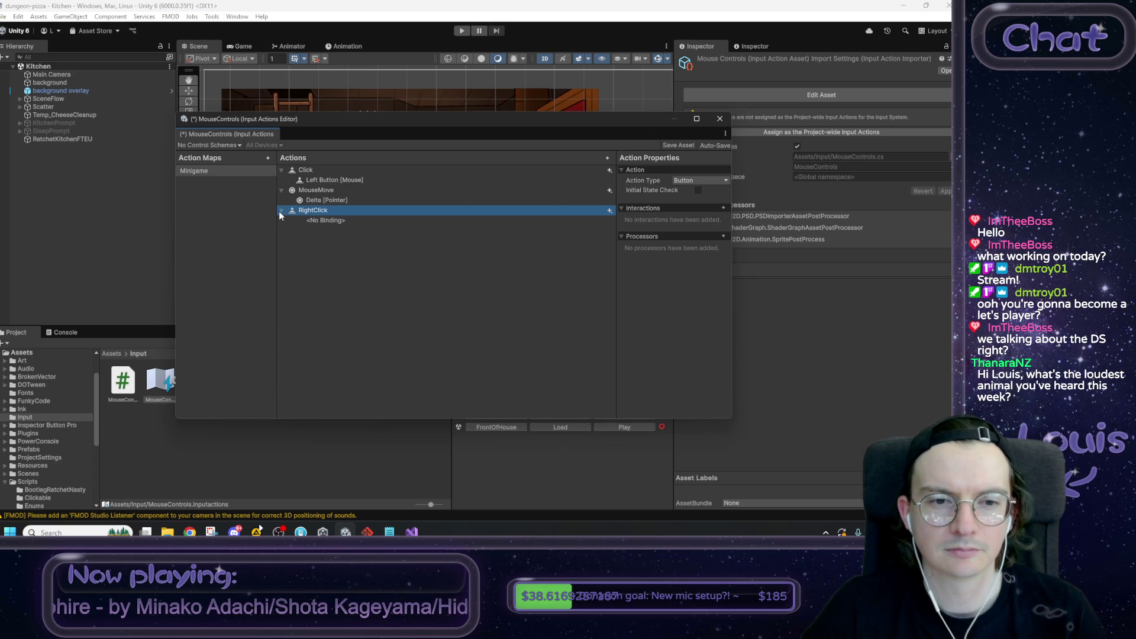
pyautogui.click(609, 212)
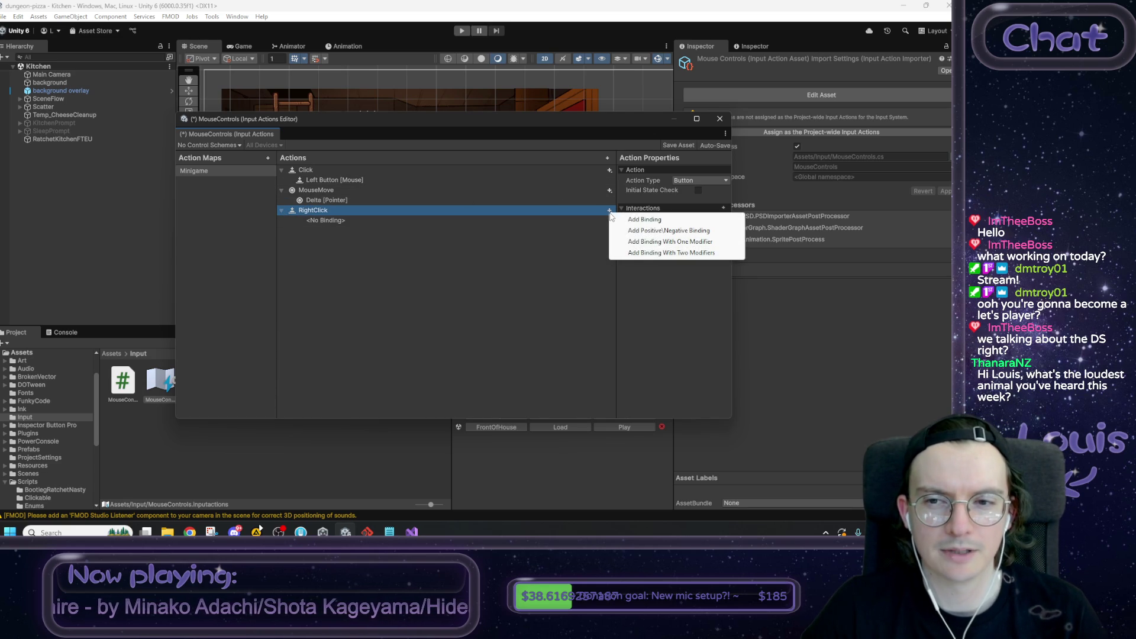
pyautogui.click(635, 219)
pyautogui.press('Delete')
pyautogui.click(587, 219)
pyautogui.click(724, 180)
pyautogui.rightClick(527, 277)
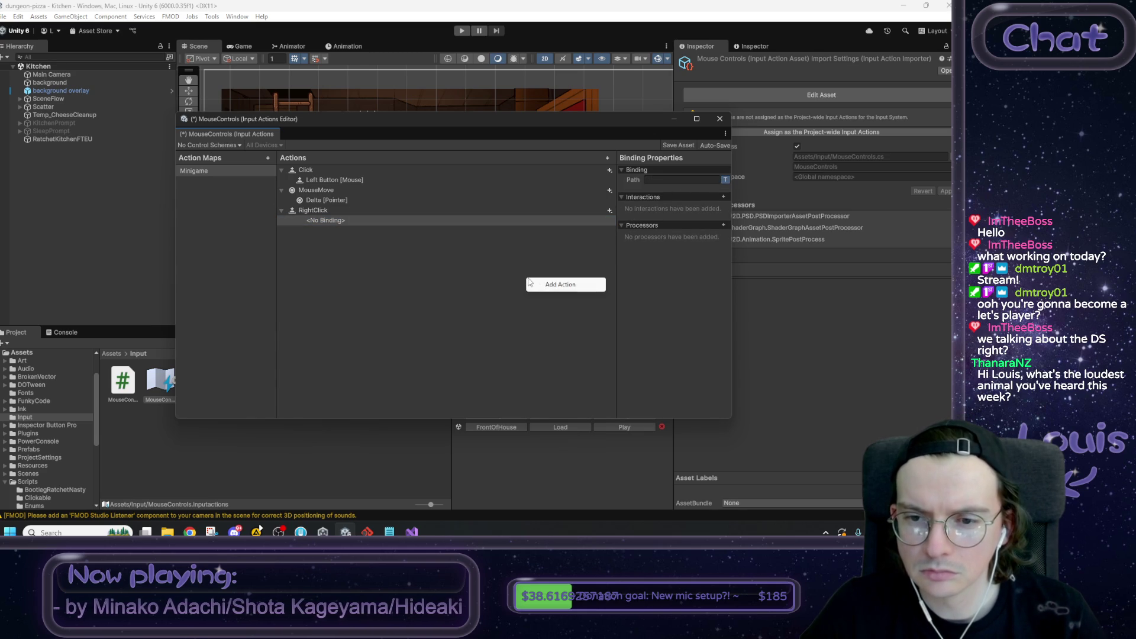
pyautogui.click(653, 179)
pyautogui.press('Escape')
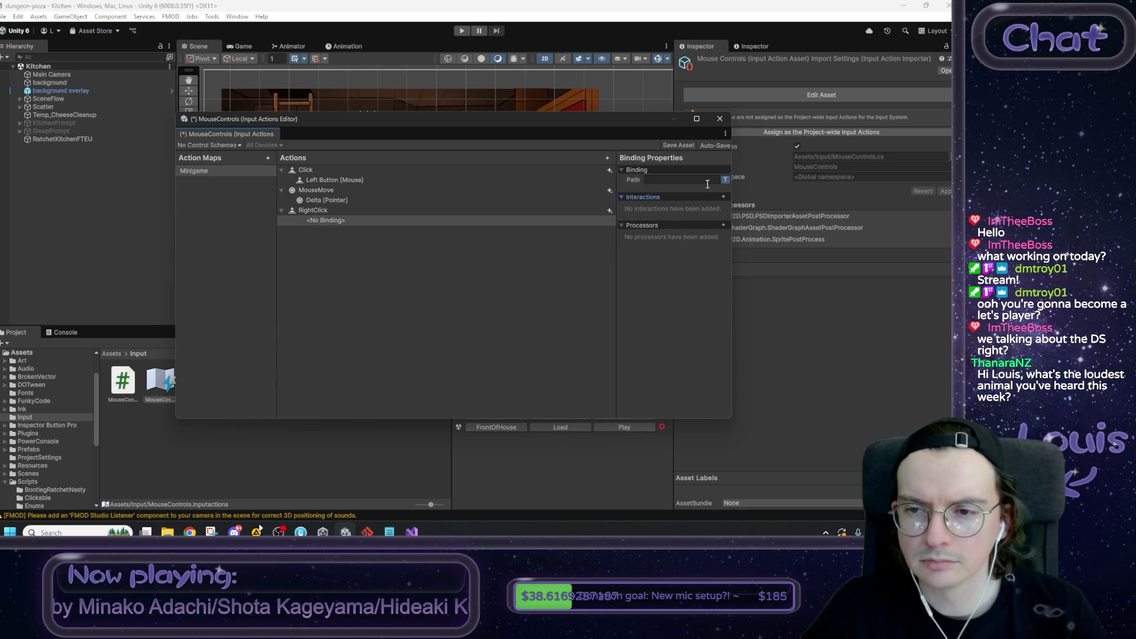
# Step: Bind RightClick to Right Button [Mouse], save the asset and close the editor
pyautogui.click(726, 180)
pyautogui.click(703, 180)
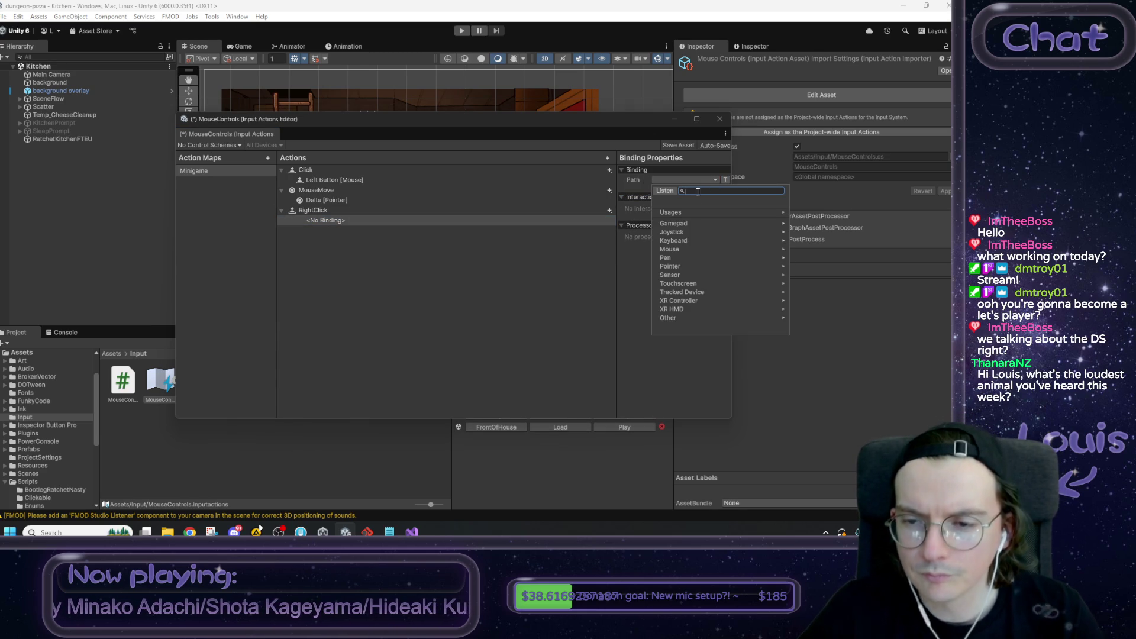
pyautogui.click(690, 249)
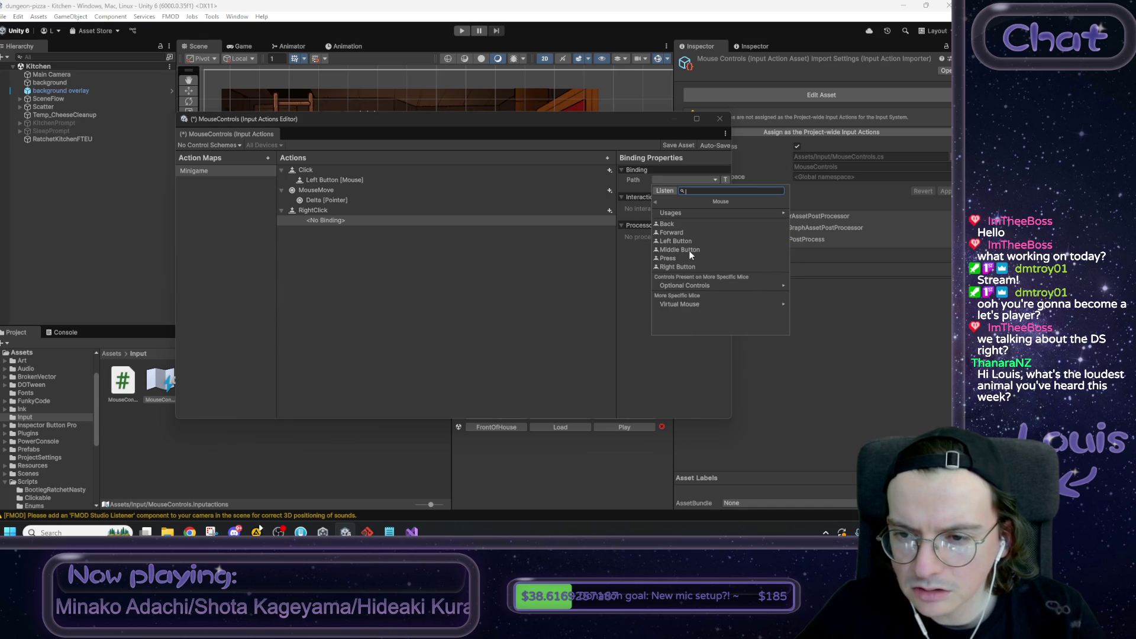
pyautogui.click(689, 267)
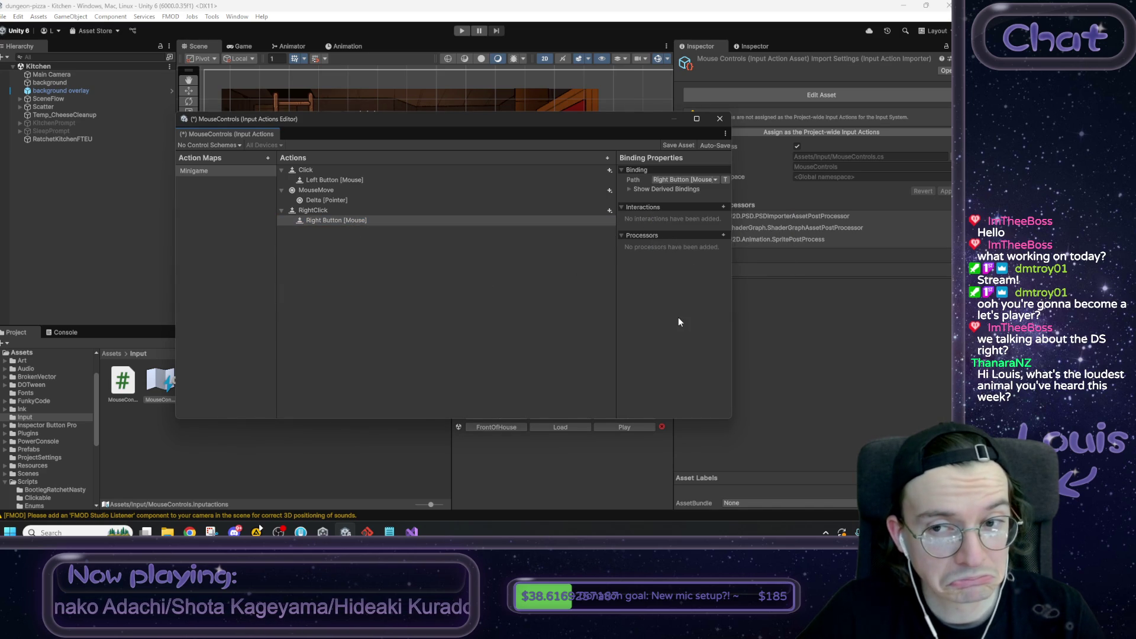
pyautogui.click(686, 146)
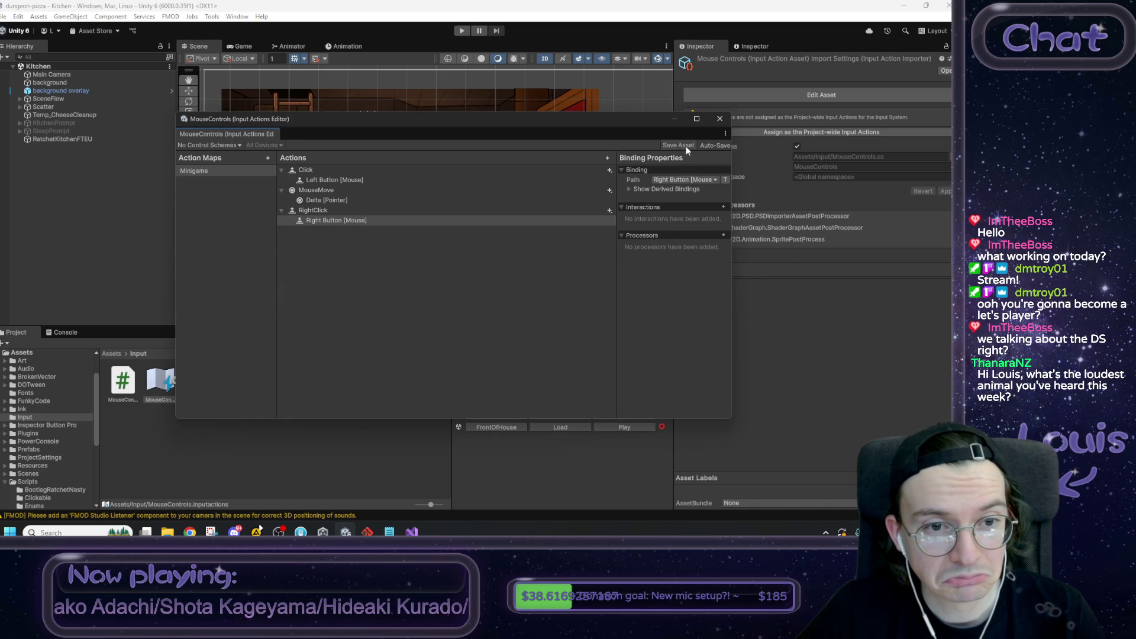
pyautogui.click(723, 120)
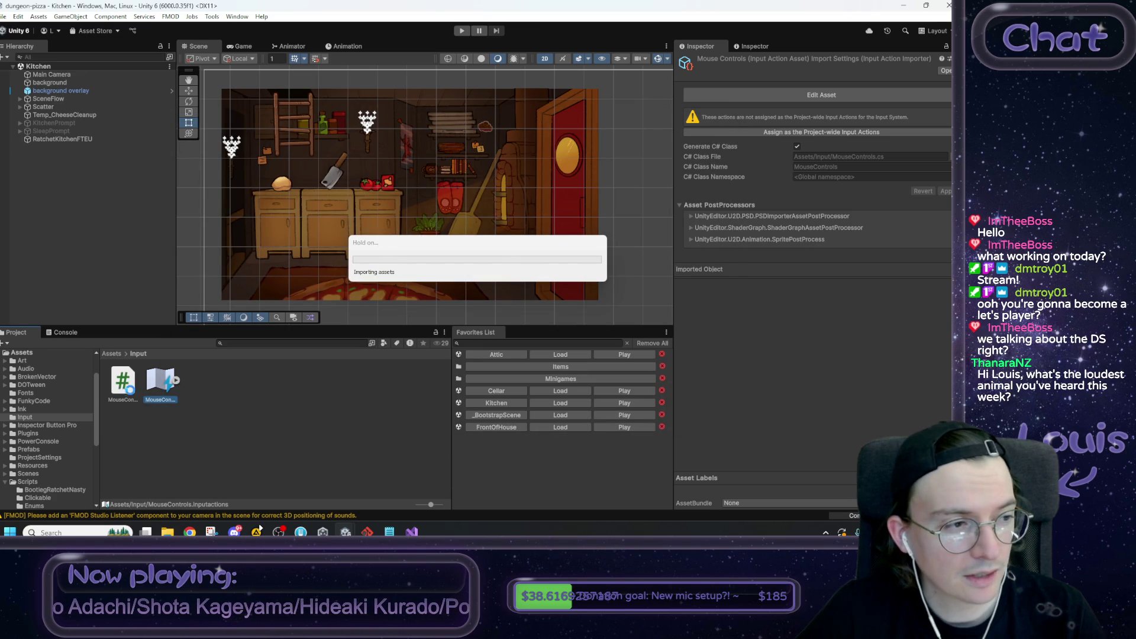
pyautogui.click(125, 392)
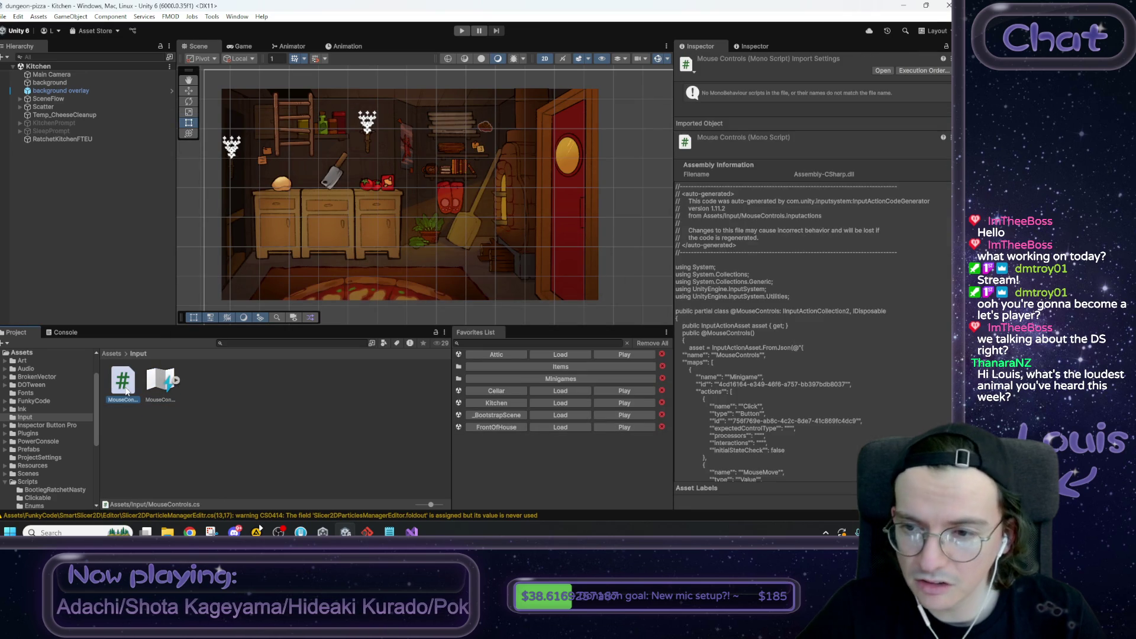
pyautogui.scroll(-2, 820, 376)
pyautogui.scroll(-3, 763, 402)
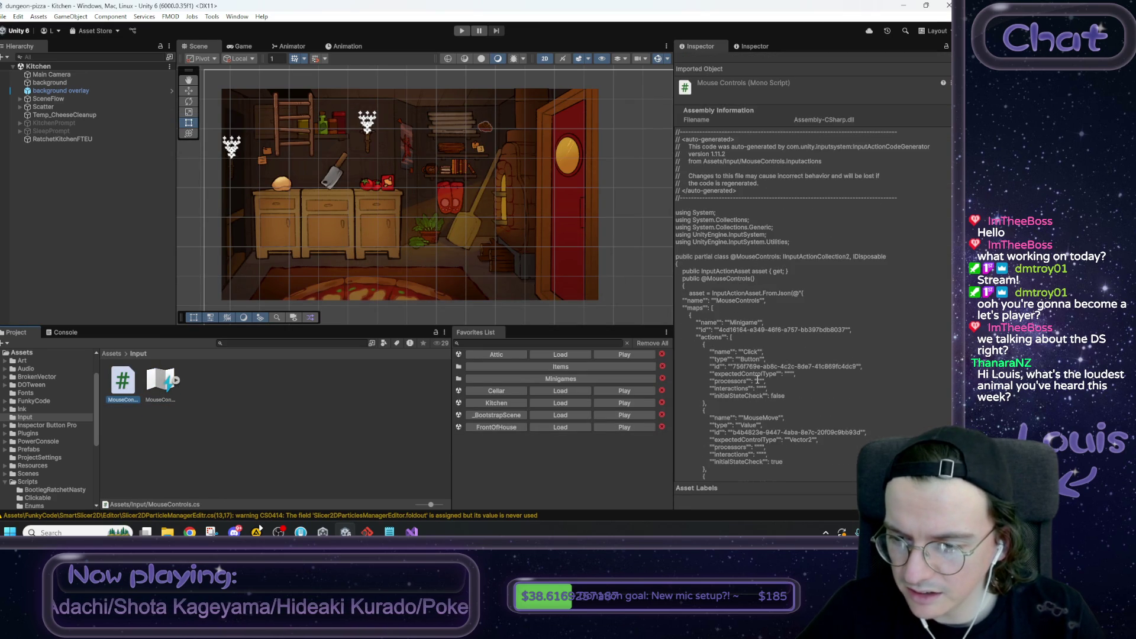
pyautogui.scroll(-3, 761, 418)
pyautogui.scroll(-1, 763, 428)
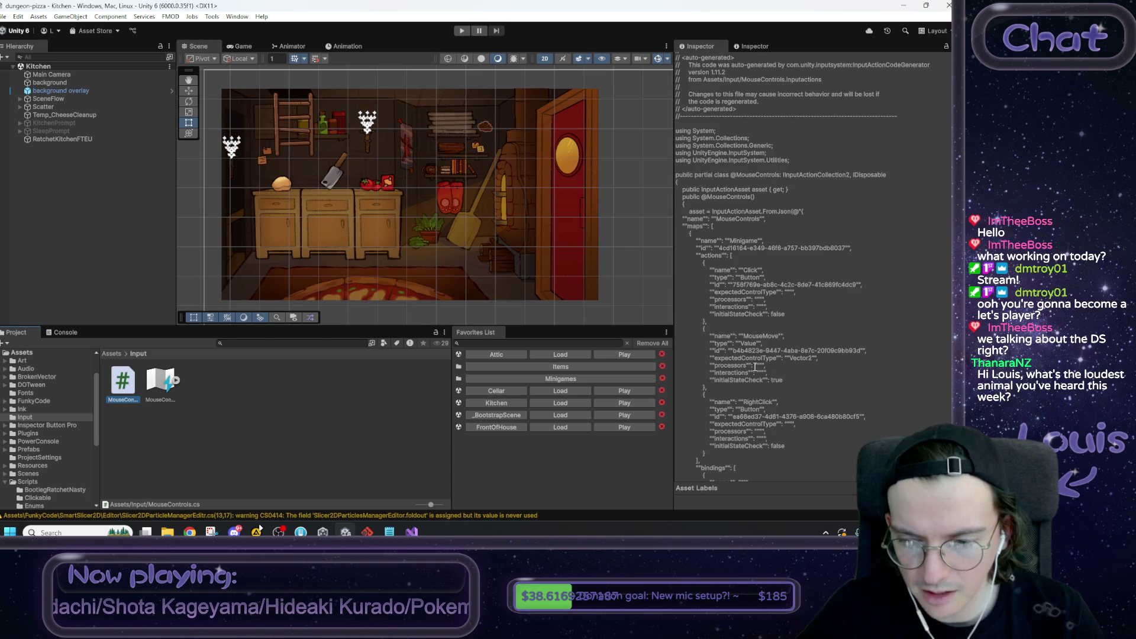
pyautogui.click(320, 391)
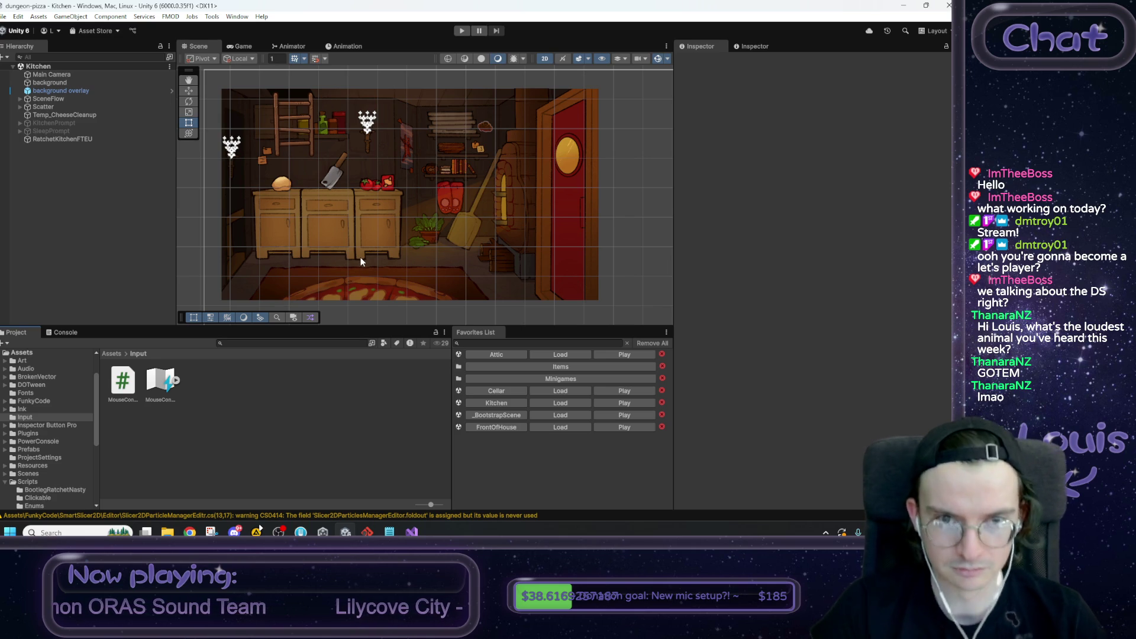
pyautogui.click(111, 353)
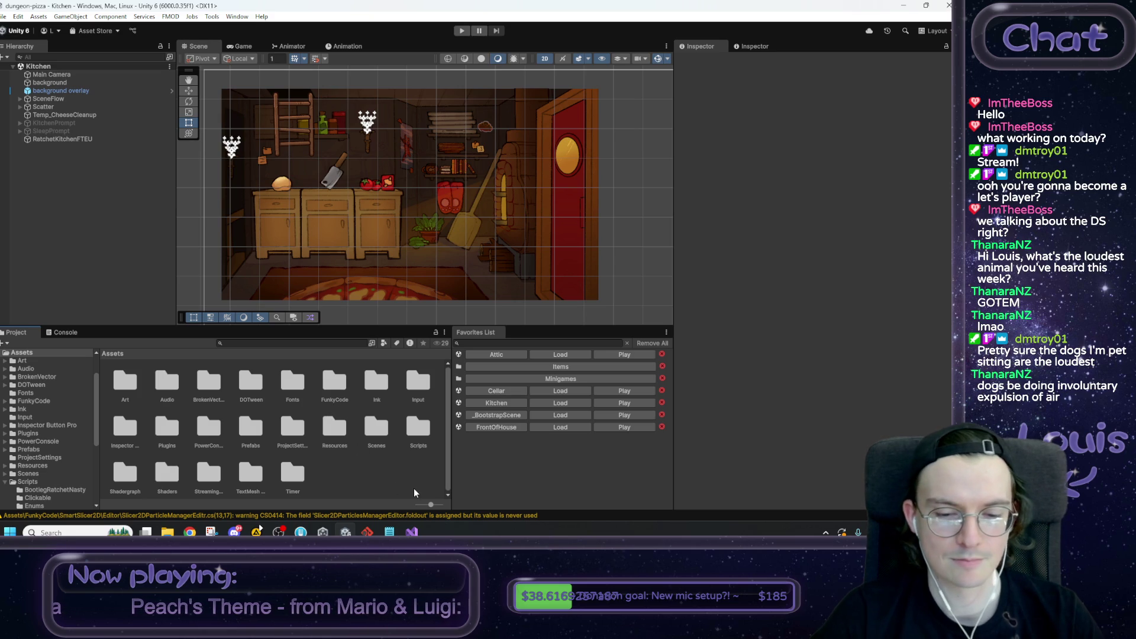
# Step: Switch to ClickMoveInput.cs in Visual Studio from the taskbar
pyautogui.click(412, 532)
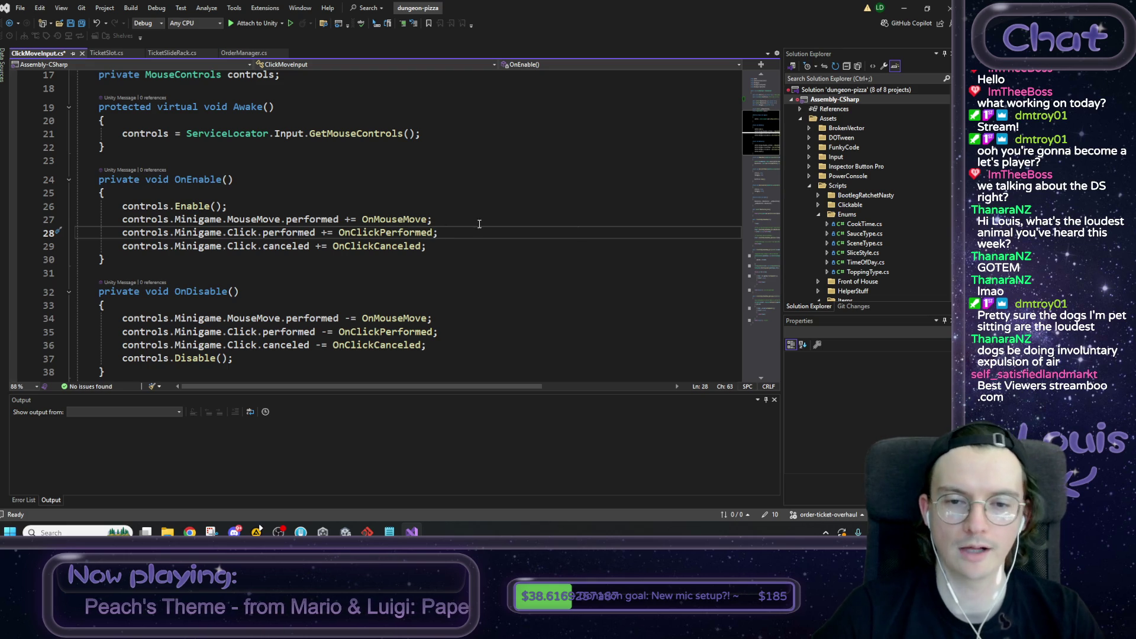
pyautogui.click(389, 532)
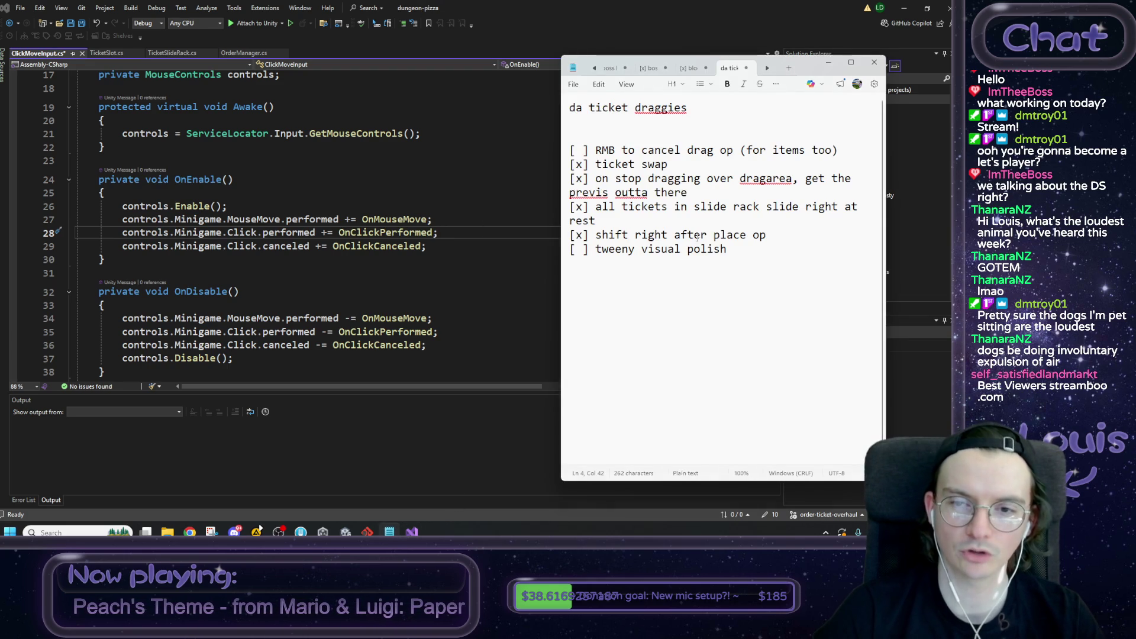
pyautogui.moveTo(773, 235)
pyautogui.mouseDown()
pyautogui.moveTo(571, 181)
pyautogui.moveTo(569, 165)
pyautogui.mouseUp()
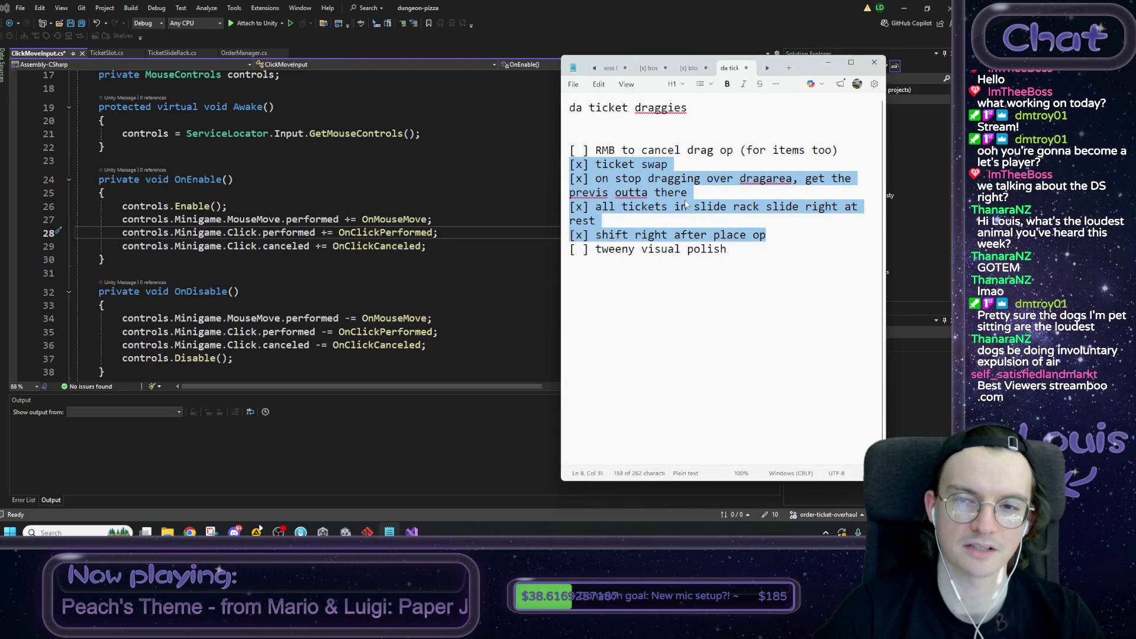
pyautogui.click(631, 5)
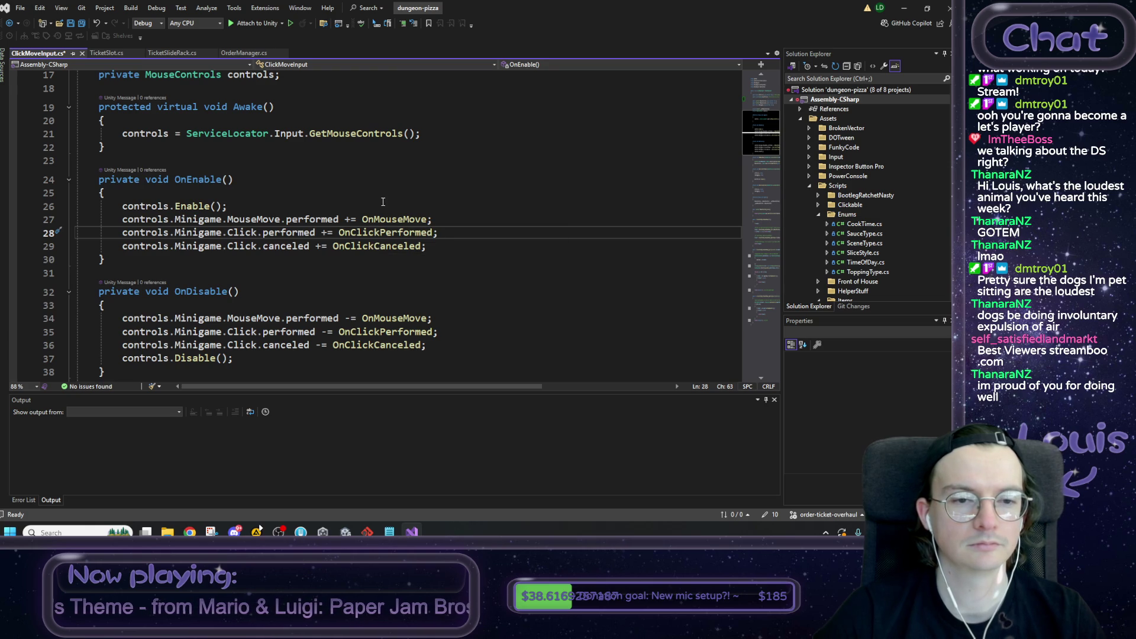
# Step: Start a new line 30 in OnEnable with controls.Minigame.RightClick.performed += and a placeholder
pyautogui.scroll(-5, 413, 200)
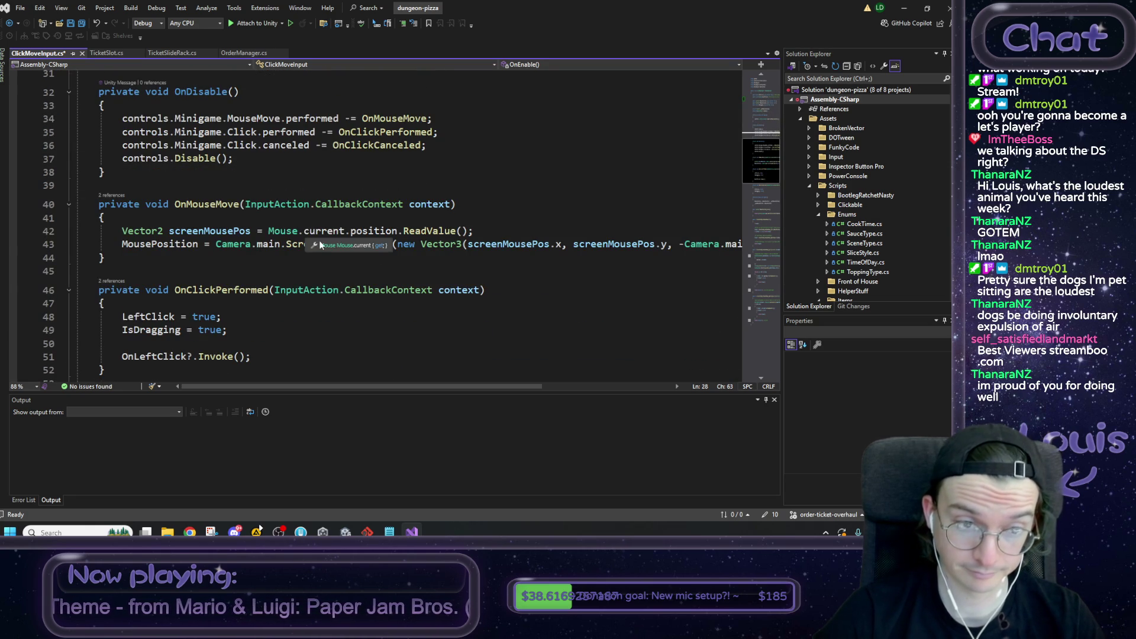
pyautogui.scroll(8, 276, 289)
pyautogui.scroll(2, 276, 290)
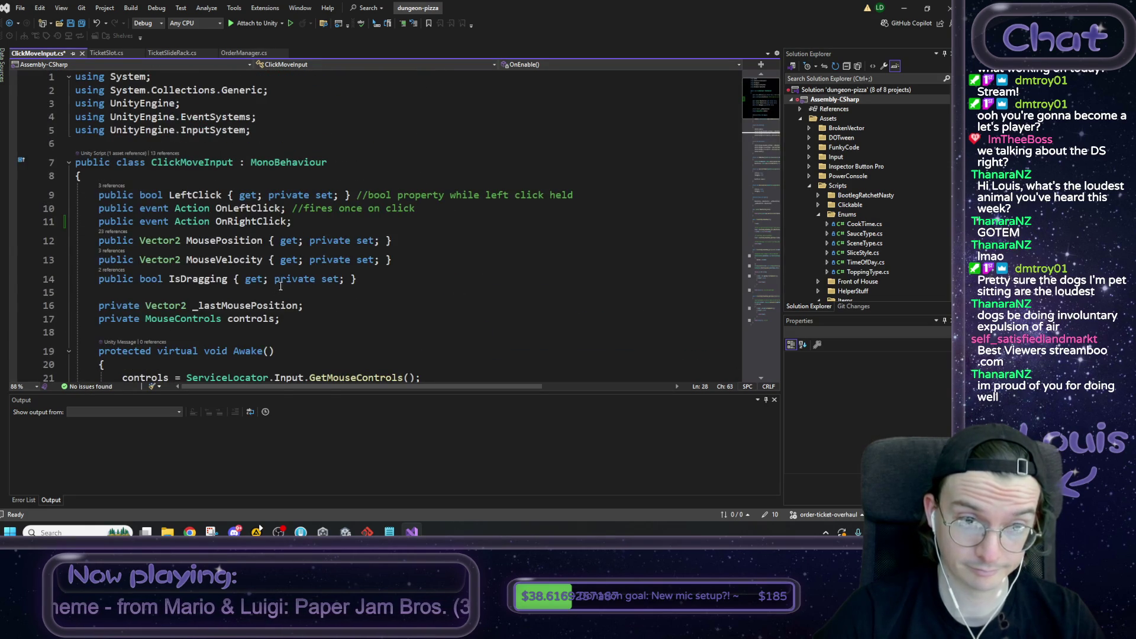
pyautogui.scroll(-5, 276, 284)
pyautogui.scroll(-1, 280, 281)
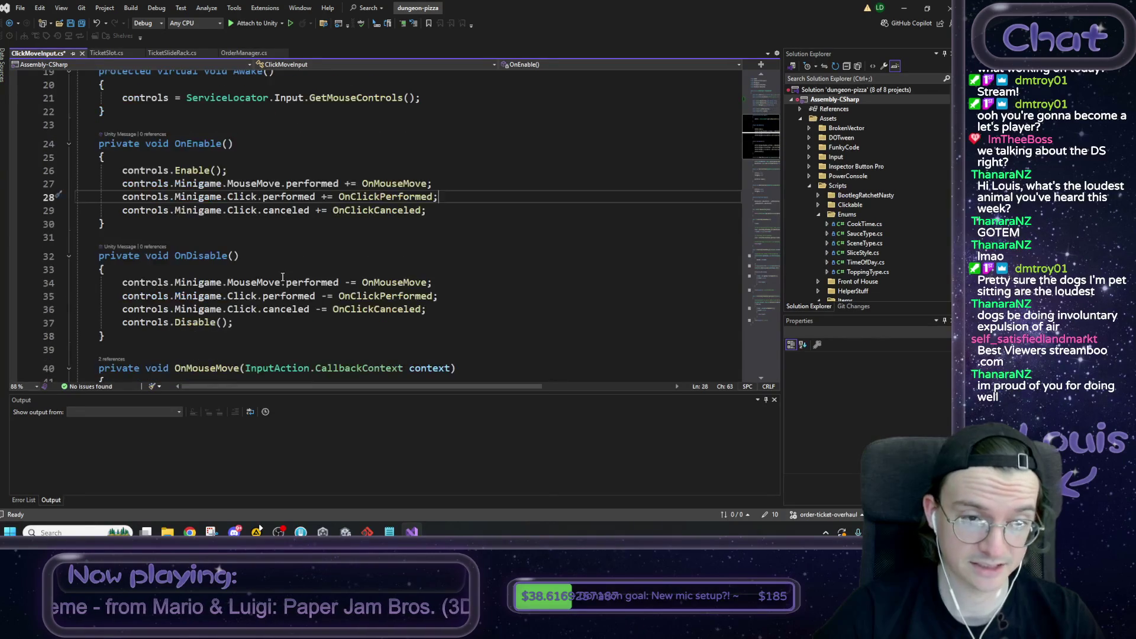
pyautogui.scroll(1, 288, 265)
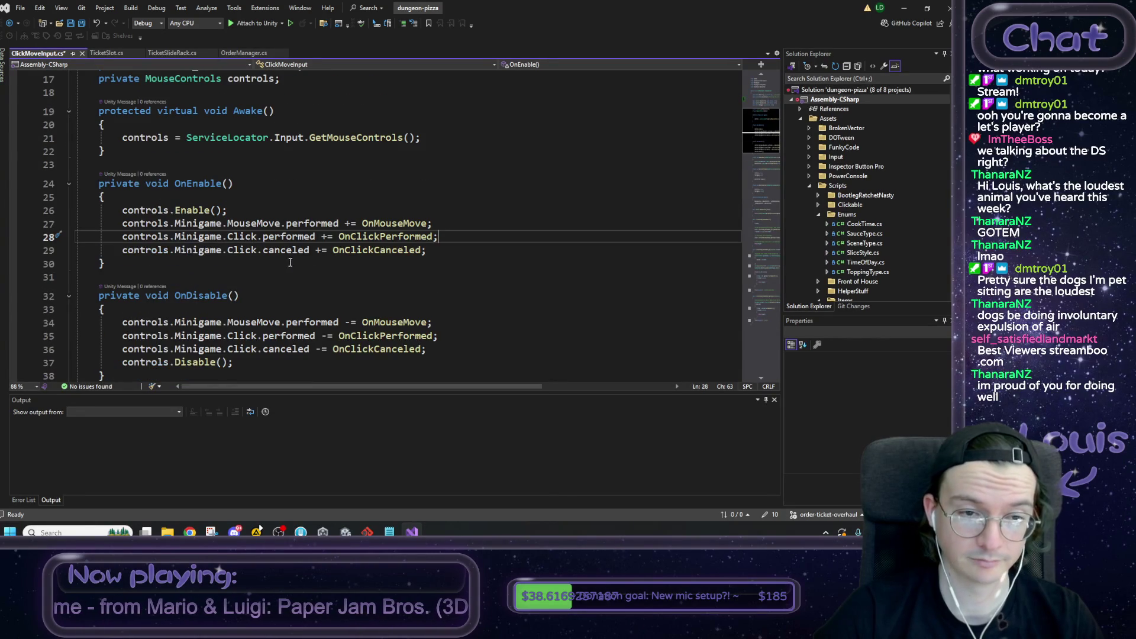
pyautogui.click(449, 248)
pyautogui.press('Return')
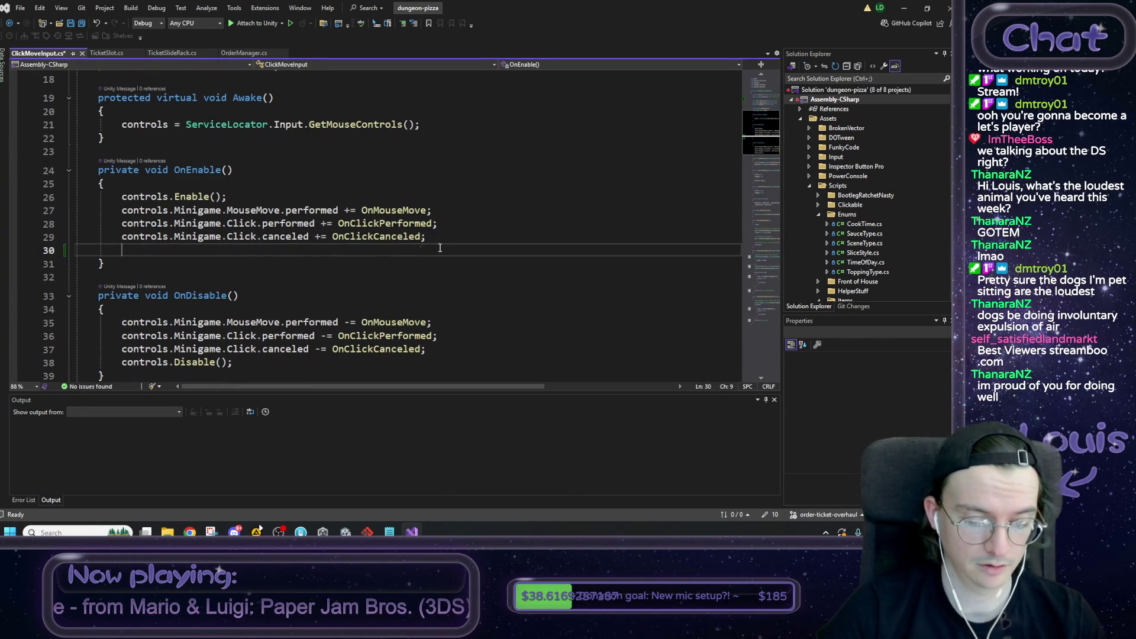
pyautogui.write('controls.Mini')
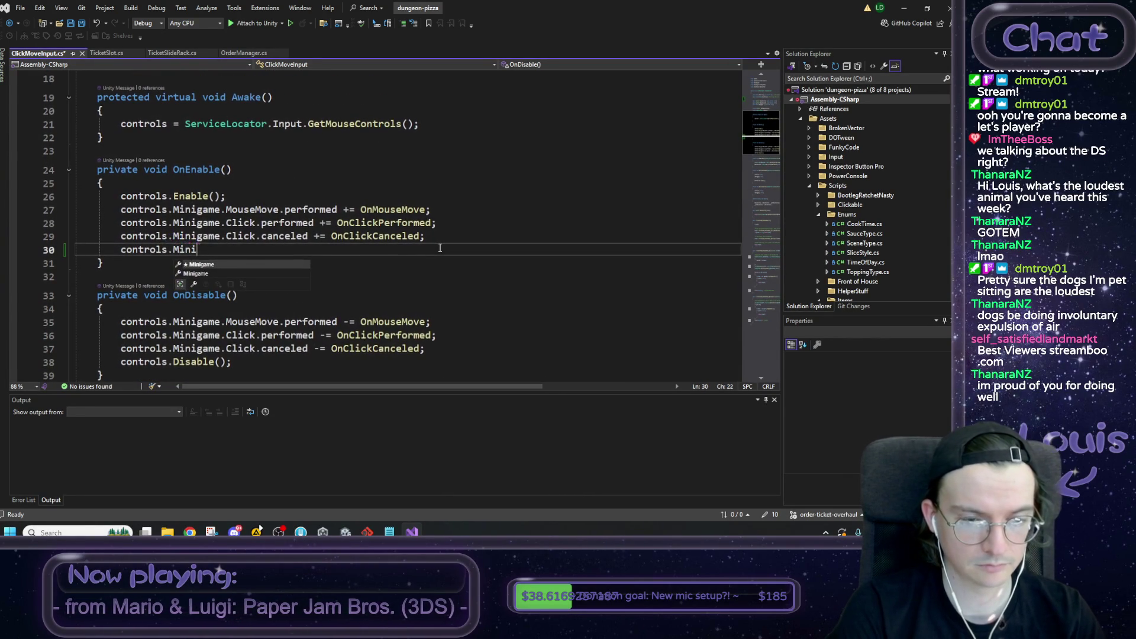
pyautogui.press('Tab')
pyautogui.write('.RightClick.pe')
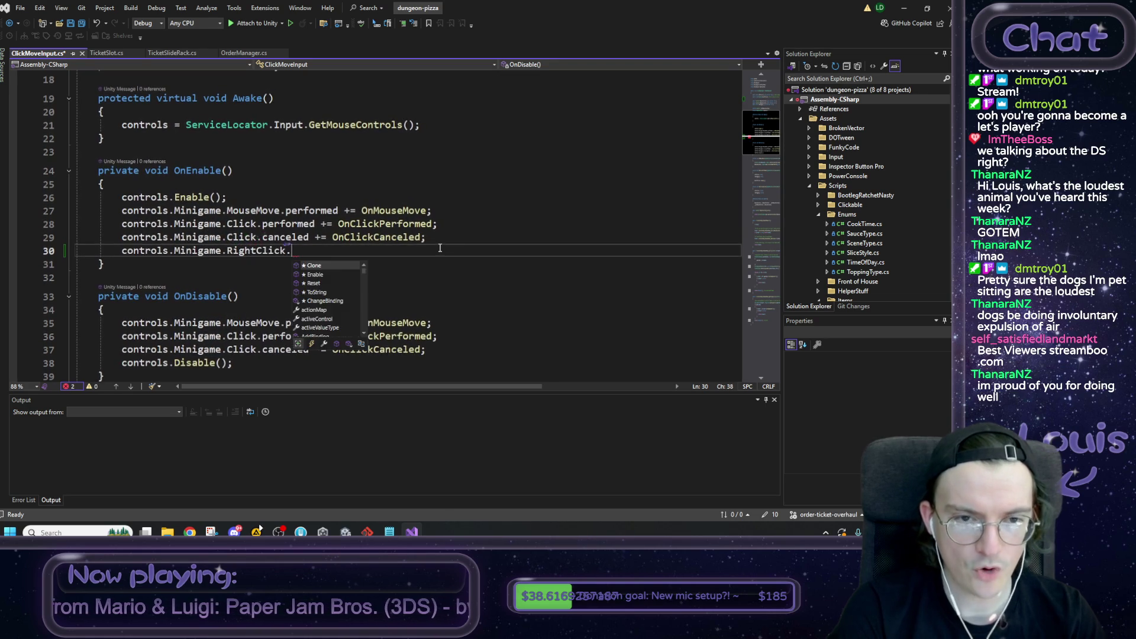
pyautogui.press('Tab')
pyautogui.write('+= ')
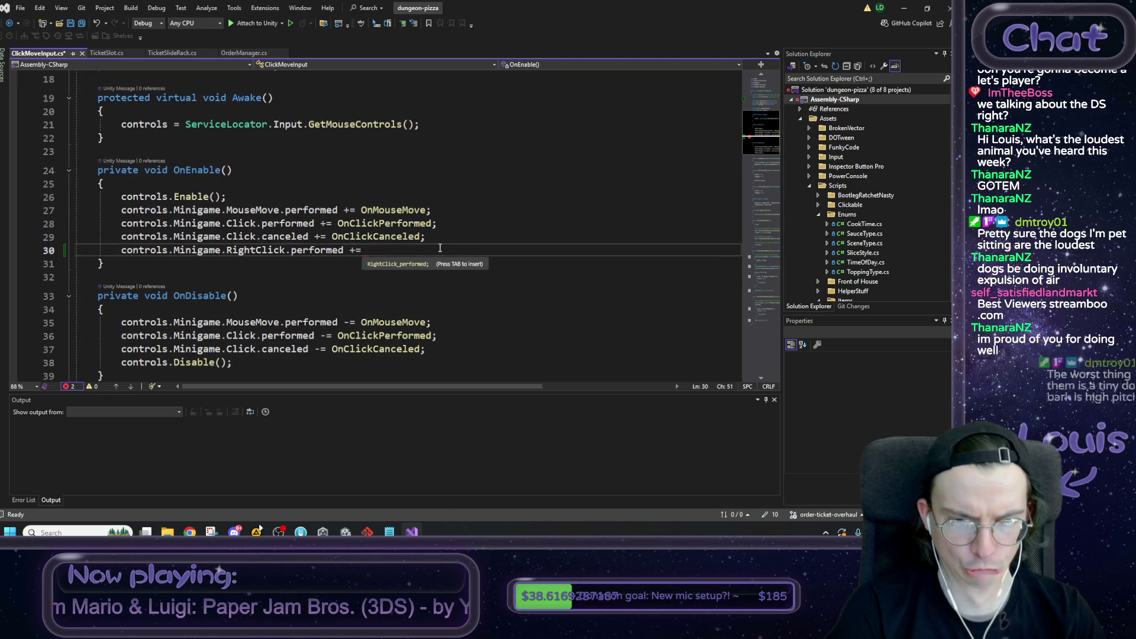
pyautogui.write('RighT')
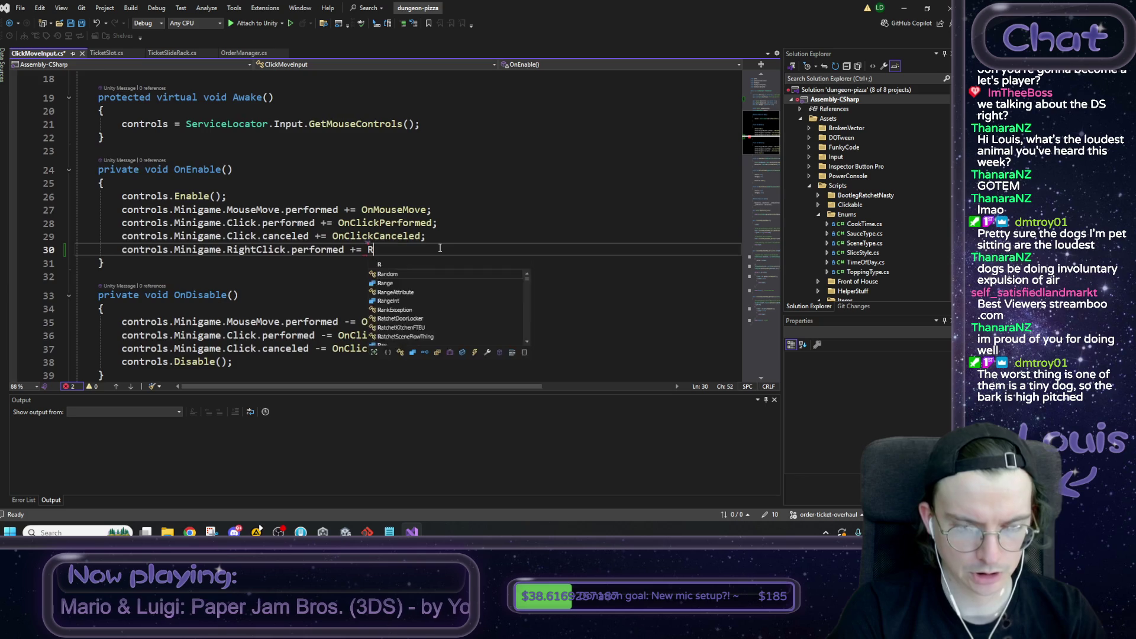
pyautogui.press('Return')
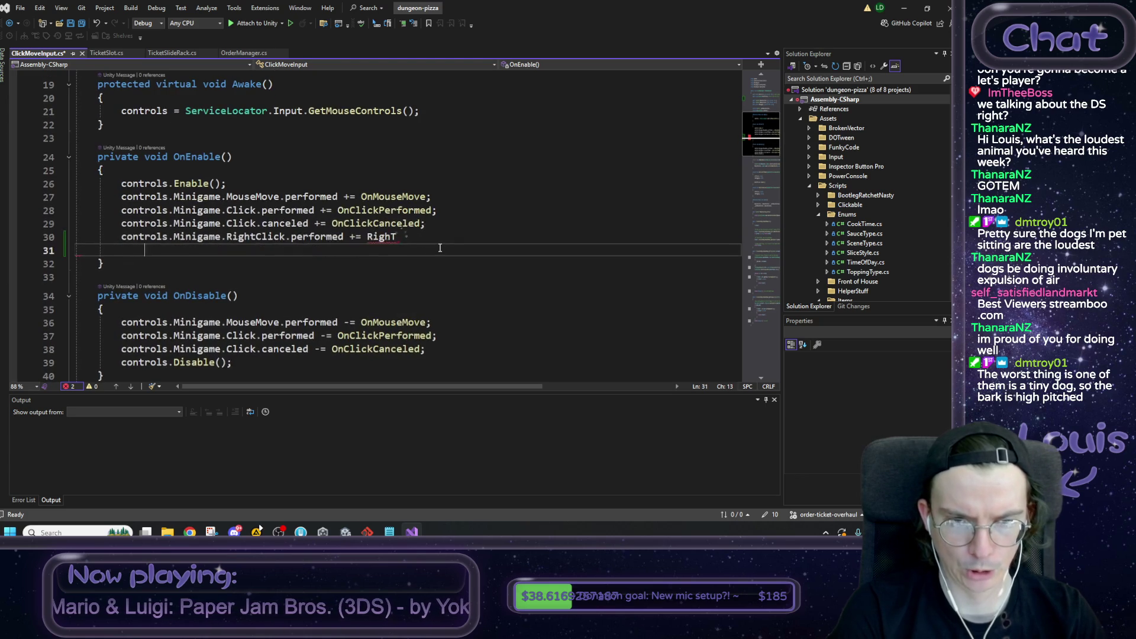
# Step: Replace the placeholder with the handler name OnRightClickPerformed; to complete the subscription
pyautogui.press('BackSpace')
pyautogui.scroll(6, 355, 225)
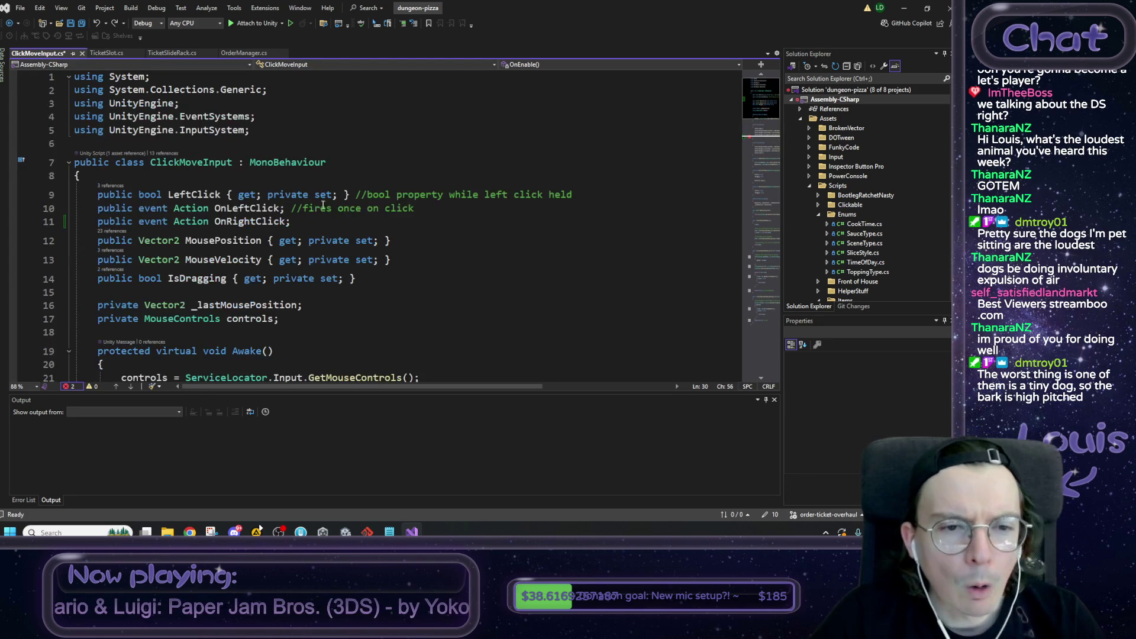
pyautogui.doubleClick(249, 221)
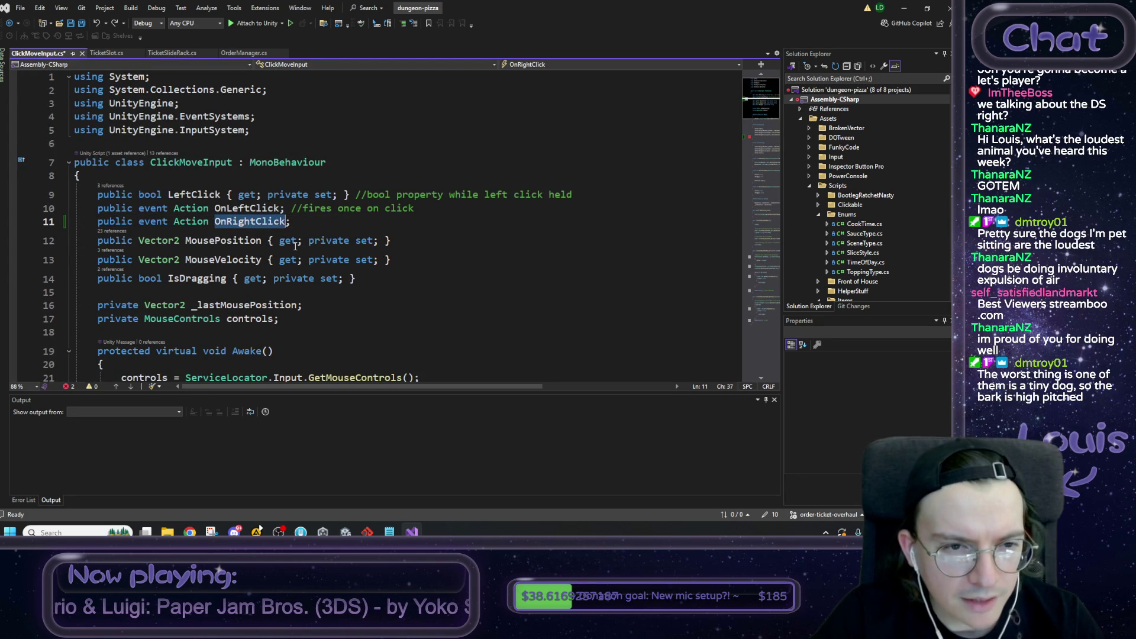
pyautogui.scroll(-5, 409, 268)
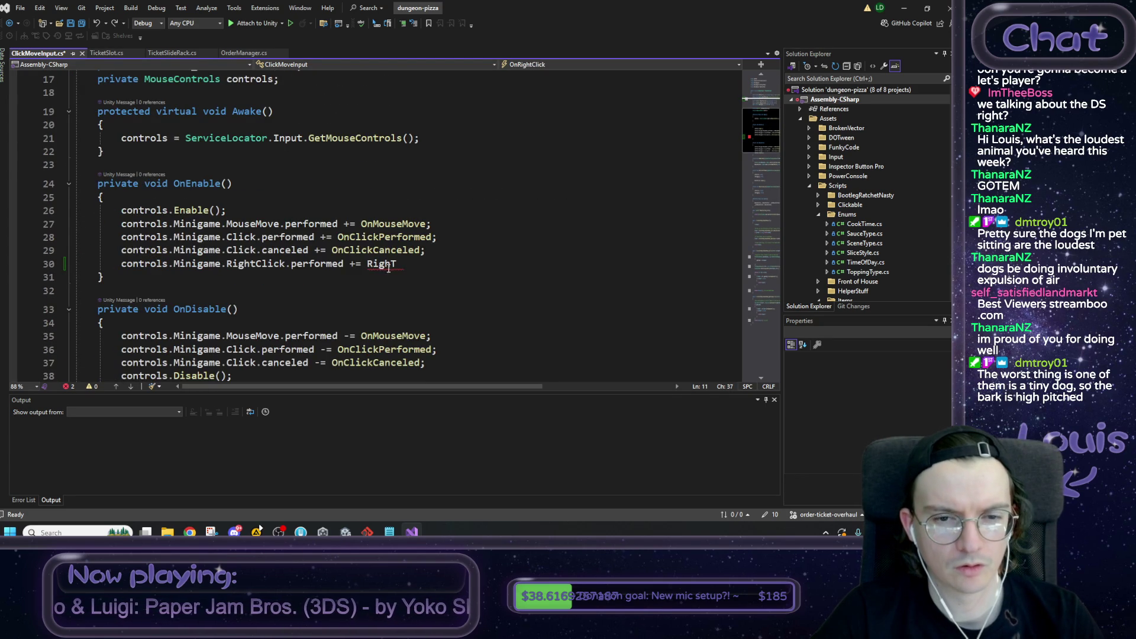
pyautogui.doubleClick(388, 268)
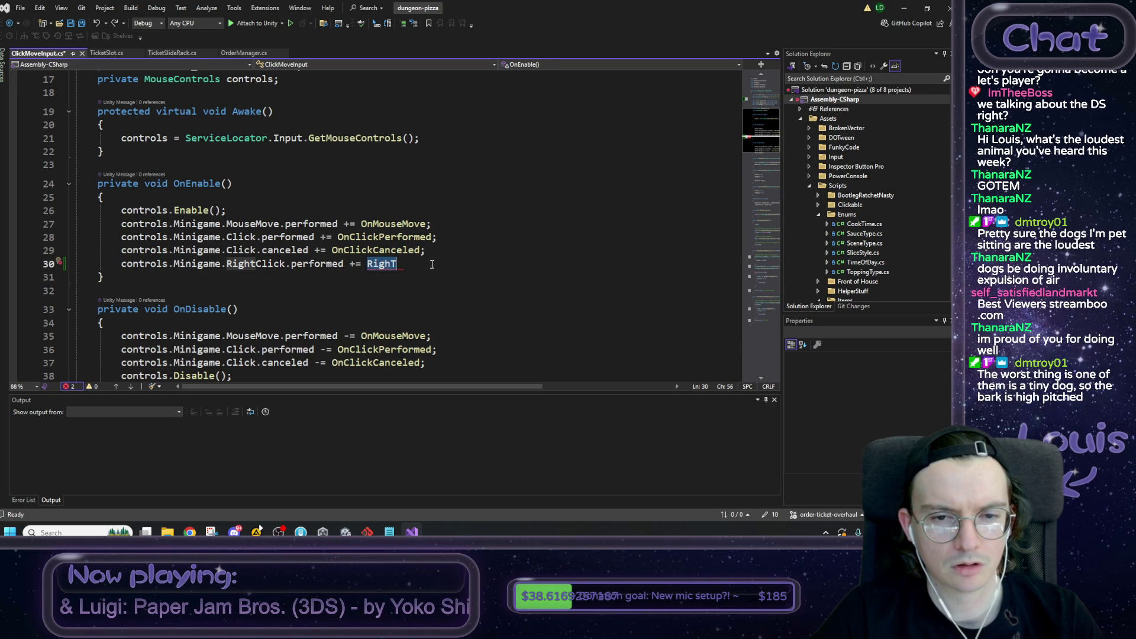
pyautogui.scroll(-8, 414, 266)
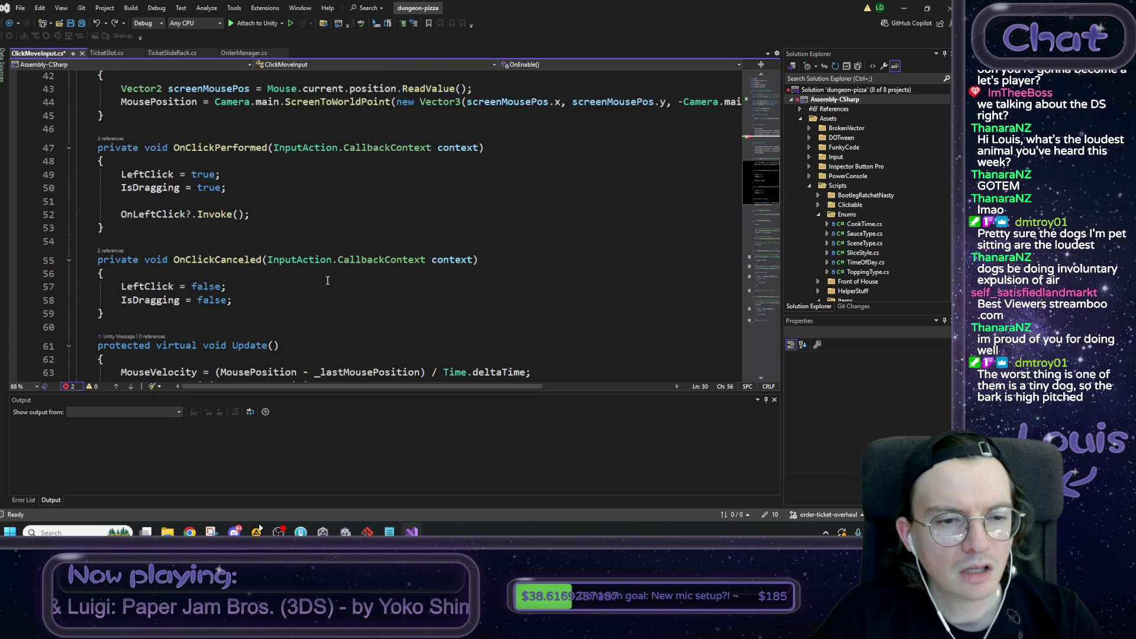
pyautogui.scroll(7, 327, 281)
pyautogui.press('BackSpace')
pyautogui.write('OnRig')
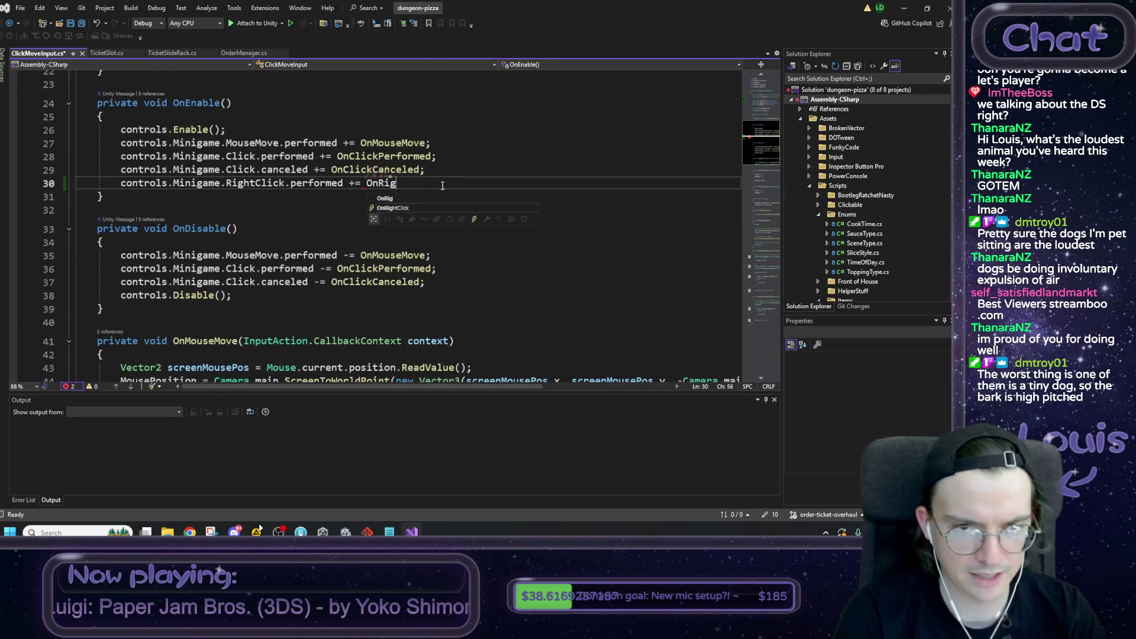
pyautogui.write('htClickPerformed;')
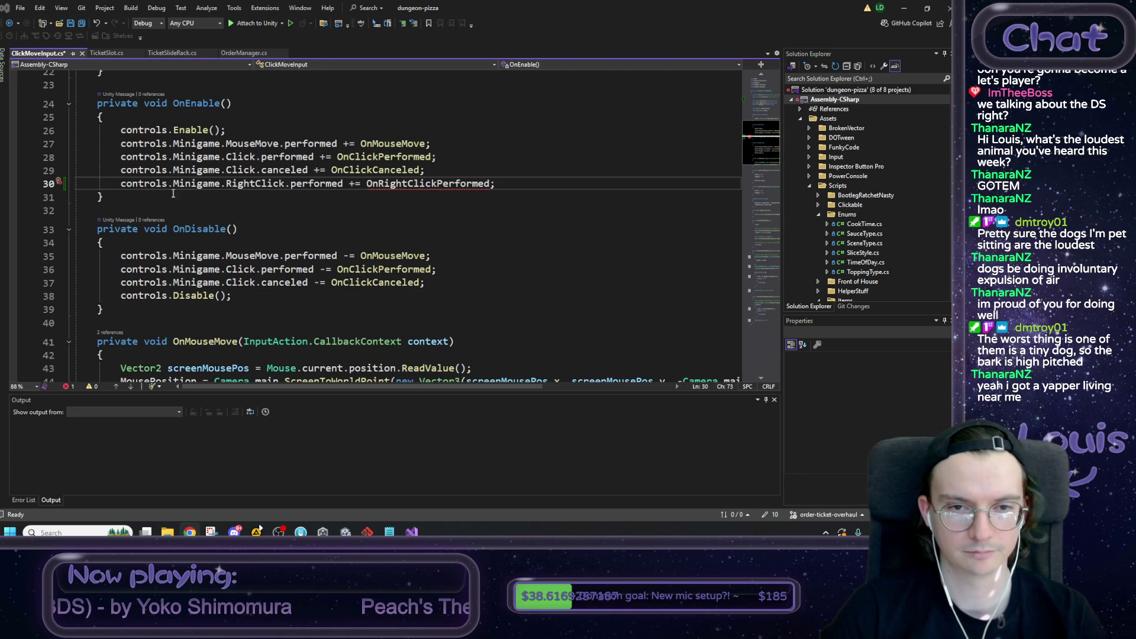
# Step: Copy the right-click subscription line into a new line after line 37 in OnDisable
pyautogui.hotkey('shift', 'Home')
pyautogui.hotkey('ctrl', 'c')
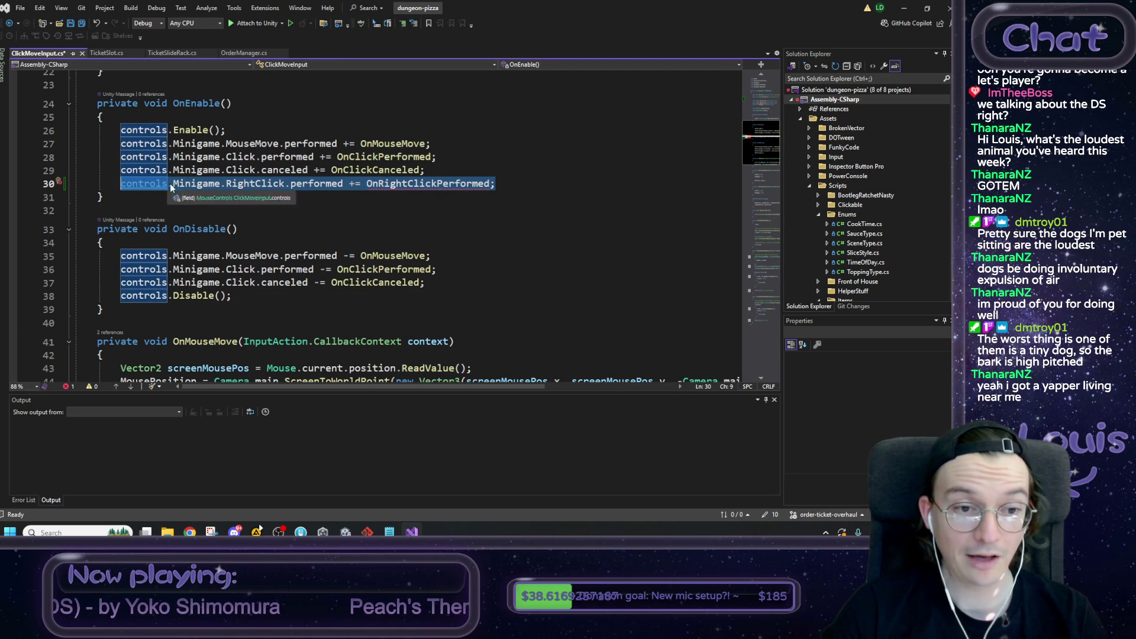
pyautogui.click(437, 282)
pyautogui.press('Return')
pyautogui.hotkey('ctrl', 'v')
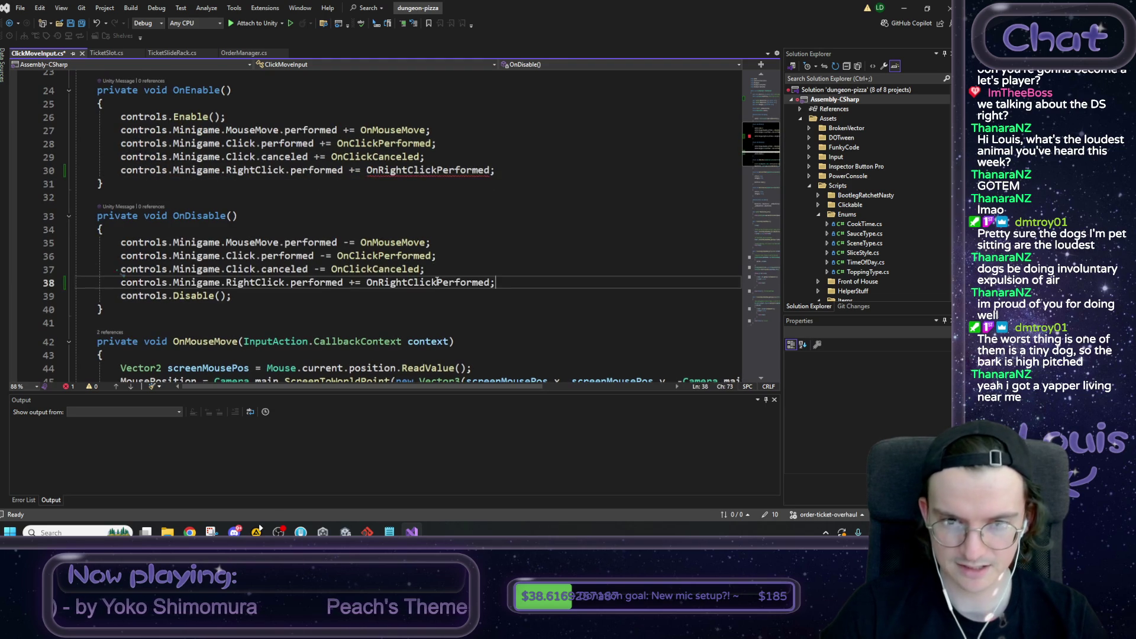
# Step: Change line 38's += to -= so OnDisable removes OnRightClickPerformed from RightClick.performed
pyautogui.click(359, 283)
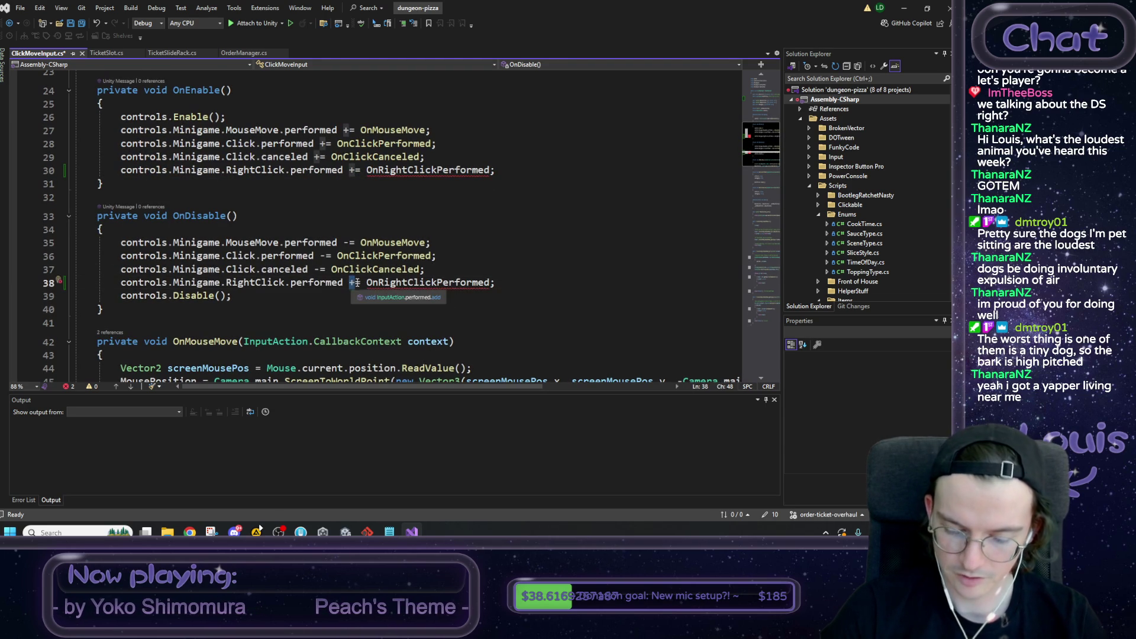
pyautogui.press('BackSpace')
pyautogui.write('-')
pyautogui.click(515, 277)
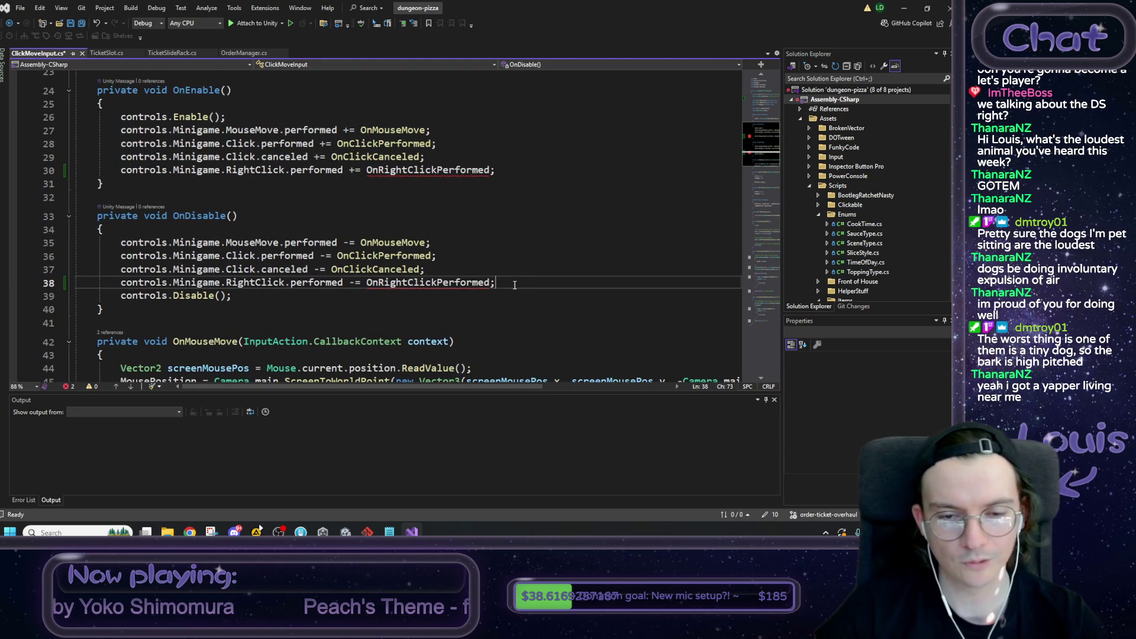
pyautogui.scroll(-1, 515, 277)
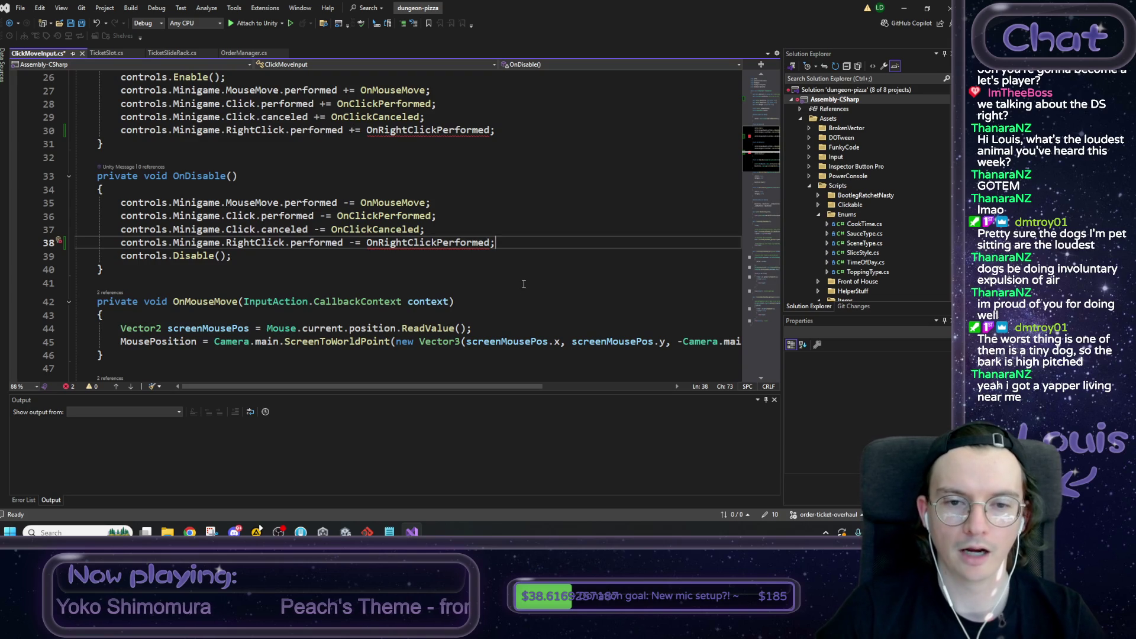
pyautogui.scroll(-1, 517, 285)
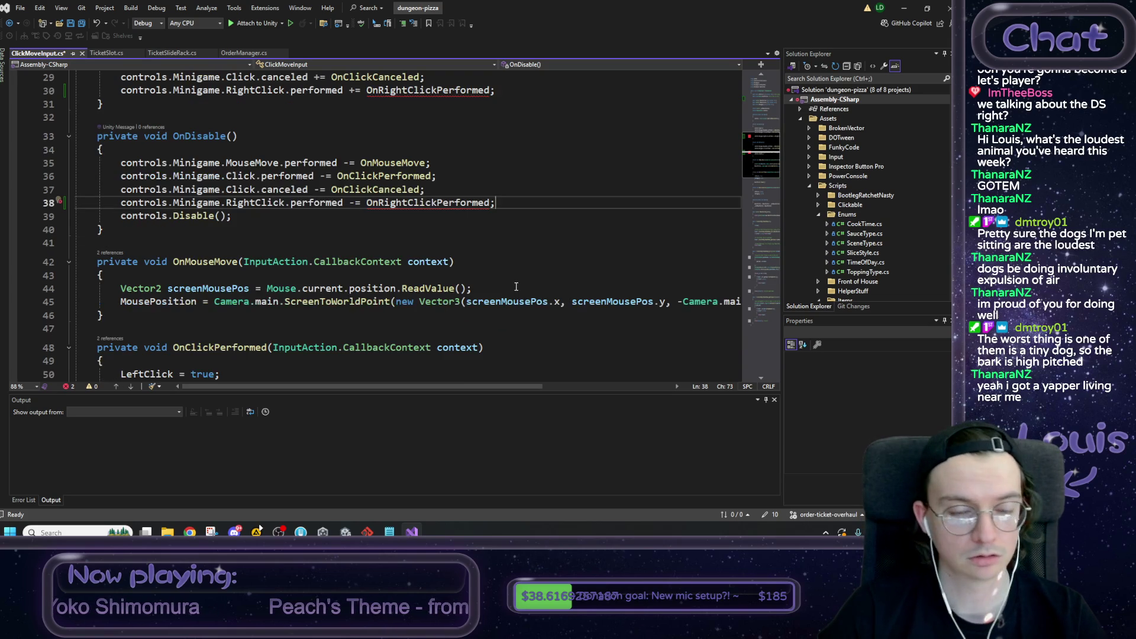
pyautogui.scroll(-7, 509, 295)
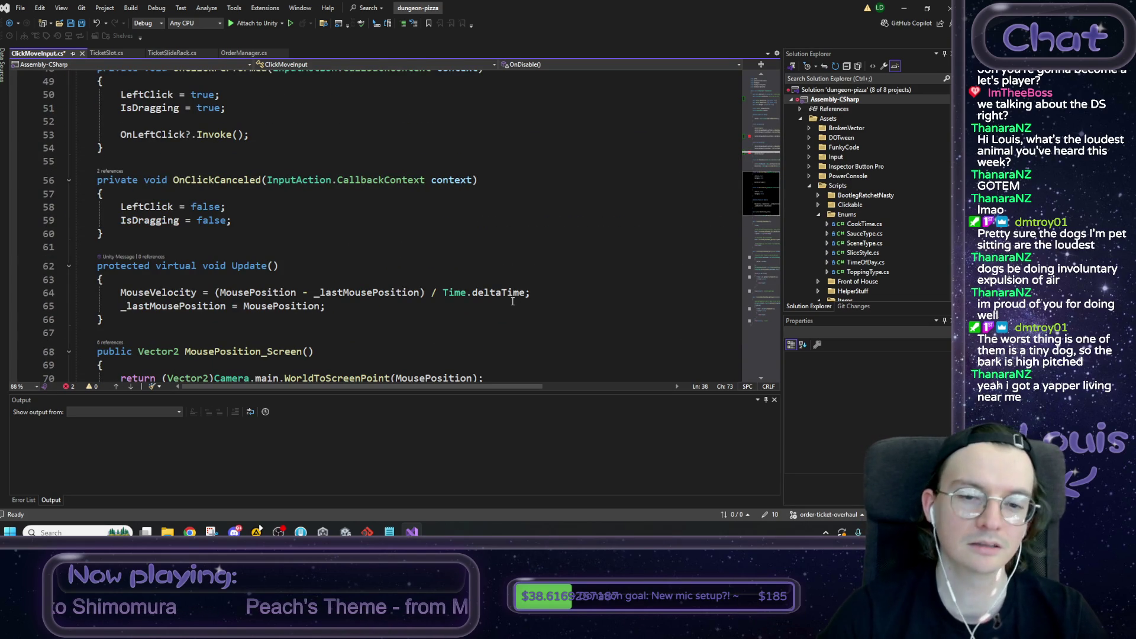
pyautogui.scroll(-1, 500, 307)
pyautogui.scroll(-16, 494, 308)
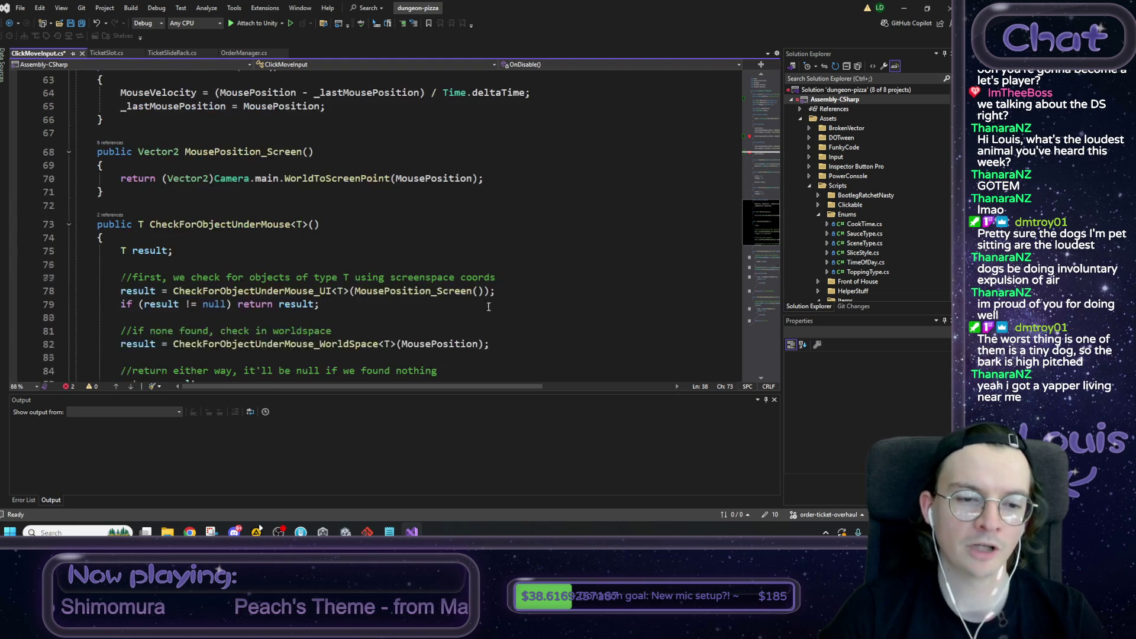
pyautogui.scroll(20, 486, 304)
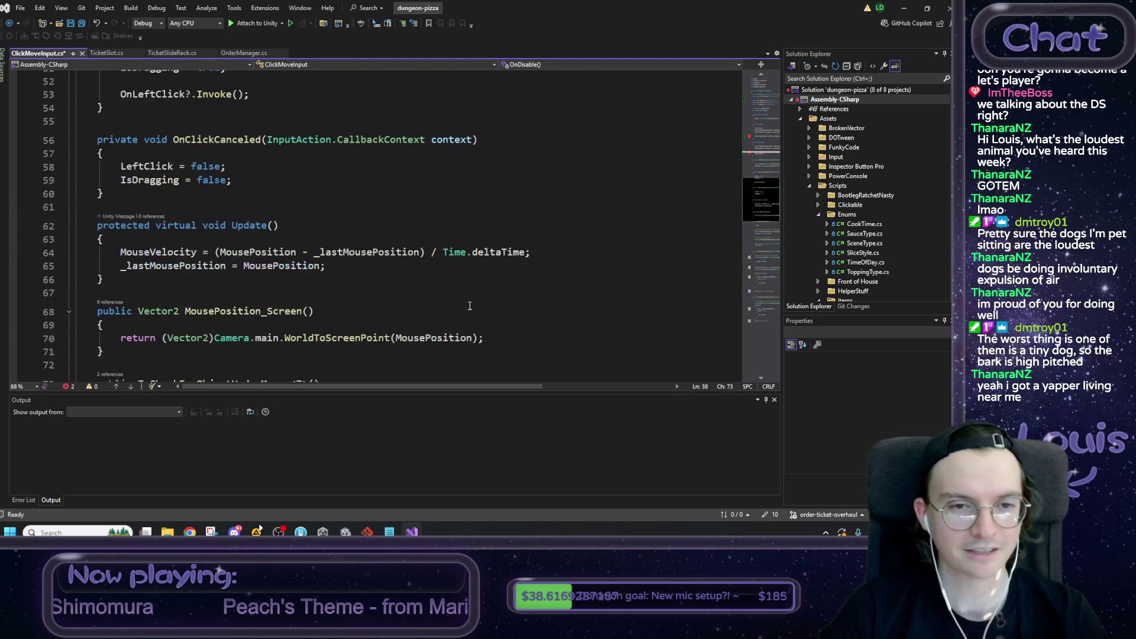
pyautogui.scroll(4, 235, 185)
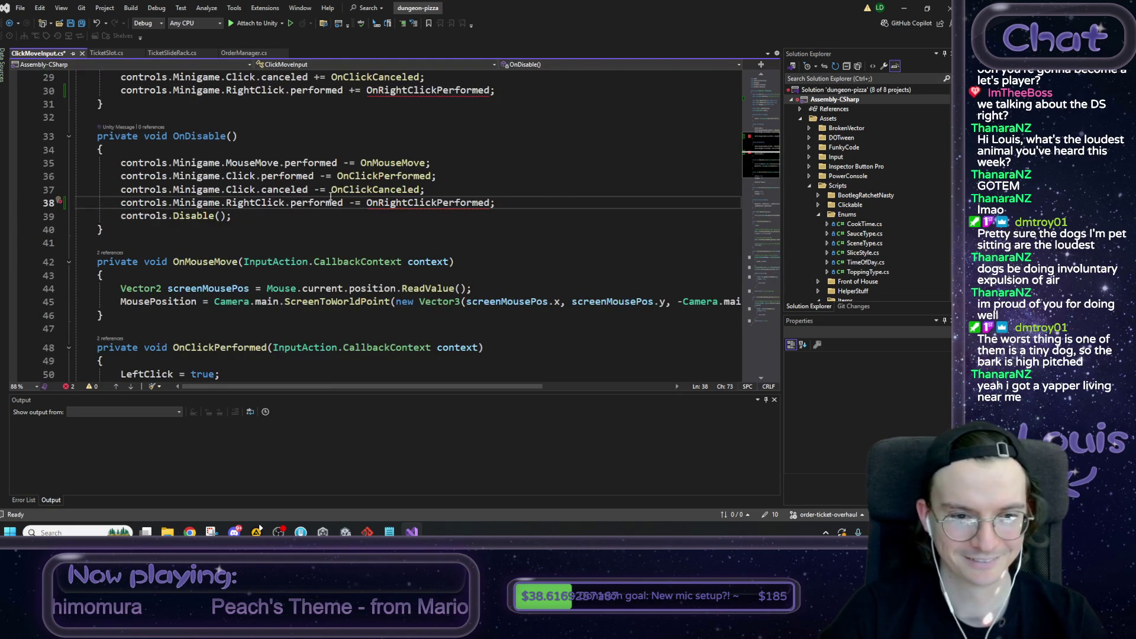
pyautogui.click(380, 176)
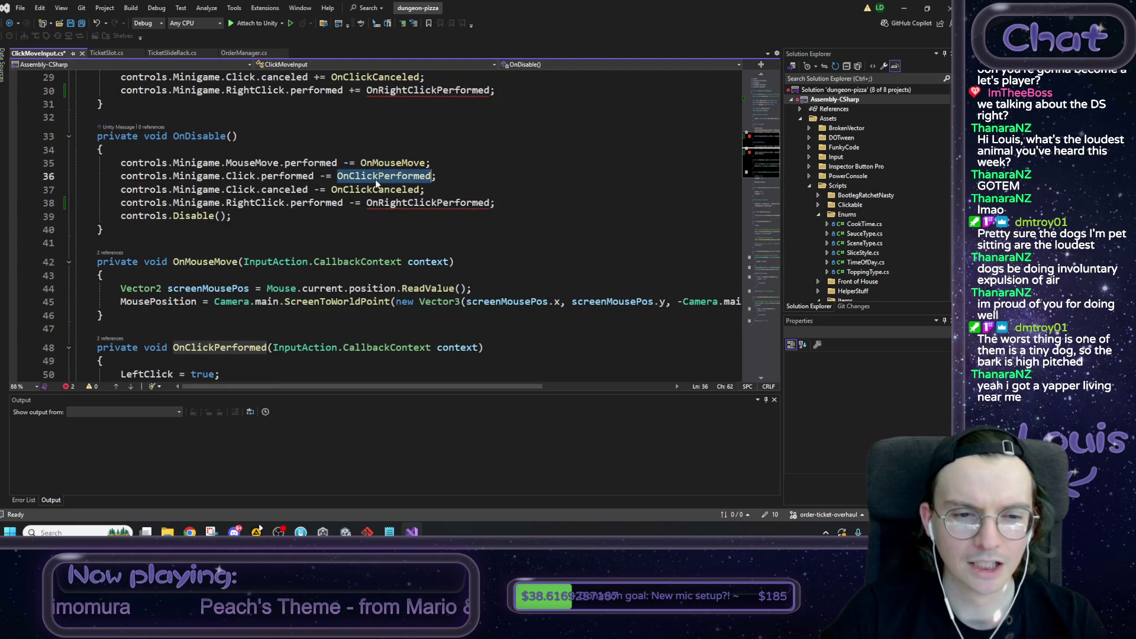
# Step: Duplicate OnClickPerformed below OnClickCanceled and rename the copy OnRightClickPerformed
pyautogui.scroll(-3, 245, 298)
pyautogui.moveTo(116, 318)
pyautogui.mouseDown()
pyautogui.moveTo(95, 260)
pyautogui.moveTo(98, 231)
pyautogui.mouseUp()
pyautogui.hotkey('ctrl', 'c')
pyautogui.scroll(-3, 152, 267)
pyautogui.click(114, 270)
pyautogui.press('Return')
pyautogui.press('Return')
pyautogui.hotkey('ctrl', 'v')
pyautogui.click(189, 290)
pyautogui.write('Right')
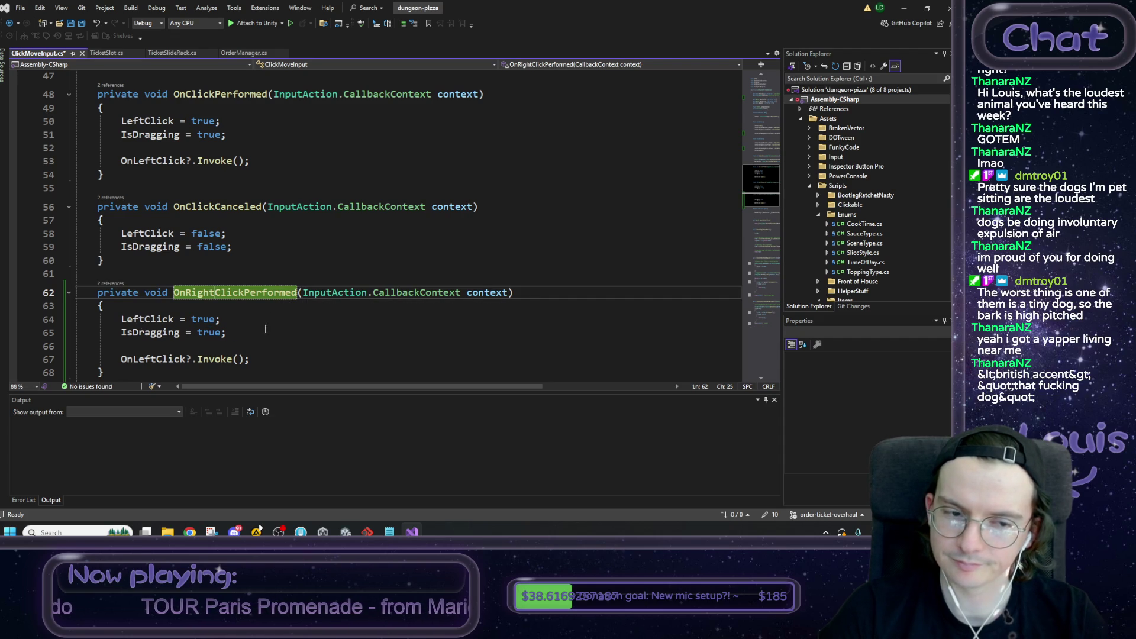
# Step: Reduce the new method's body to OnRightClick?.Invoke() and save ClickMoveInput.cs
pyautogui.moveTo(264, 332); pyautogui.dragTo(83, 320)
pyautogui.press('BackSpace')
pyautogui.press('BackSpace')
pyautogui.press('BackSpace')
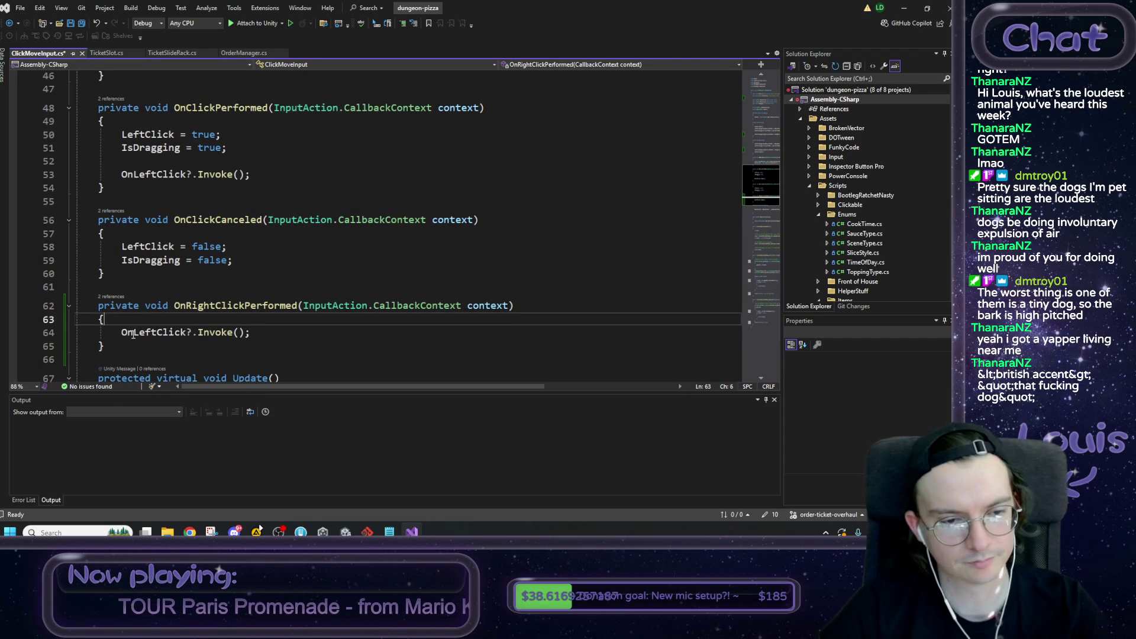
pyautogui.click(134, 334)
pyautogui.press('Delete')
pyautogui.press('Delete')
pyautogui.press('Delete')
pyautogui.write('Right')
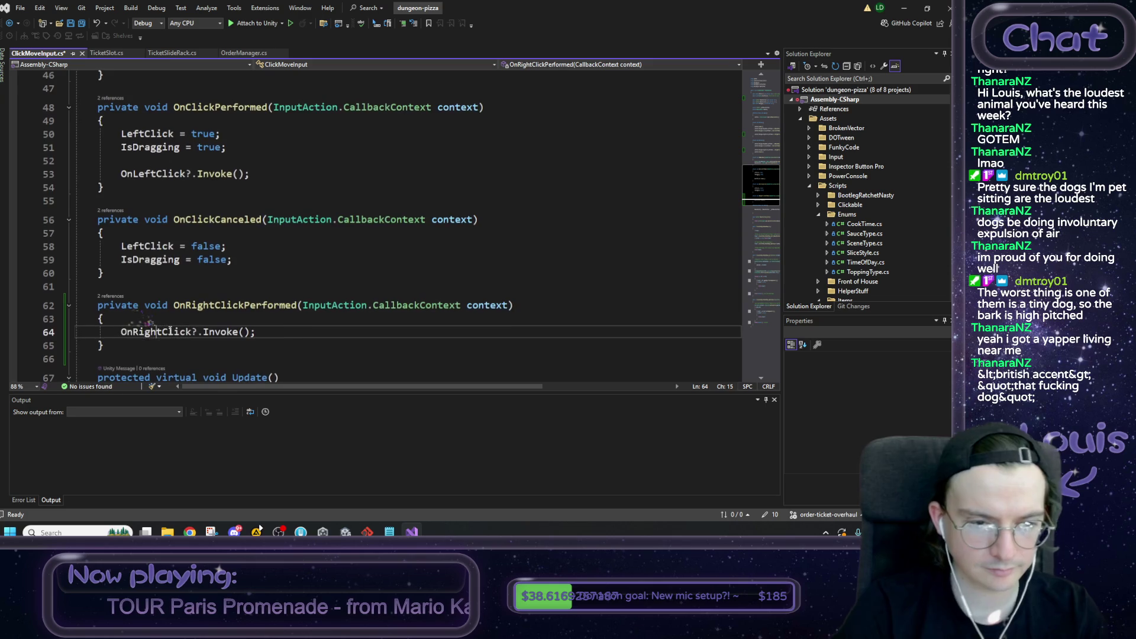
pyautogui.click(168, 319)
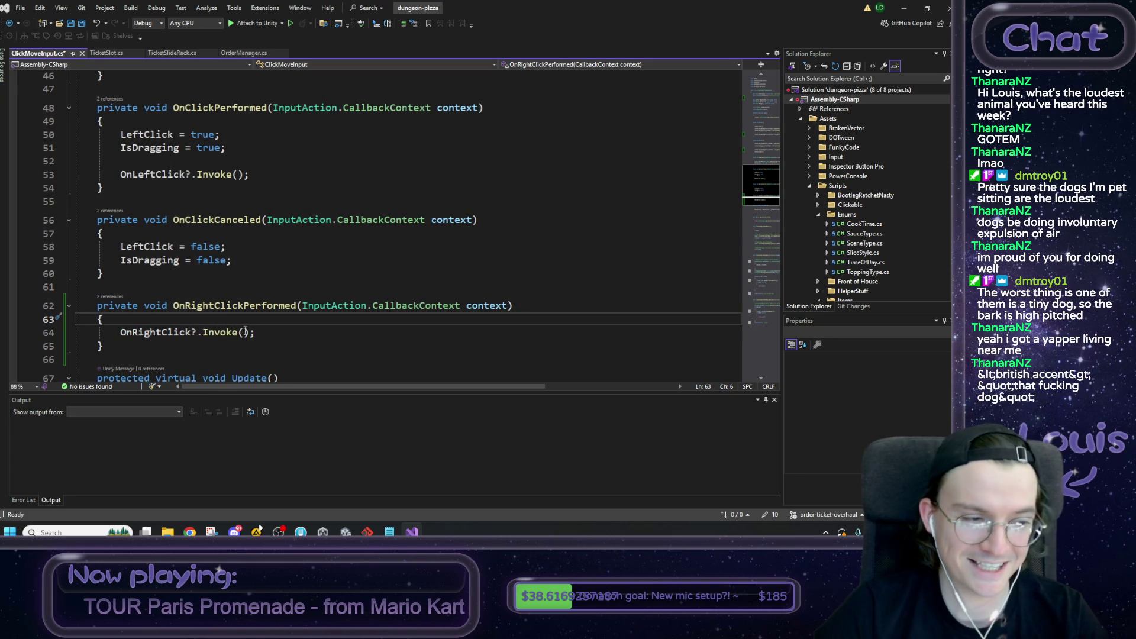
pyautogui.click(265, 338)
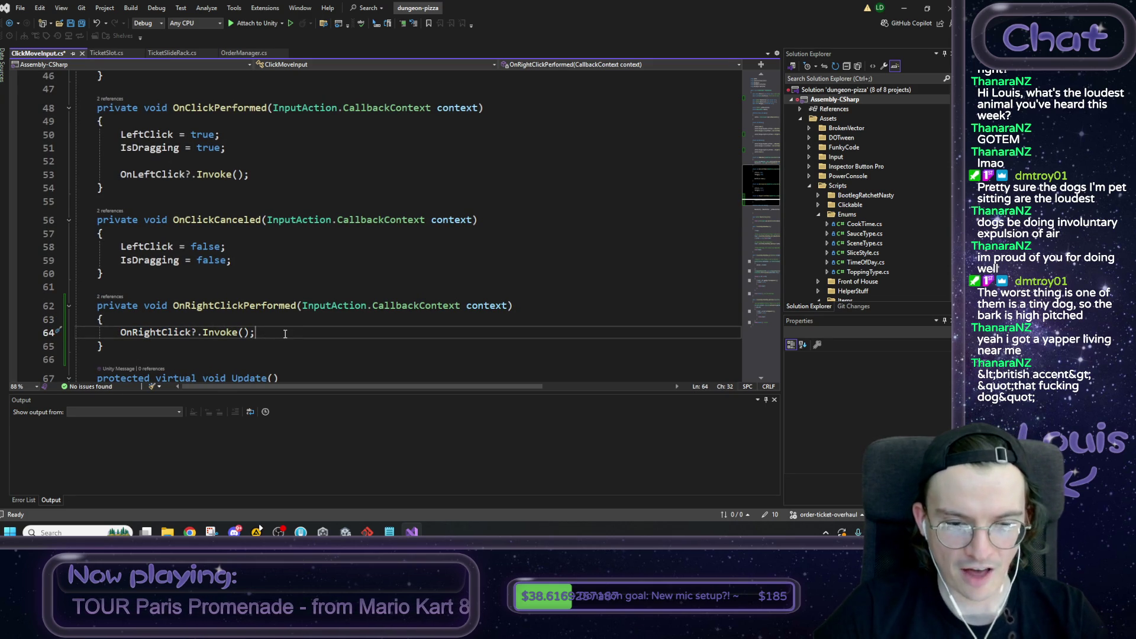
pyautogui.hotkey('ctrl', 's')
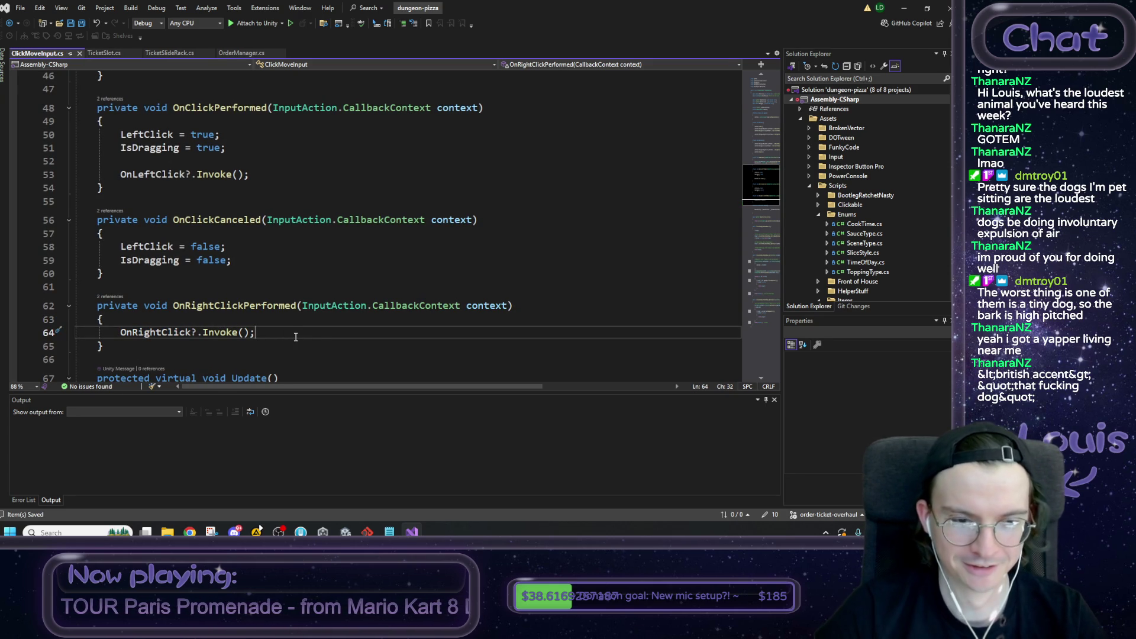
# Step: Review the finished OnRightClickPerformed method body in the file
pyautogui.scroll(3, 347, 359)
pyautogui.scroll(-3, 347, 355)
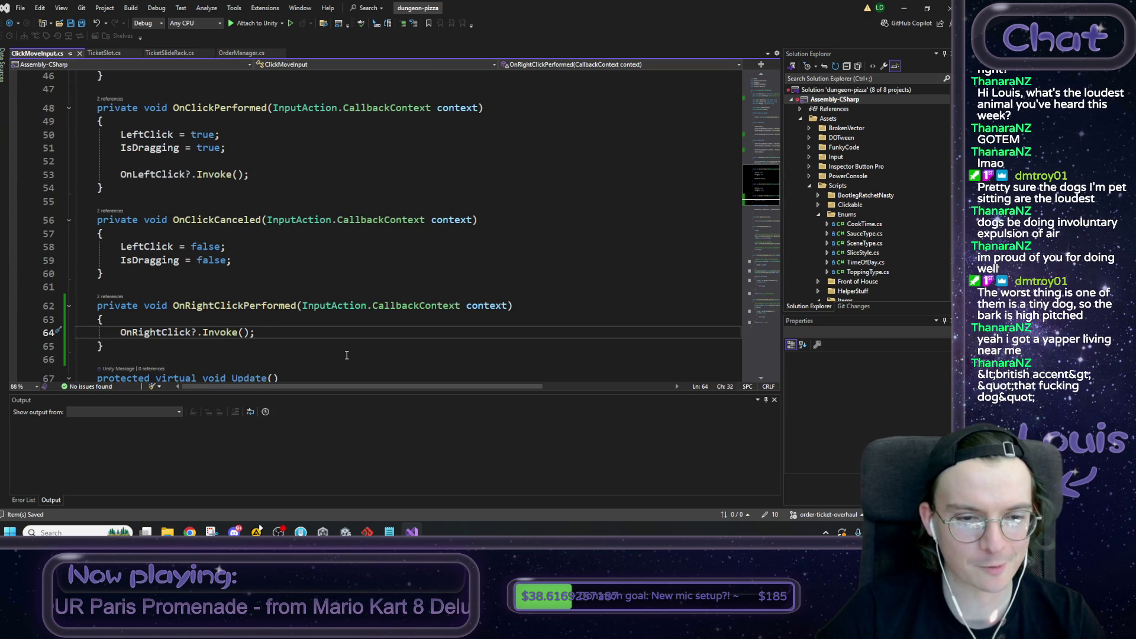
pyautogui.scroll(1, 346, 355)
pyautogui.scroll(10, 346, 355)
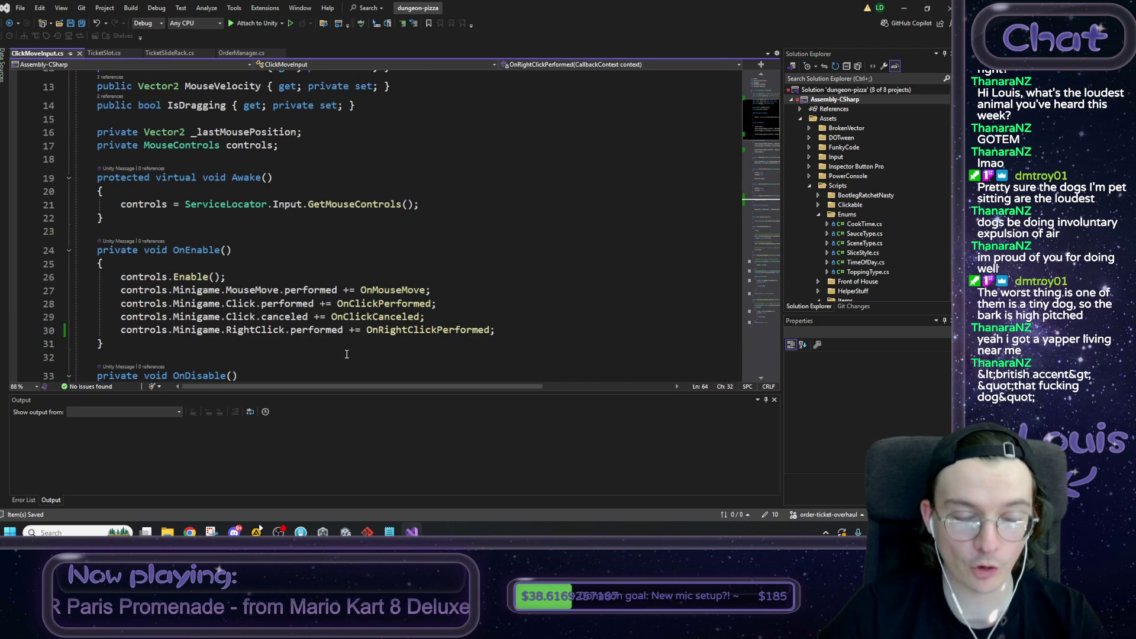
pyautogui.scroll(-4, 347, 354)
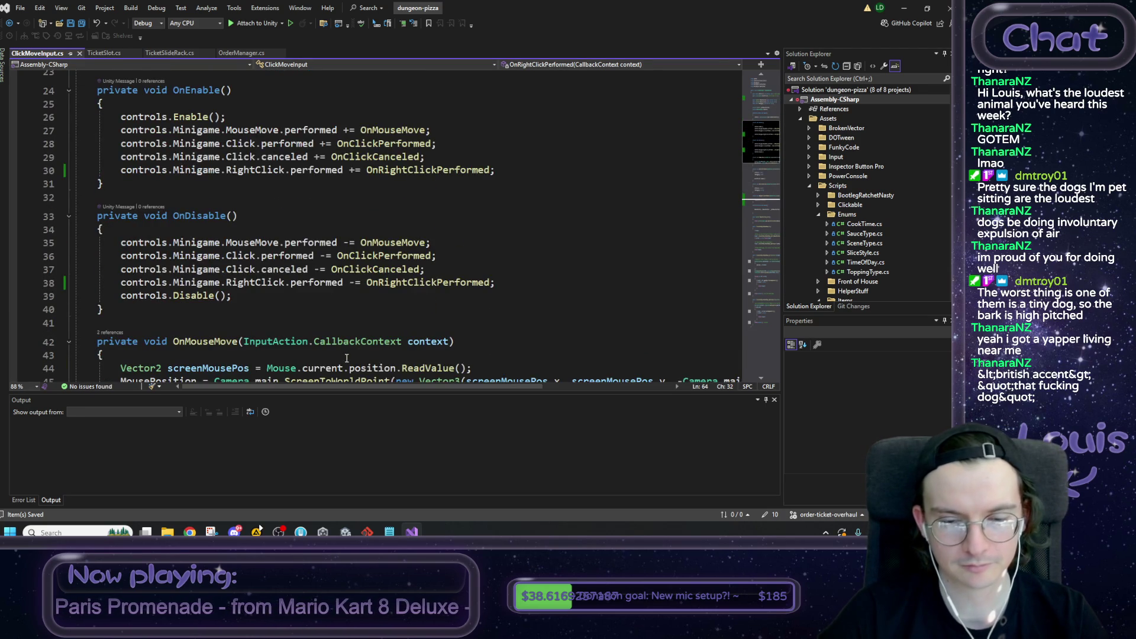
pyautogui.scroll(-8, 347, 358)
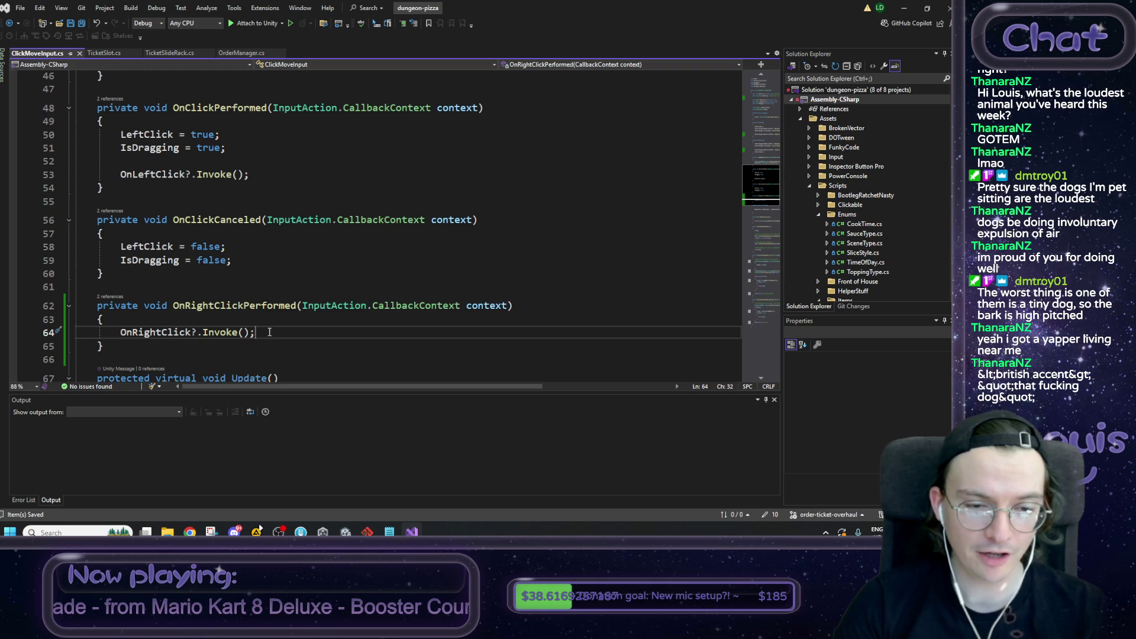
pyautogui.moveTo(104, 346)
pyautogui.mouseDown()
pyautogui.moveTo(83, 330)
pyautogui.moveTo(98, 319)
pyautogui.mouseUp()
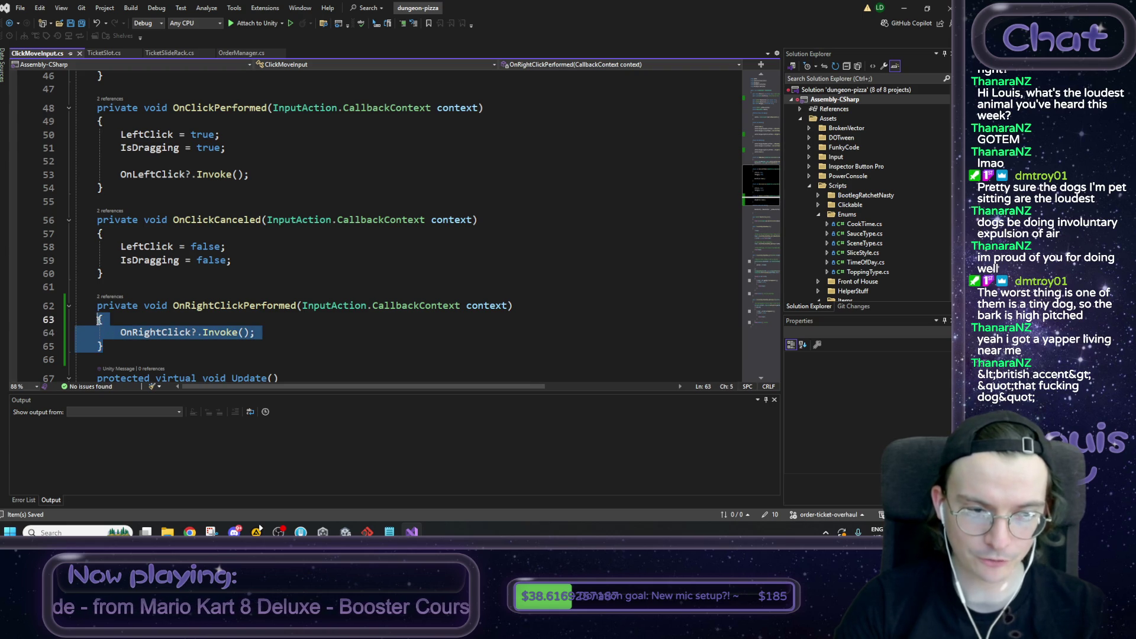
pyautogui.click(108, 343)
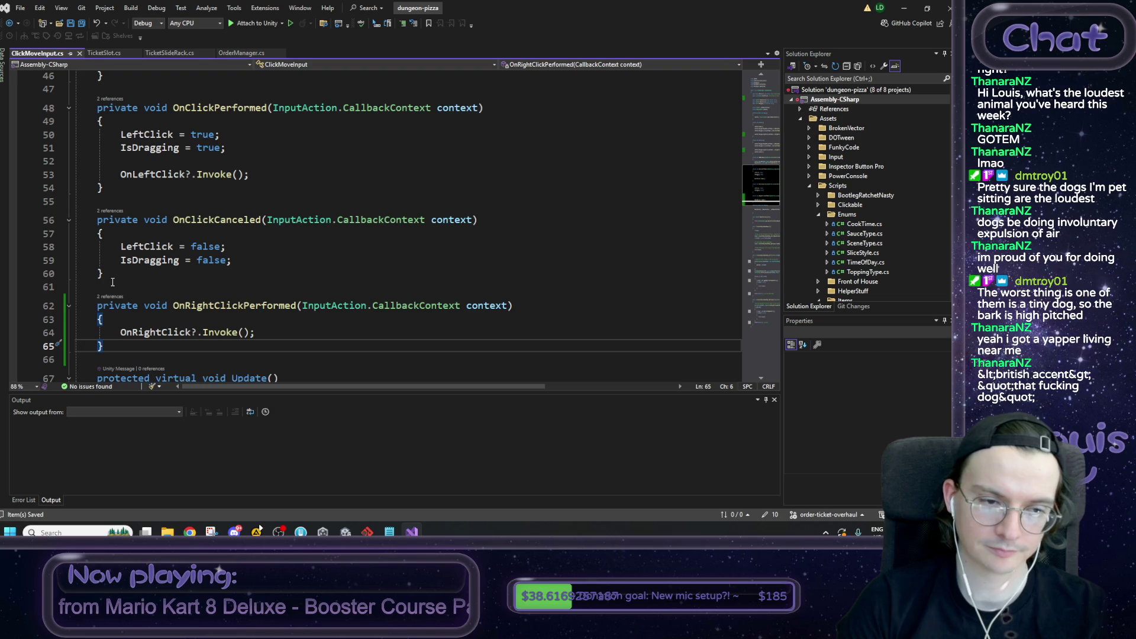
pyautogui.moveTo(111, 347); pyautogui.dragTo(104, 319)
pyautogui.click(131, 320)
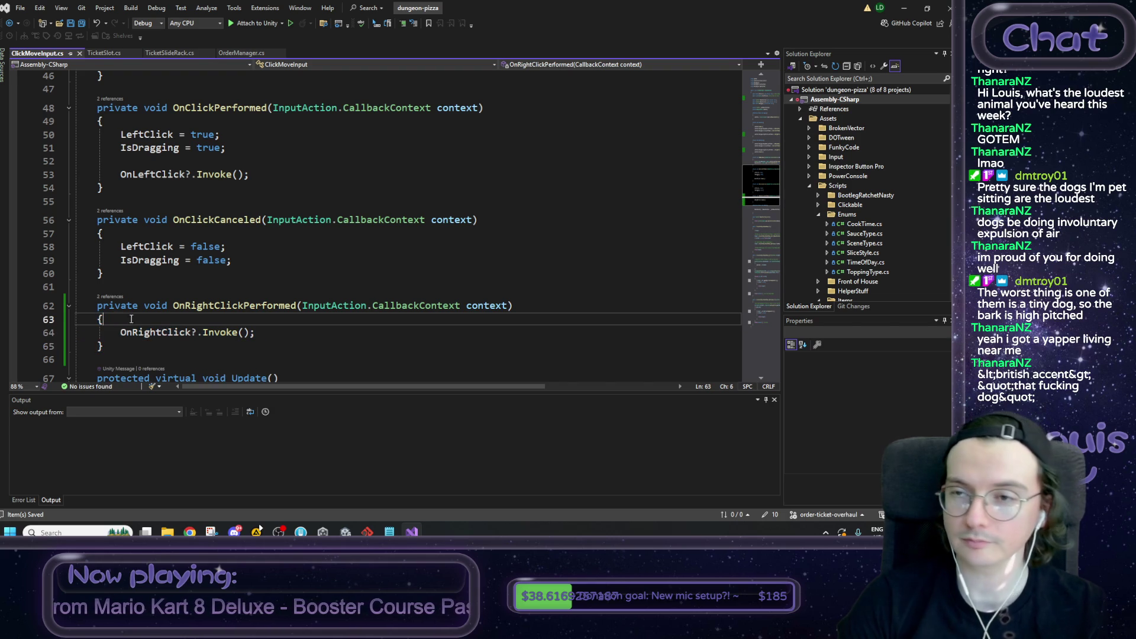
pyautogui.click(903, 12)
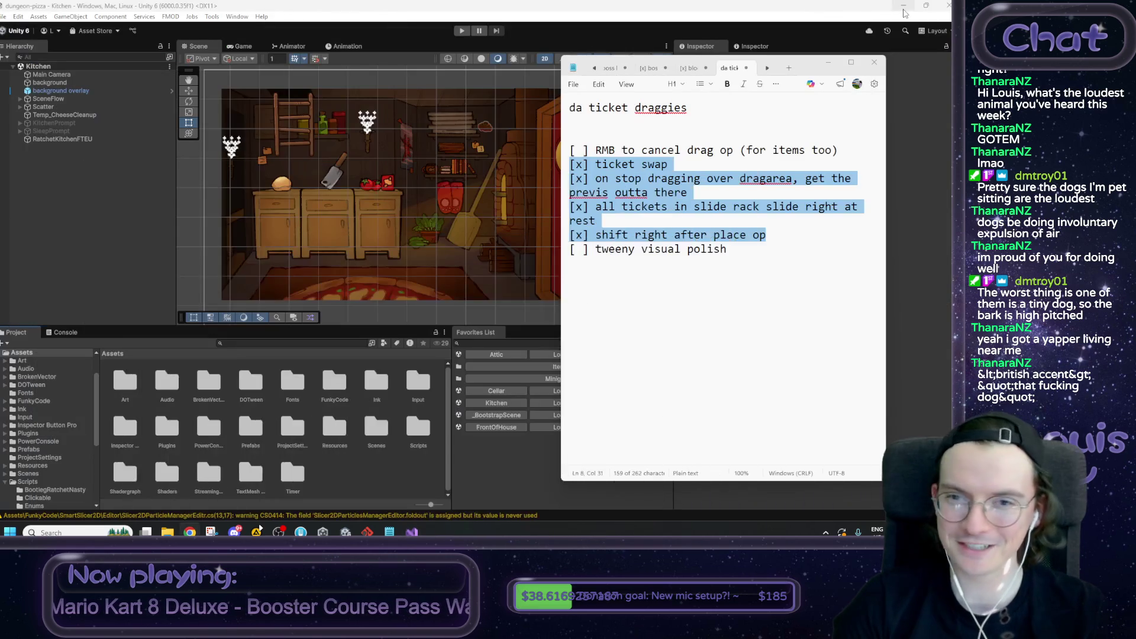
pyautogui.click(779, 234)
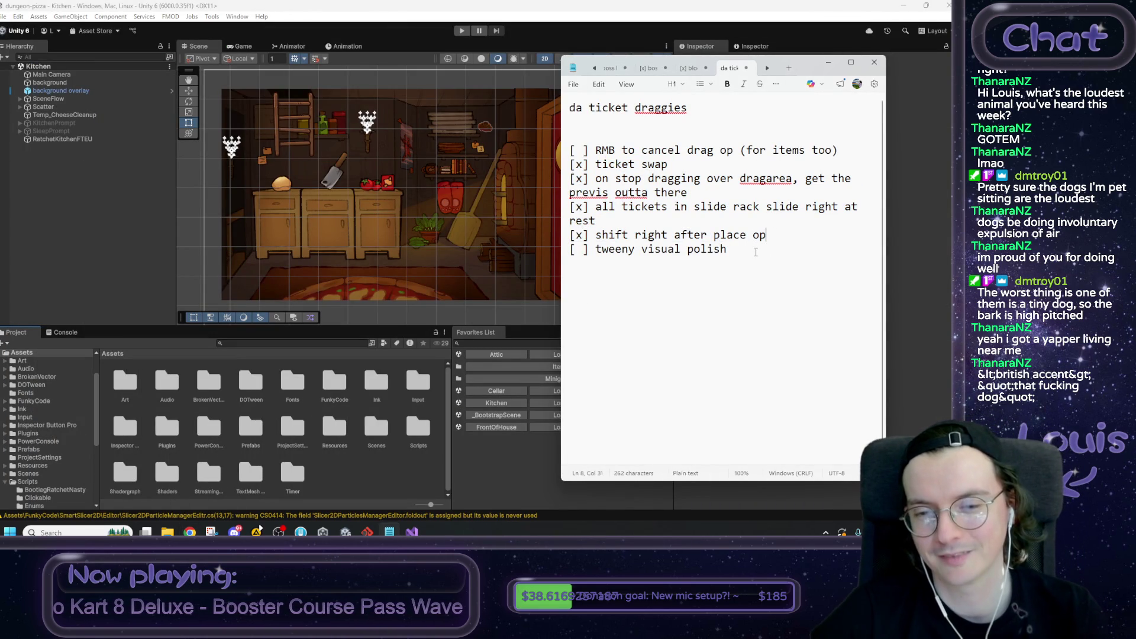
pyautogui.doubleClick(581, 250)
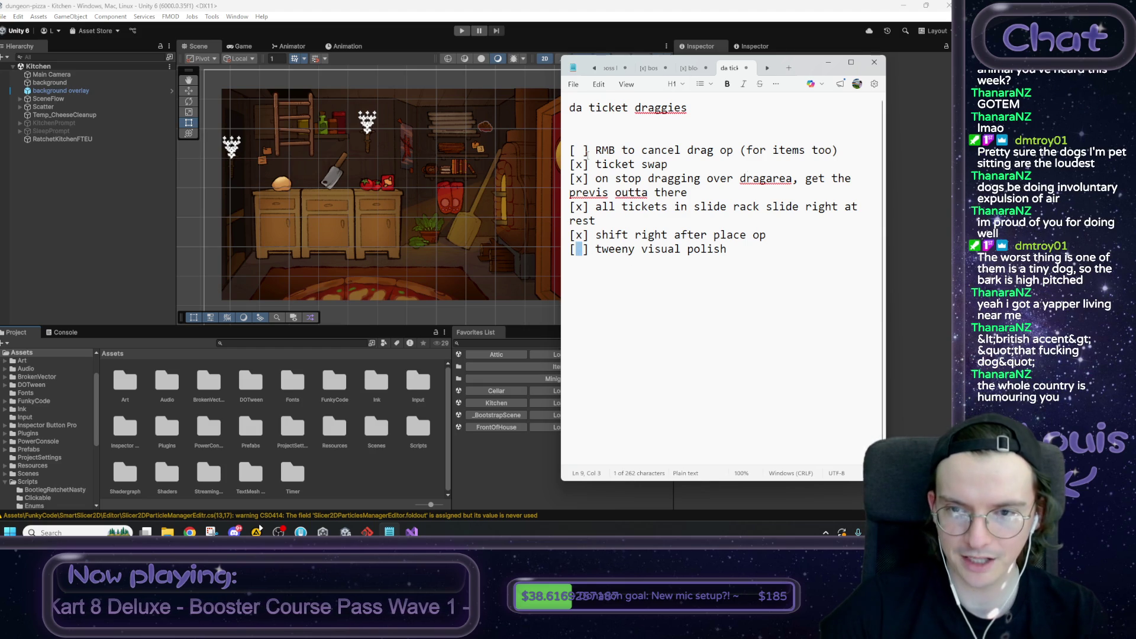
pyautogui.moveTo(843, 151); pyautogui.dragTo(594, 149)
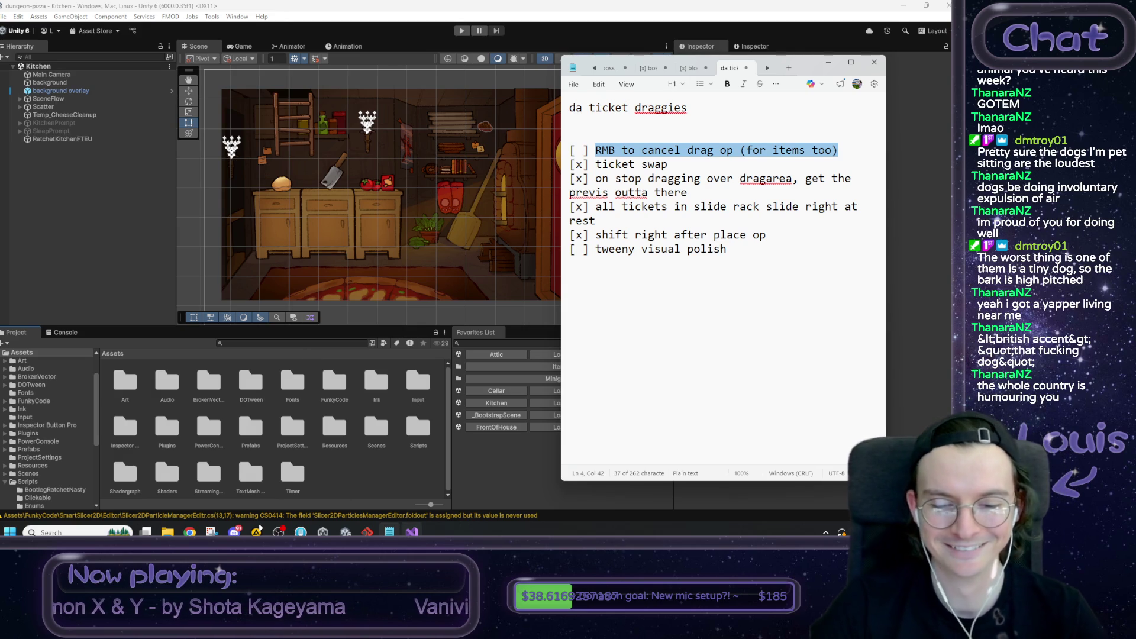
pyautogui.moveTo(412, 532)
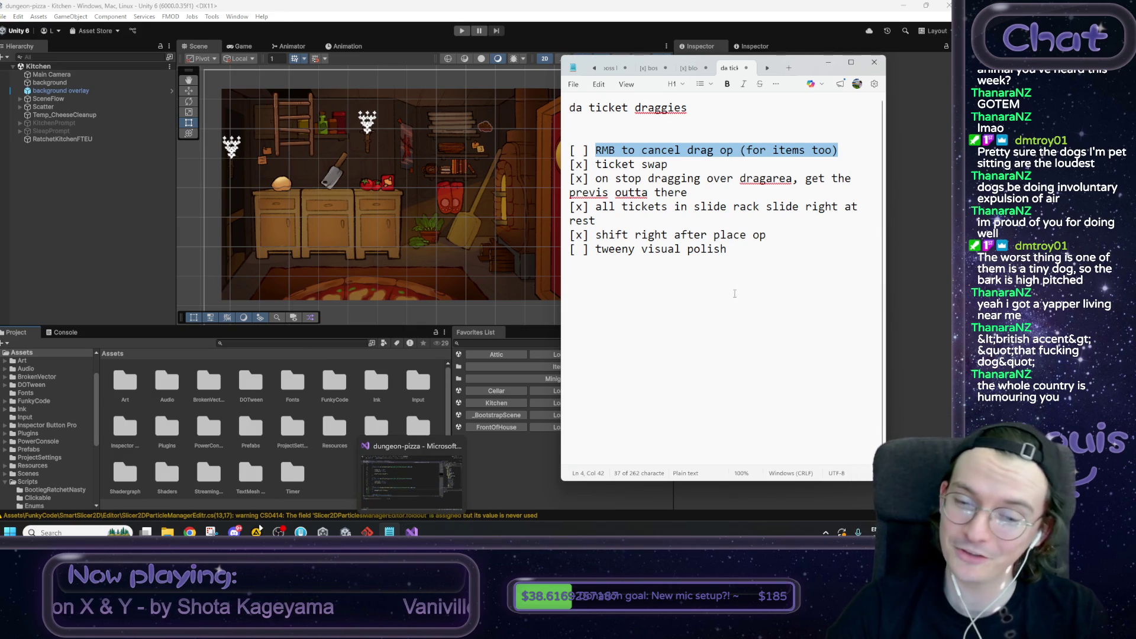
pyautogui.click(591, 296)
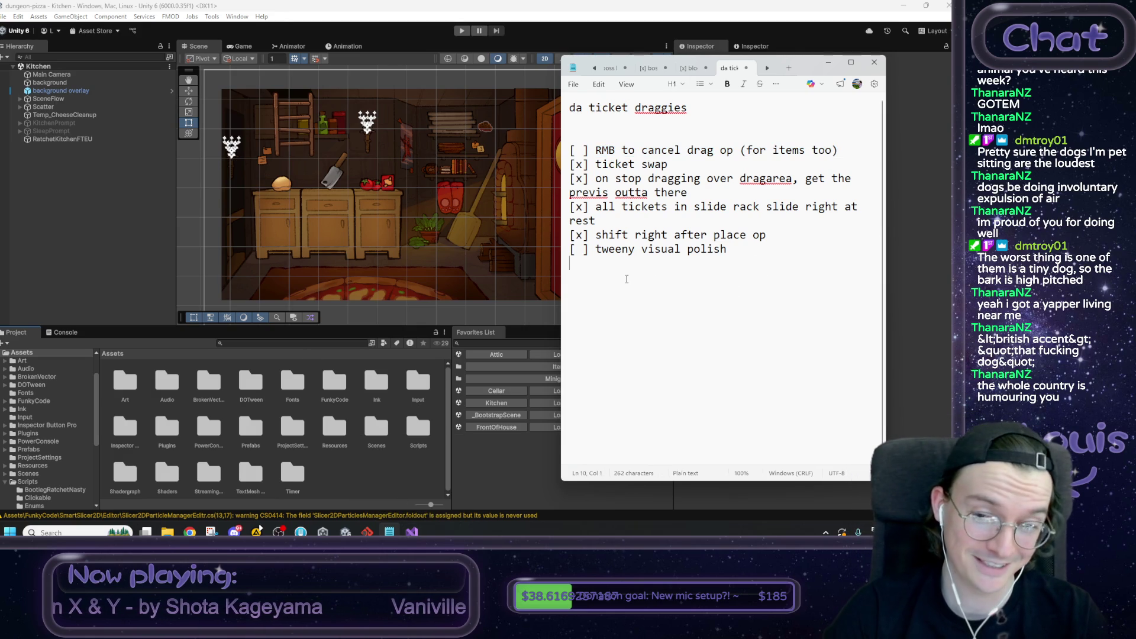
pyautogui.click(734, 249)
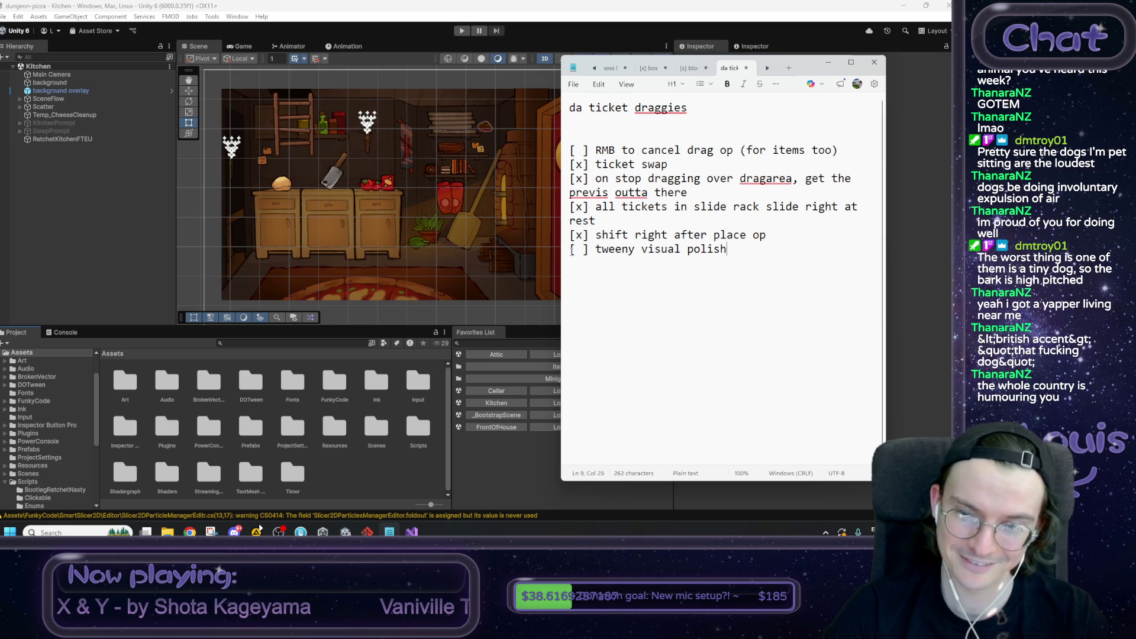
pyautogui.moveTo(570, 249); pyautogui.dragTo(583, 157)
pyautogui.click(582, 150)
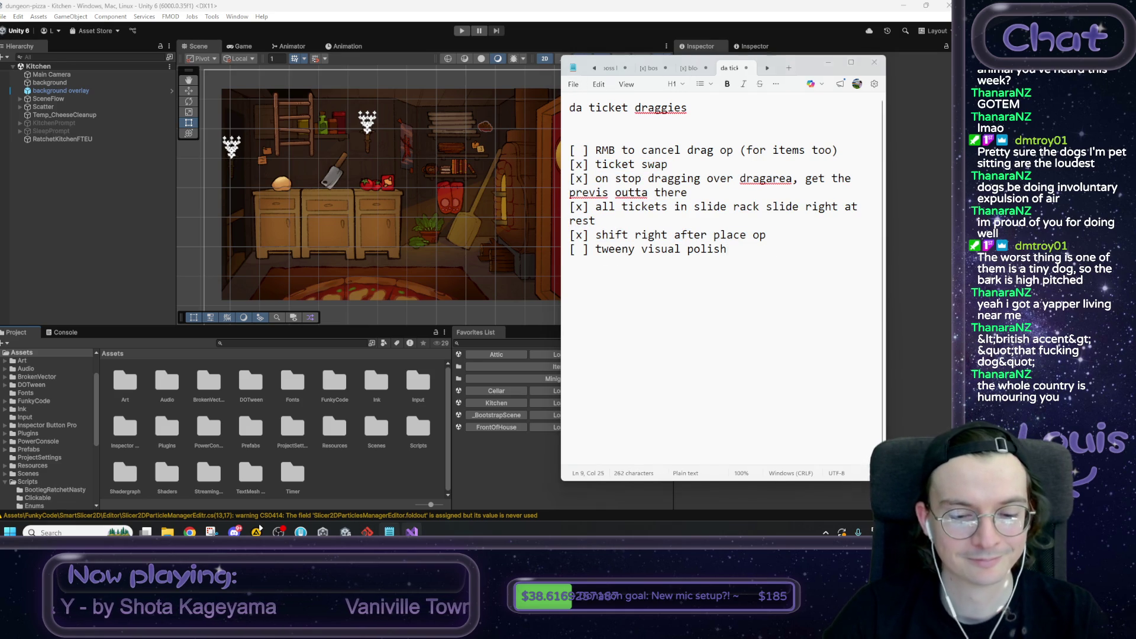
pyautogui.click(412, 532)
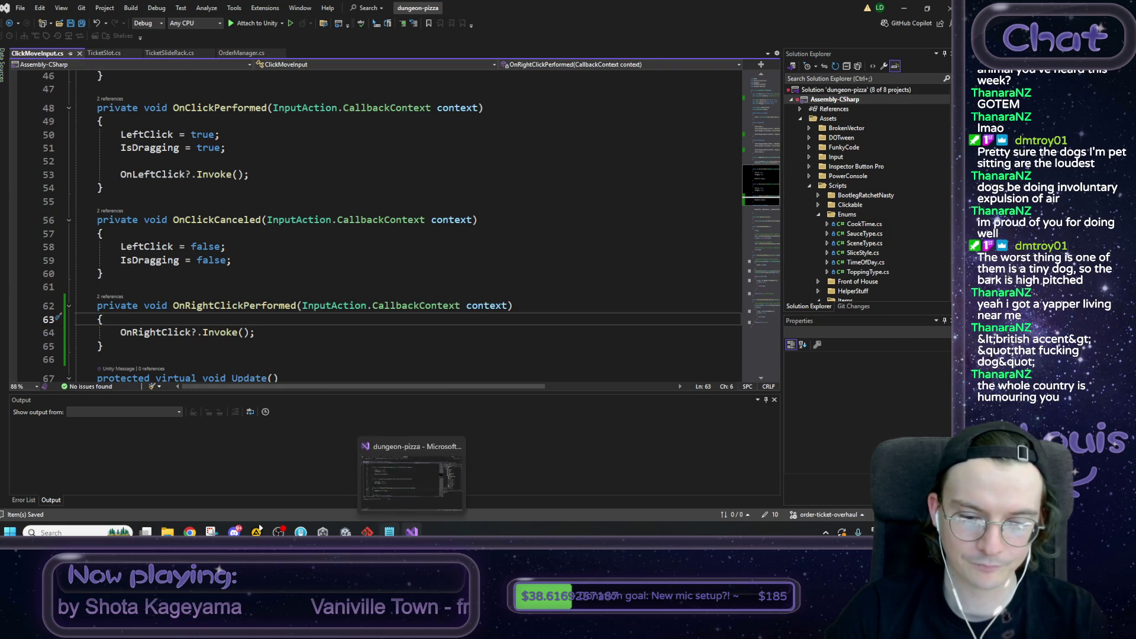
# Step: Check the RMB item in the Notepad checklist, then review OrderManager.cs and jump to DraggableThingManager
pyautogui.click(389, 532)
pyautogui.doubleClick(612, 152)
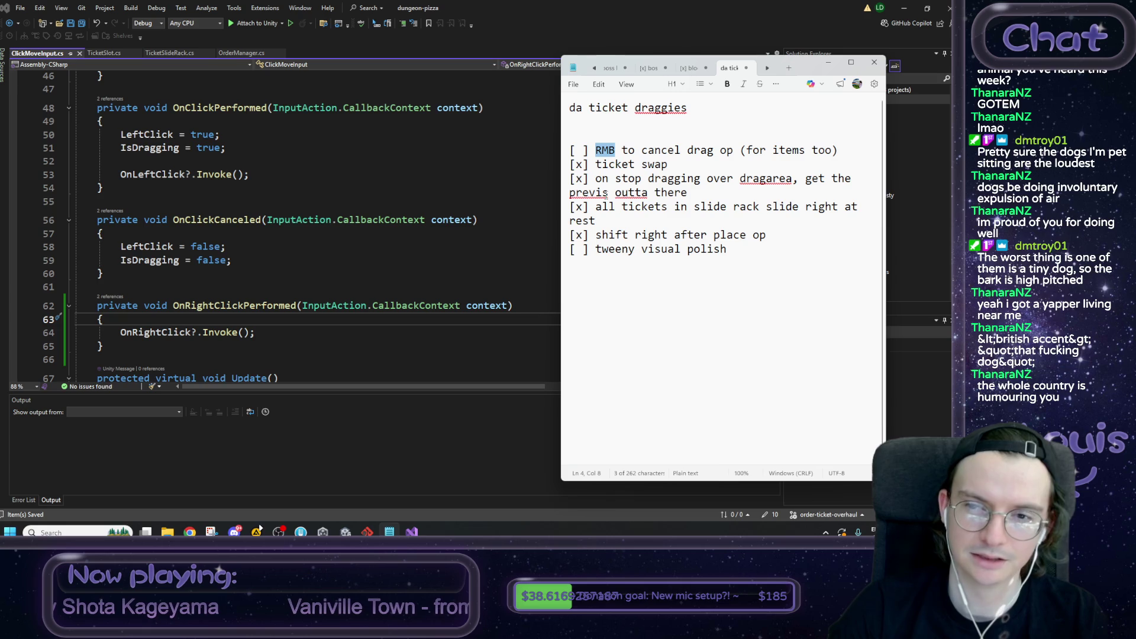
pyautogui.click(236, 54)
pyautogui.scroll(-5, 246, 76)
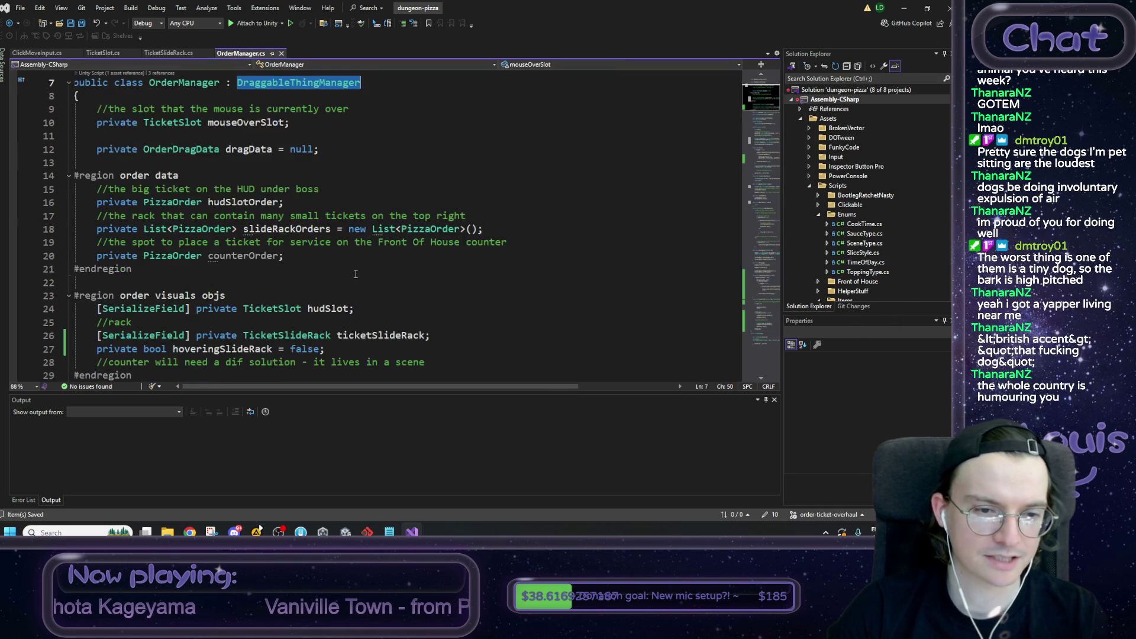
pyautogui.scroll(4, 249, 118)
pyautogui.scroll(-8, 256, 180)
pyautogui.scroll(-3, 258, 184)
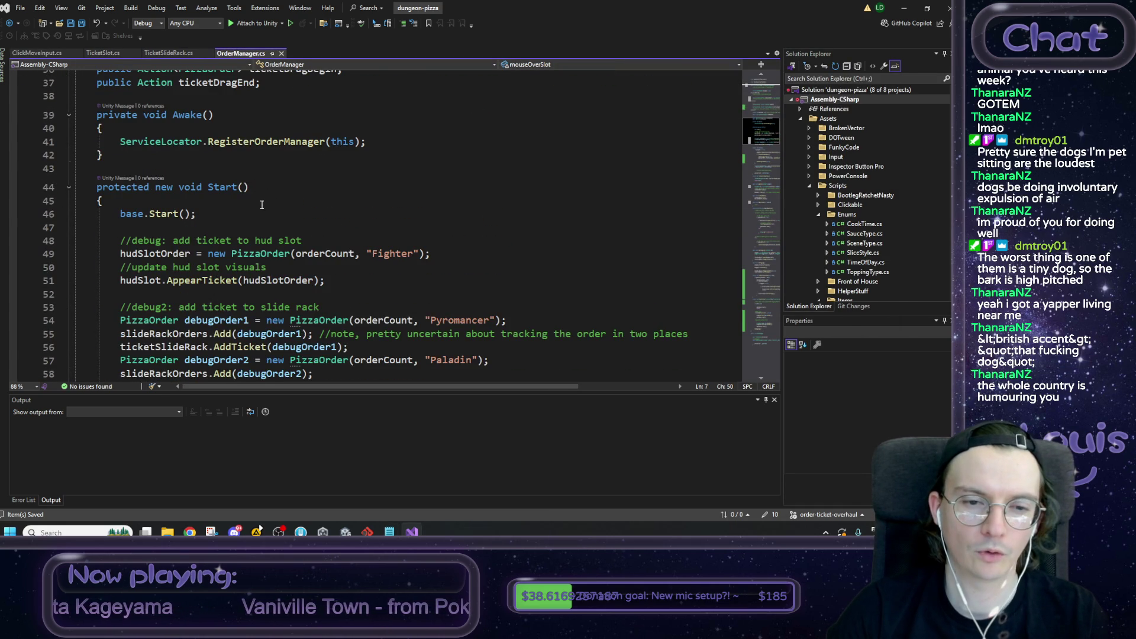
pyautogui.scroll(12, 261, 178)
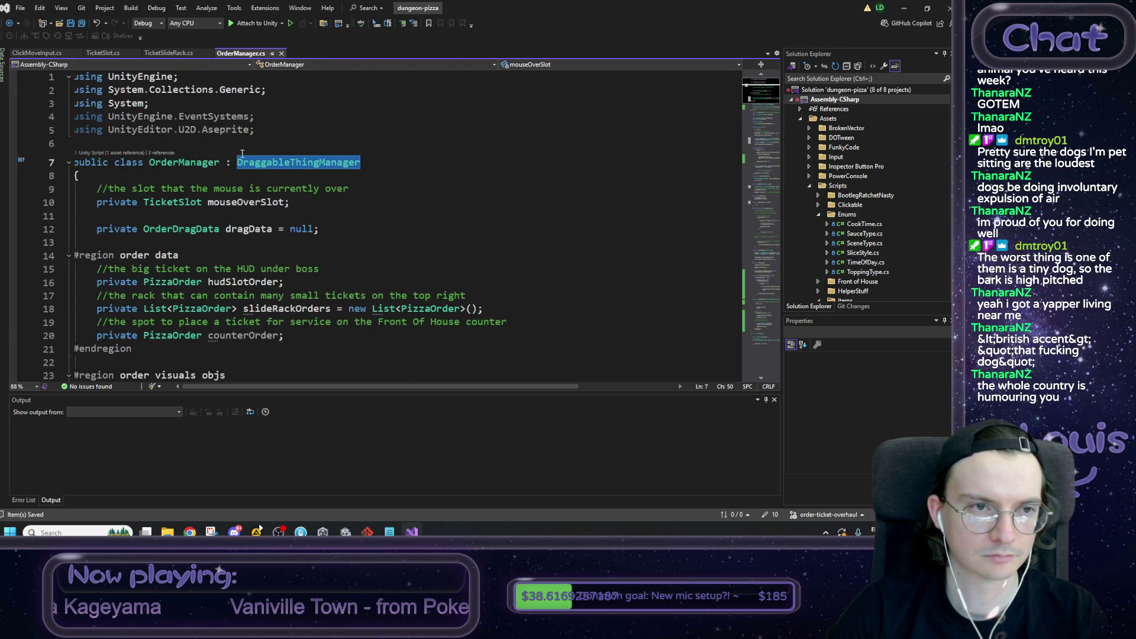
pyautogui.scroll(-6, 279, 181)
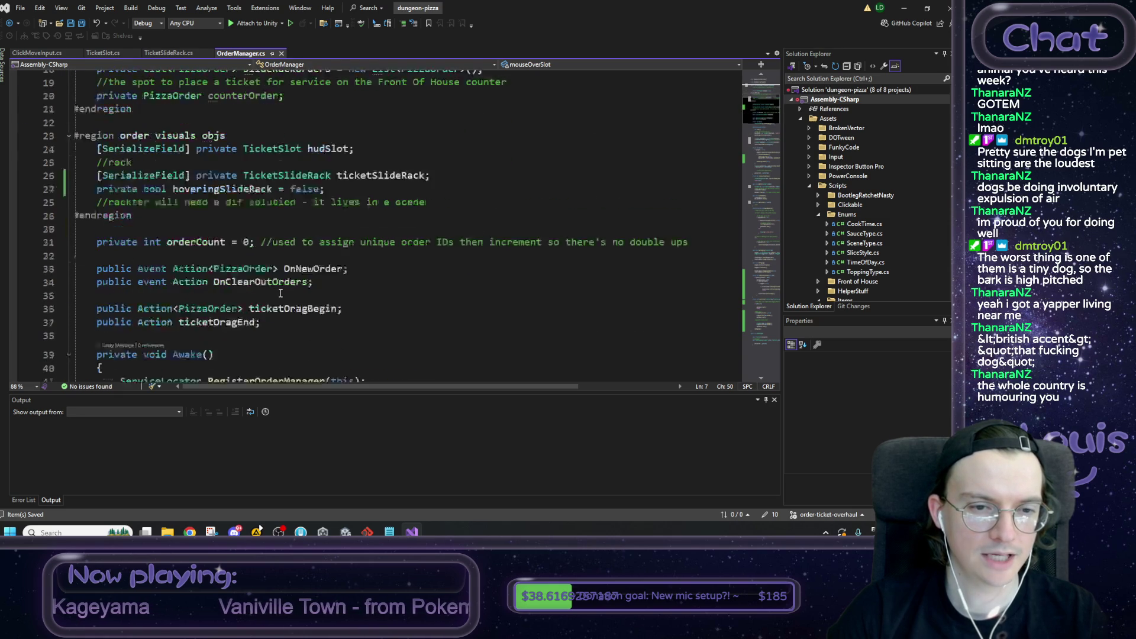
pyautogui.scroll(7, 254, 145)
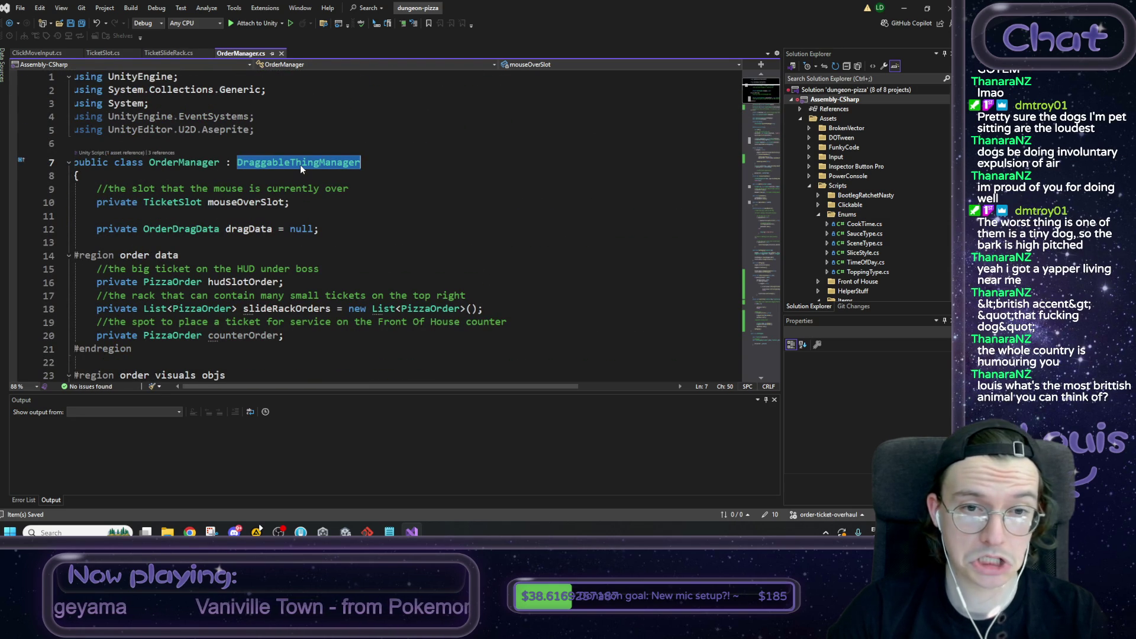
pyautogui.keyDown('ctrl'); pyautogui.click(301, 165); pyautogui.keyUp('ctrl')
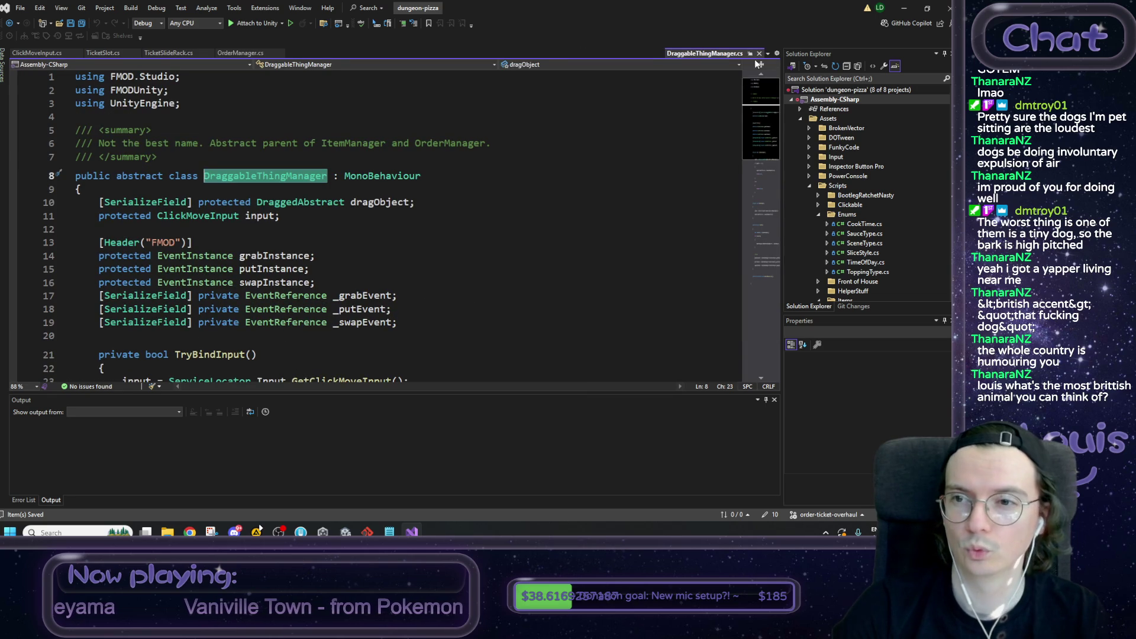
# Step: Add input.OnRightClick += HandleRightClick; below the left-click subscription in TryBindInput
pyautogui.scroll(-1, 334, 218)
pyautogui.scroll(-2, 335, 218)
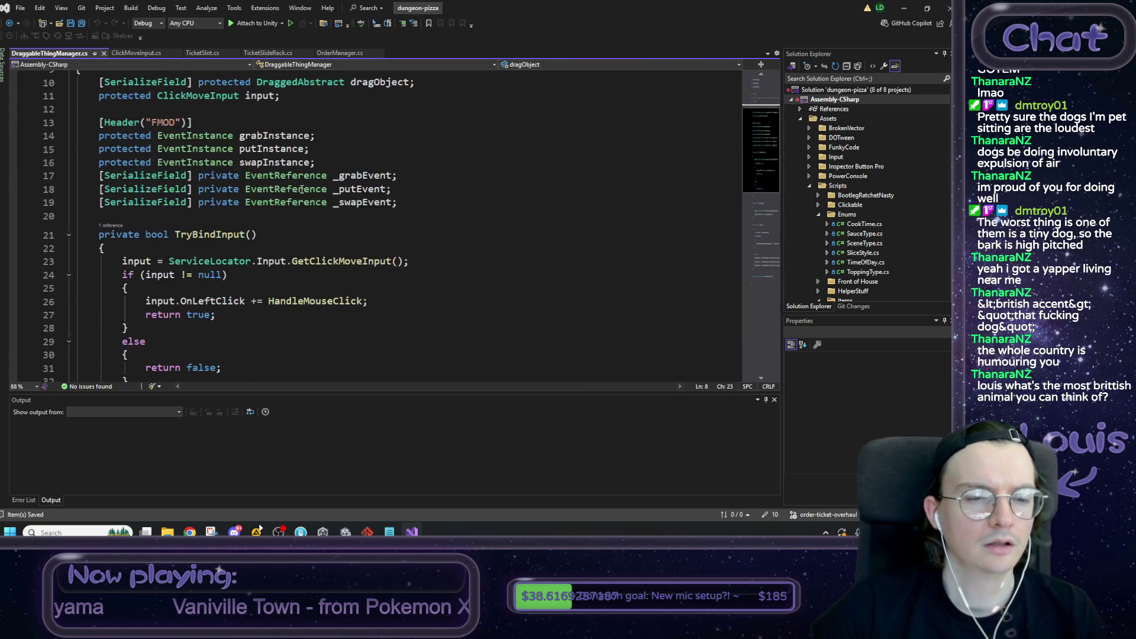
pyautogui.click(414, 301)
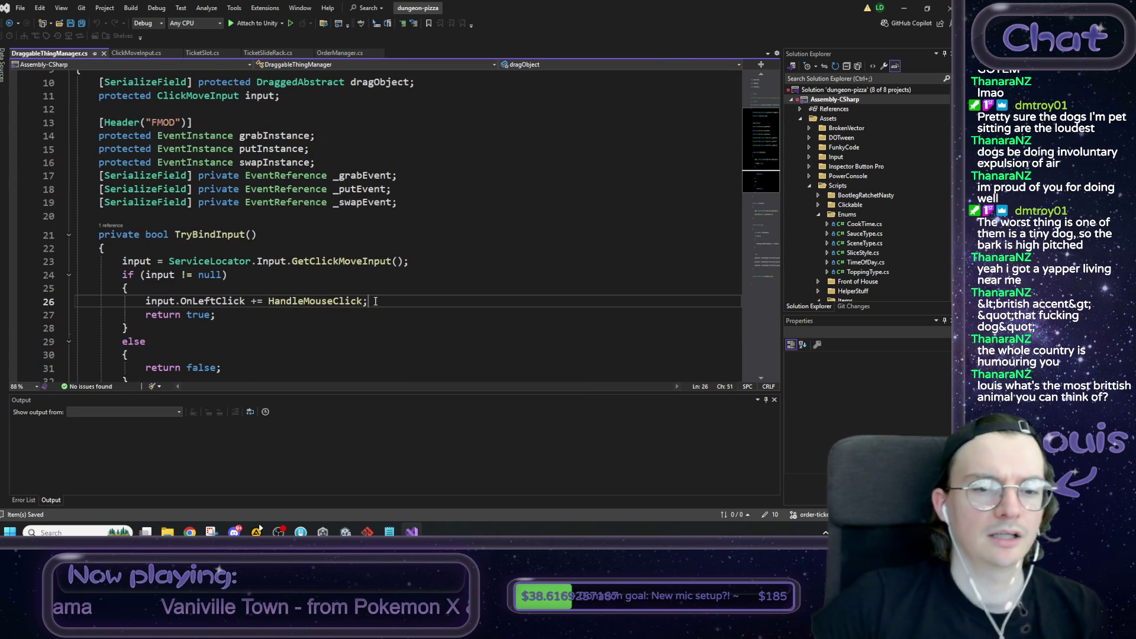
pyautogui.press('Return')
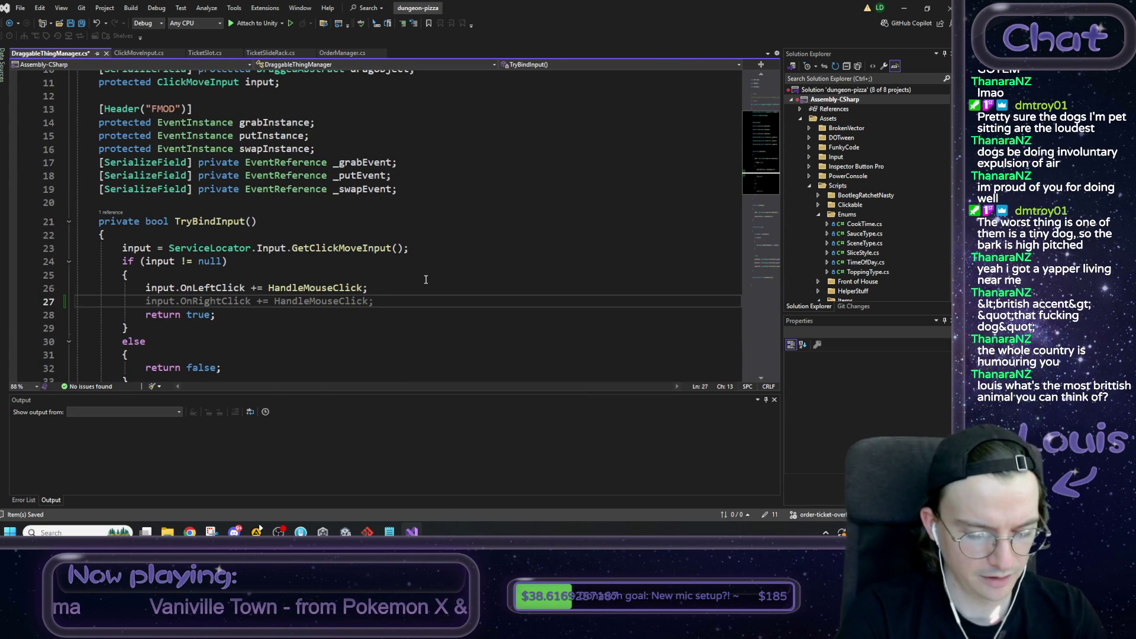
pyautogui.write('o')
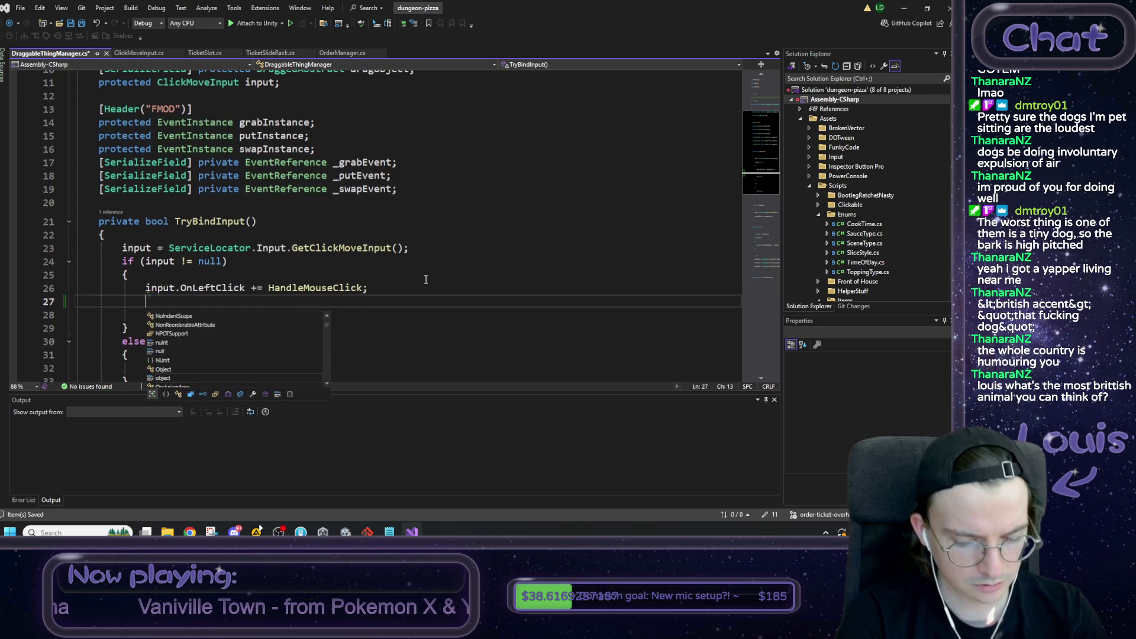
pyautogui.press('BackSpace')
pyautogui.write('input.OnRightClick')
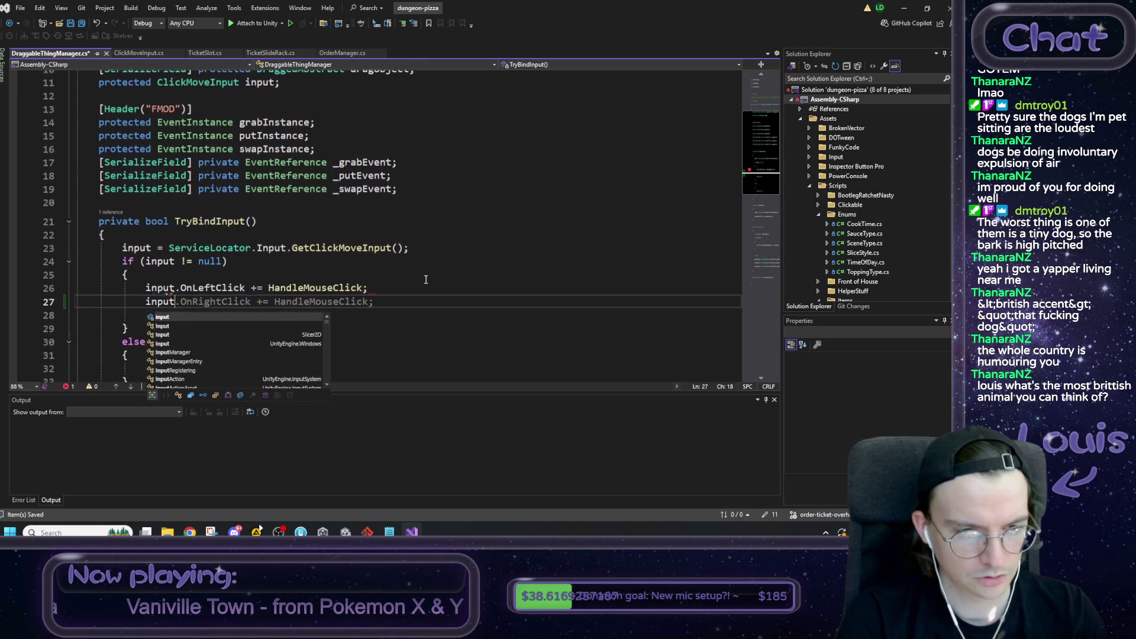
pyautogui.write(' += ')
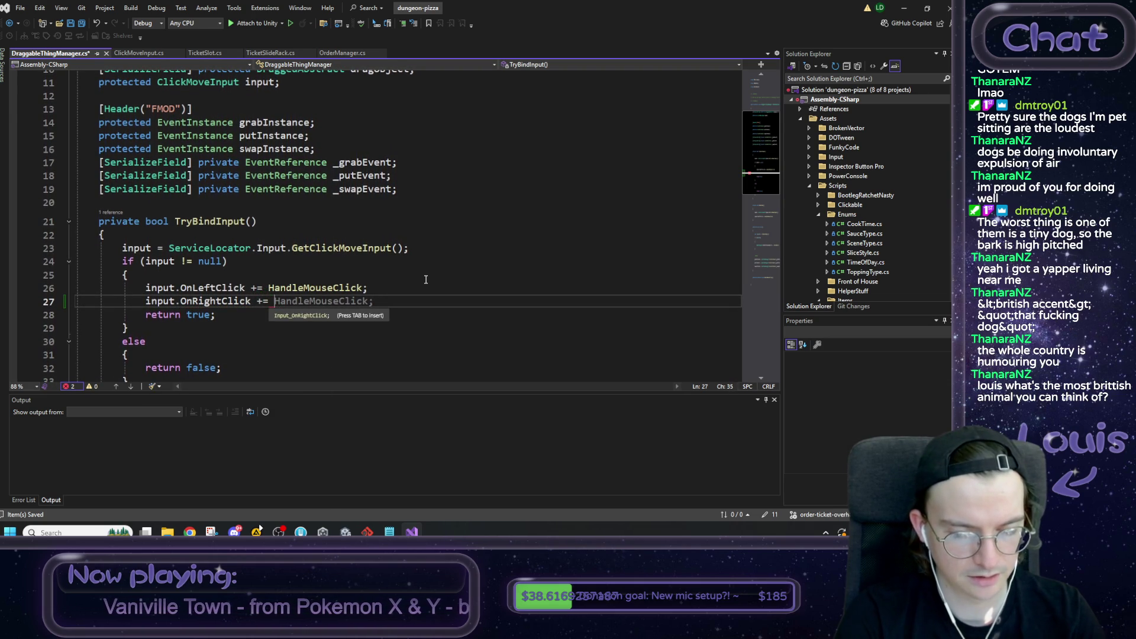
pyautogui.write('HandleRightClick;')
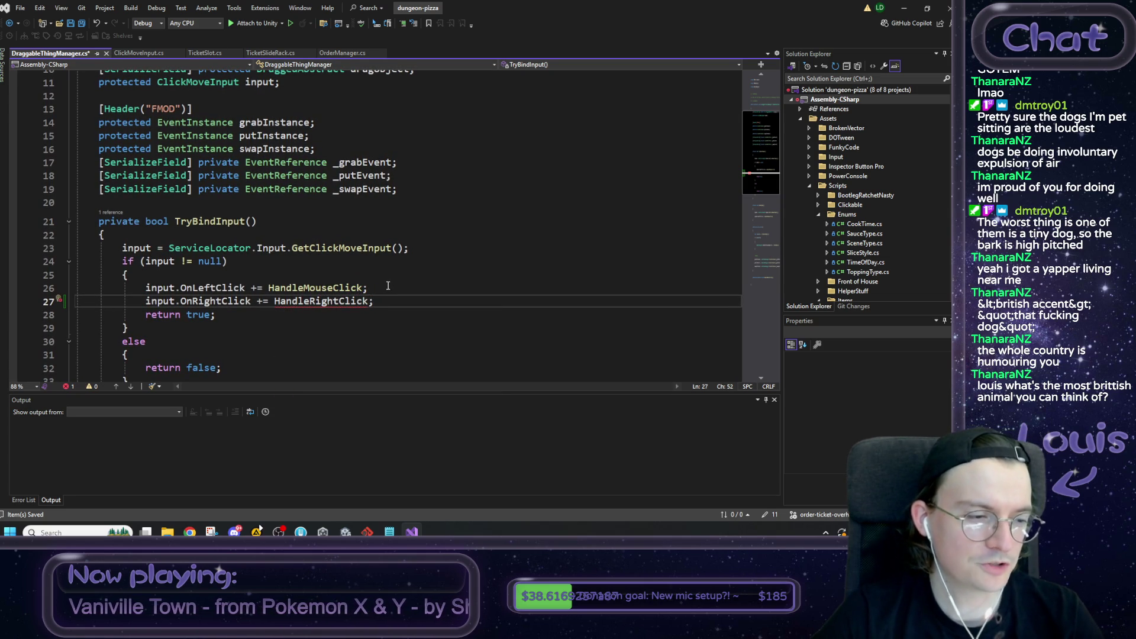
# Step: Inspect the undefined HandleRightClick name and select the new right-click line for copying
pyautogui.moveTo(301, 301)
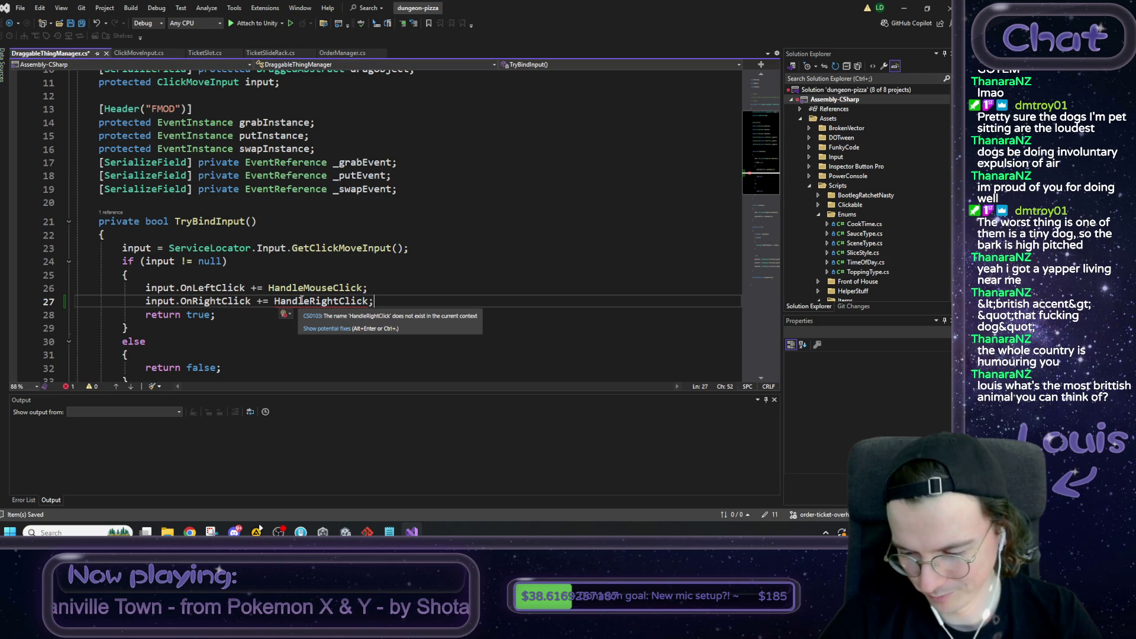
pyautogui.doubleClick(301, 301)
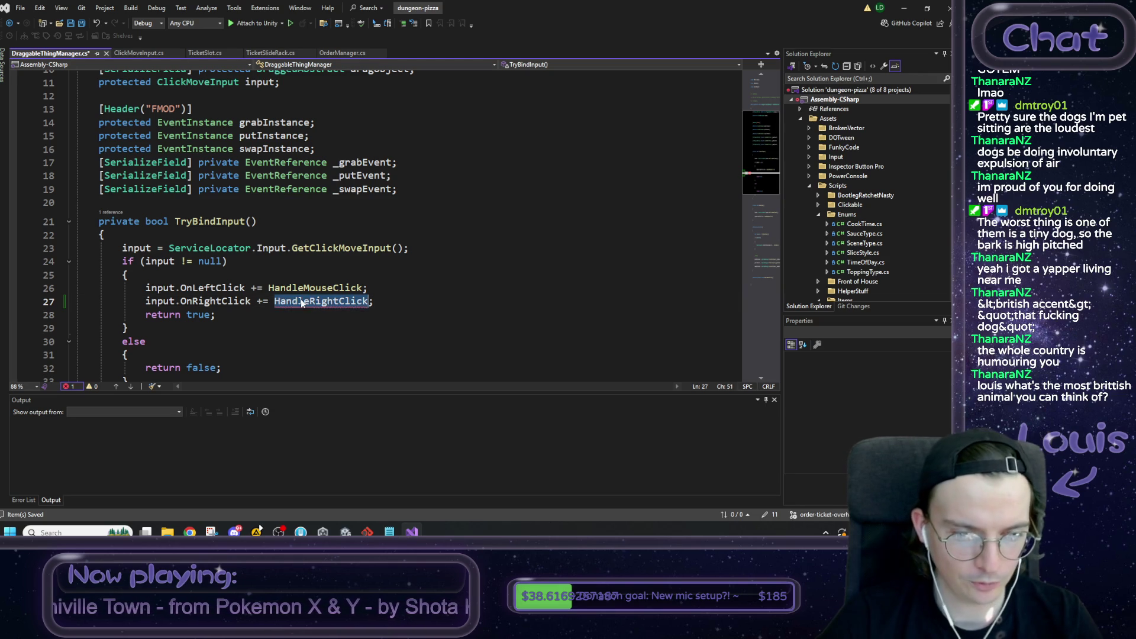
pyautogui.click(417, 296)
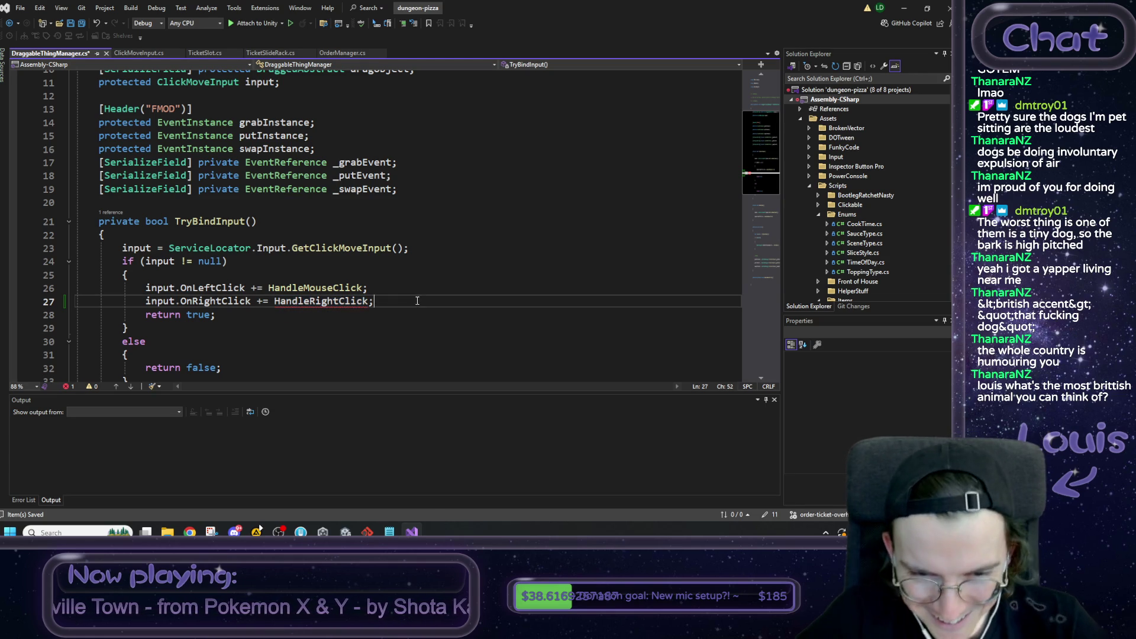
pyautogui.scroll(-4, 400, 299)
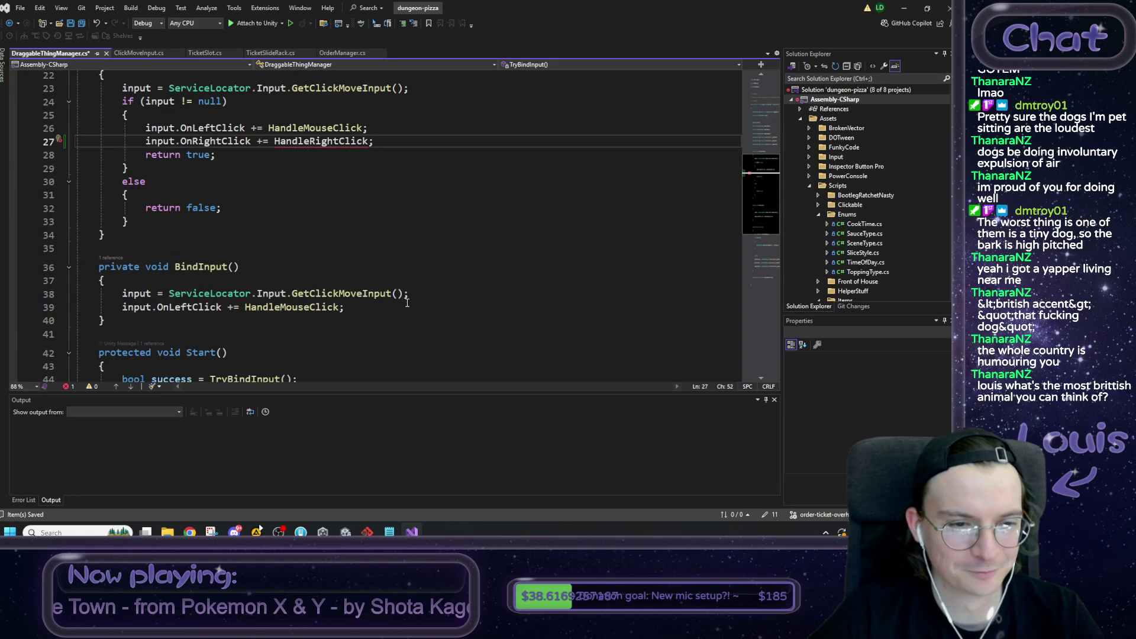
pyautogui.scroll(1, 400, 301)
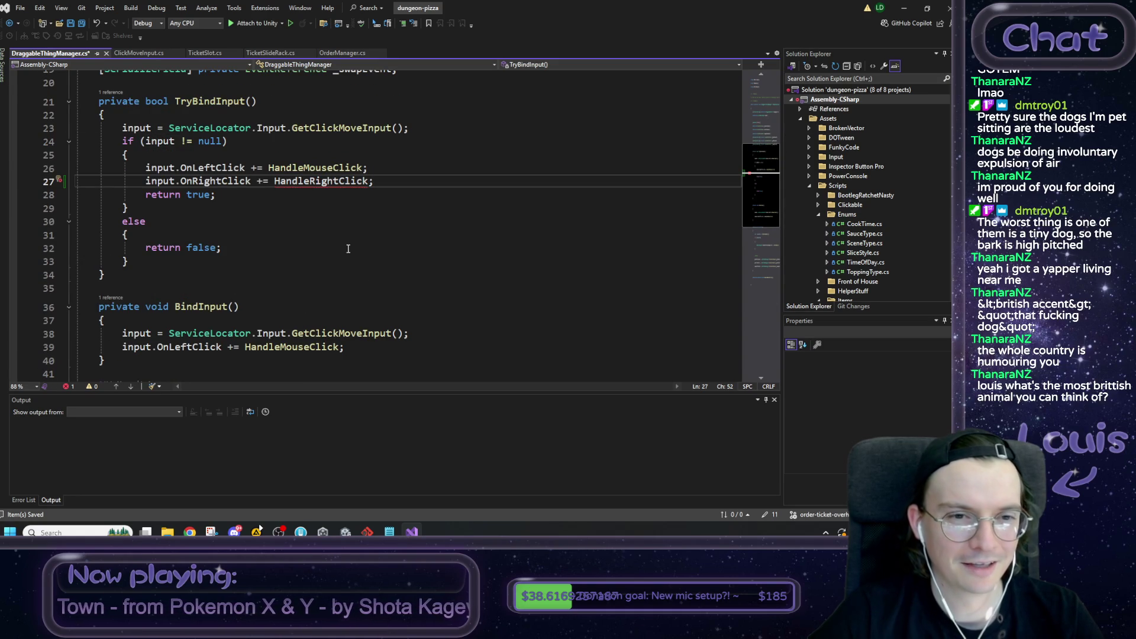
pyautogui.click(147, 181)
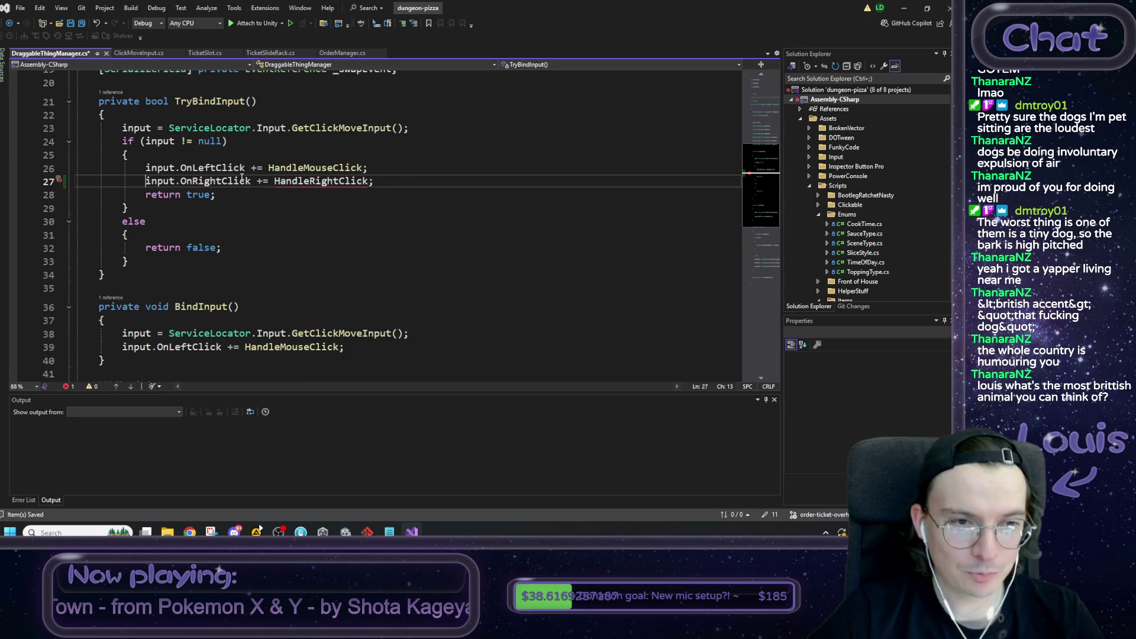
pyautogui.keyDown('shift'); pyautogui.click(398, 179); pyautogui.keyUp('shift')
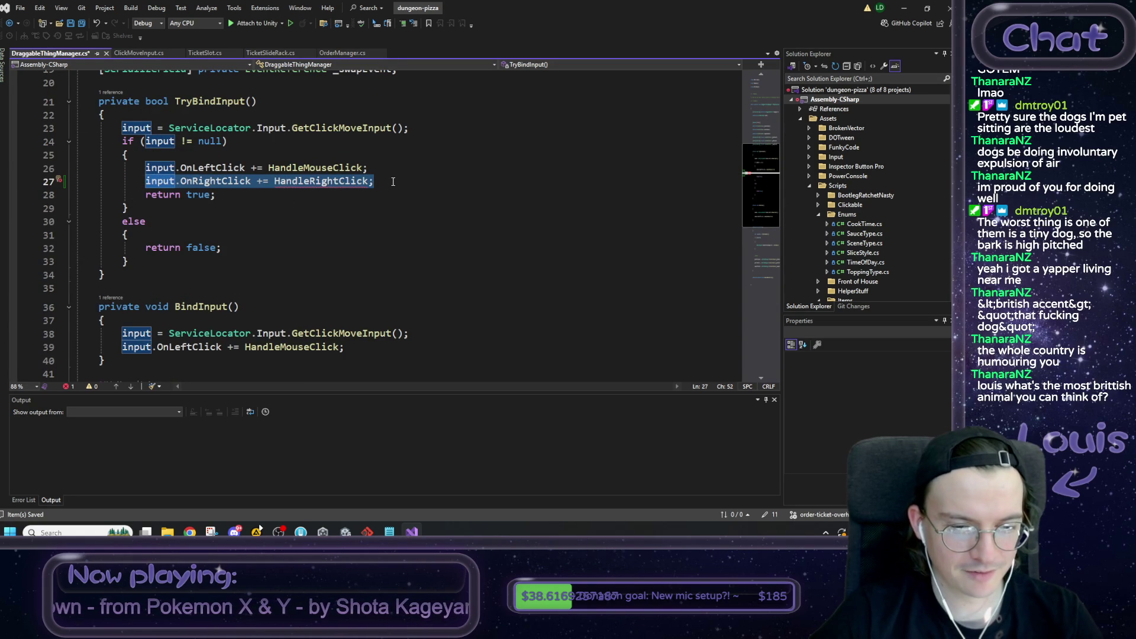
# Step: Paste input.OnRightClick += HandleRightClick; as line 40 in BindInput, below its left-click subscription
pyautogui.click(360, 348)
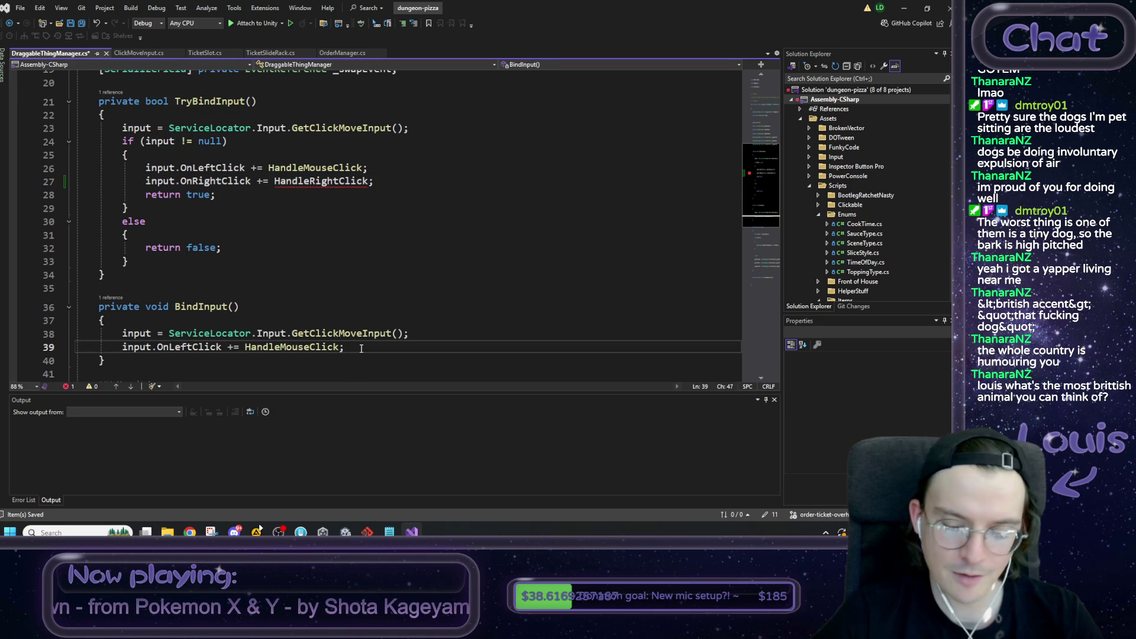
pyautogui.press('Return')
pyautogui.write('input.OnRightClick += HandleRightClick;')
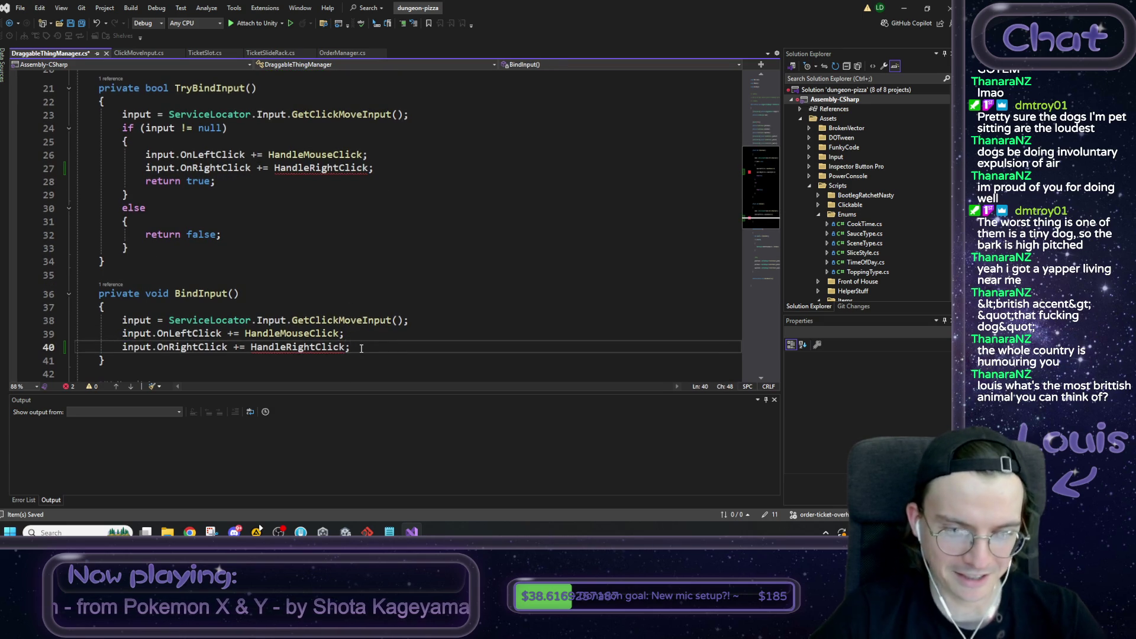
pyautogui.scroll(-2, 359, 349)
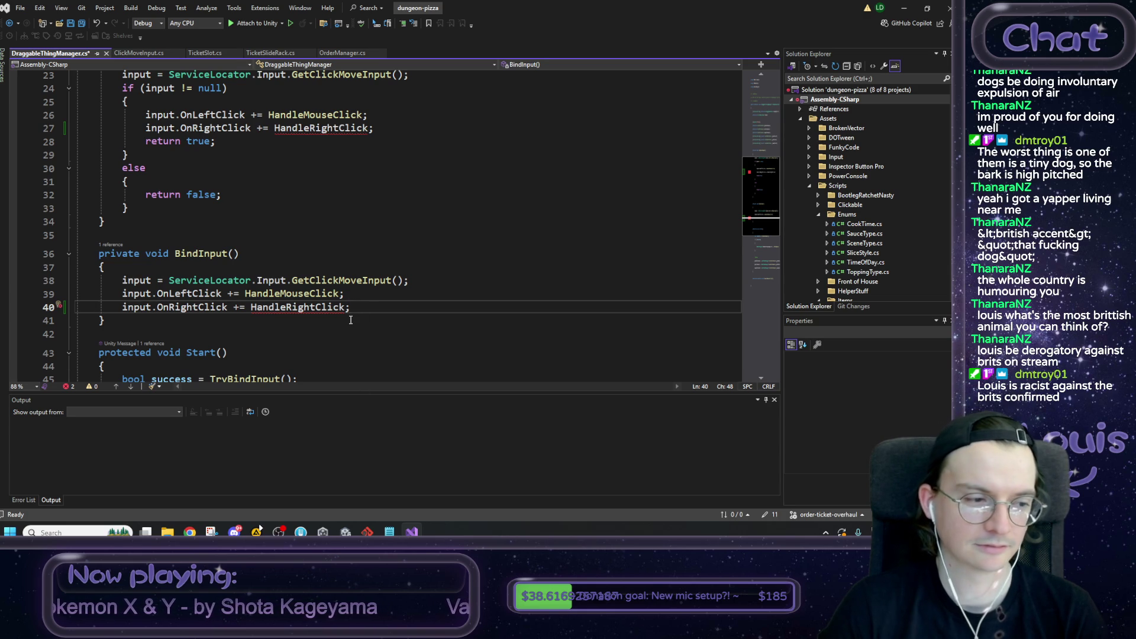
pyautogui.scroll(-1, 351, 320)
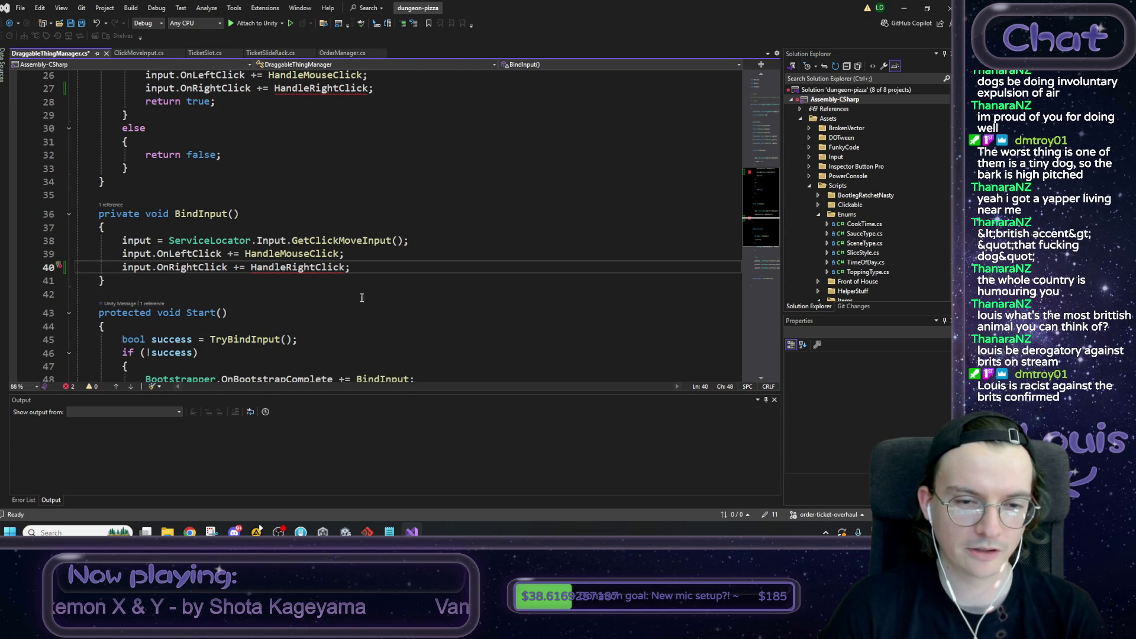
pyautogui.keyDown('shift'); pyautogui.click(123, 241); pyautogui.keyUp('shift')
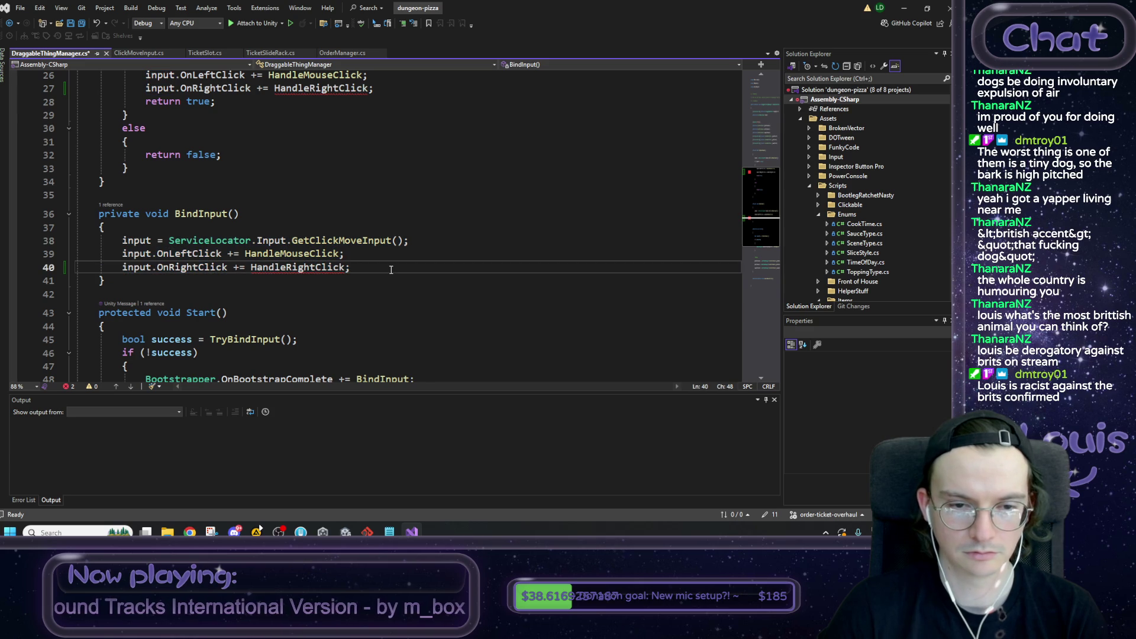
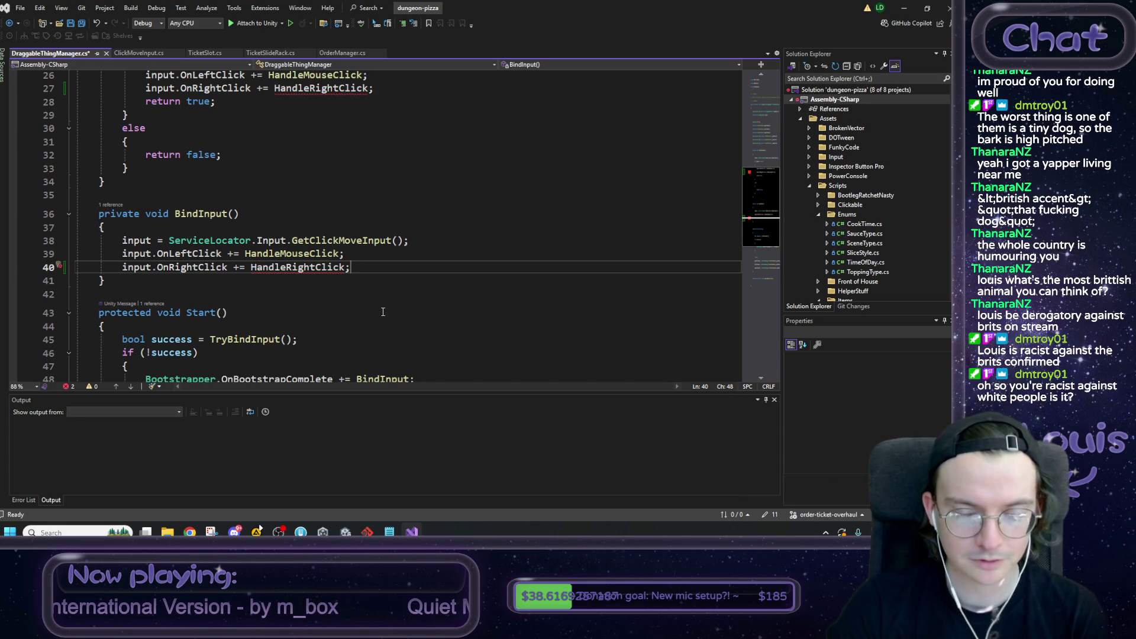
# Step: Inspect the HandleRightClick name on line 40 of DraggableThingManager.cs
pyautogui.click(292, 267)
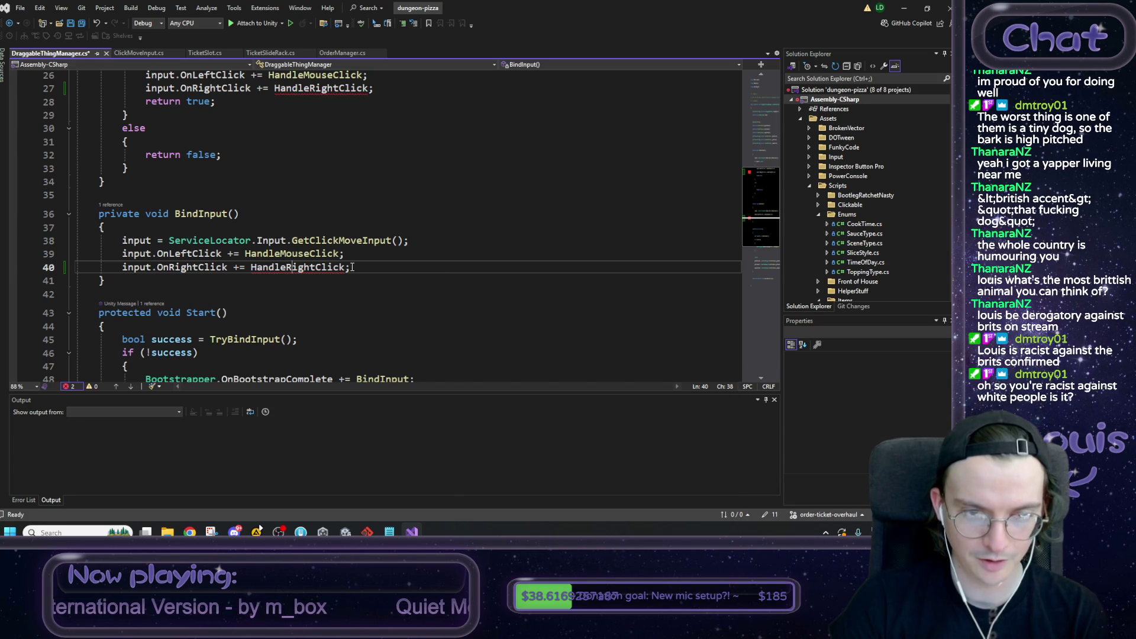
pyautogui.click(380, 266)
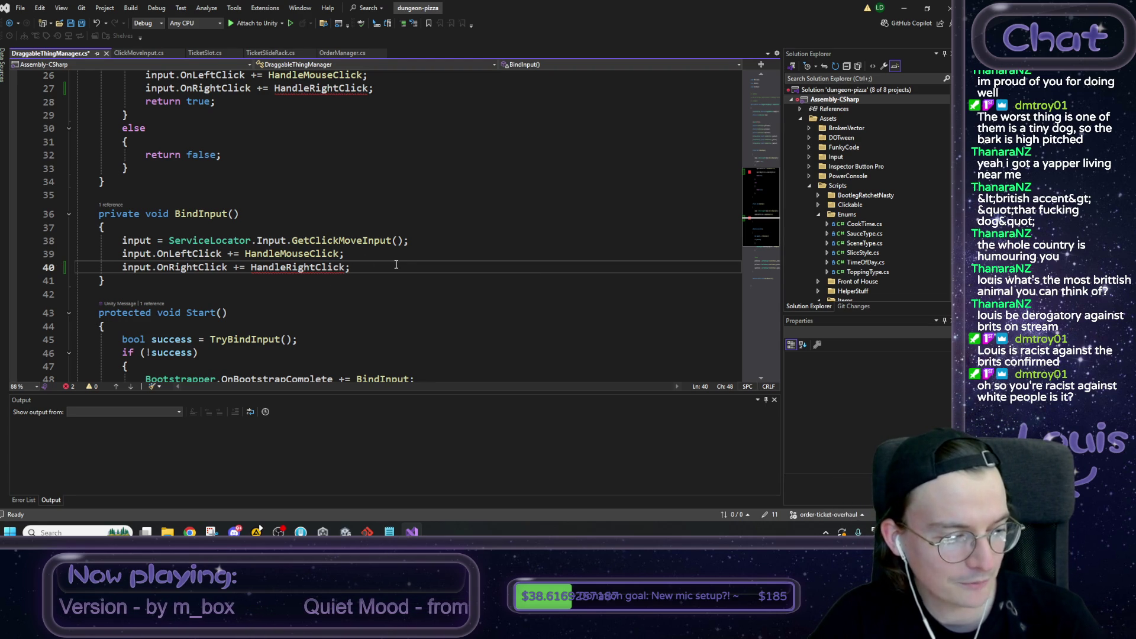
pyautogui.doubleClick(355, 270)
pyautogui.click(360, 269)
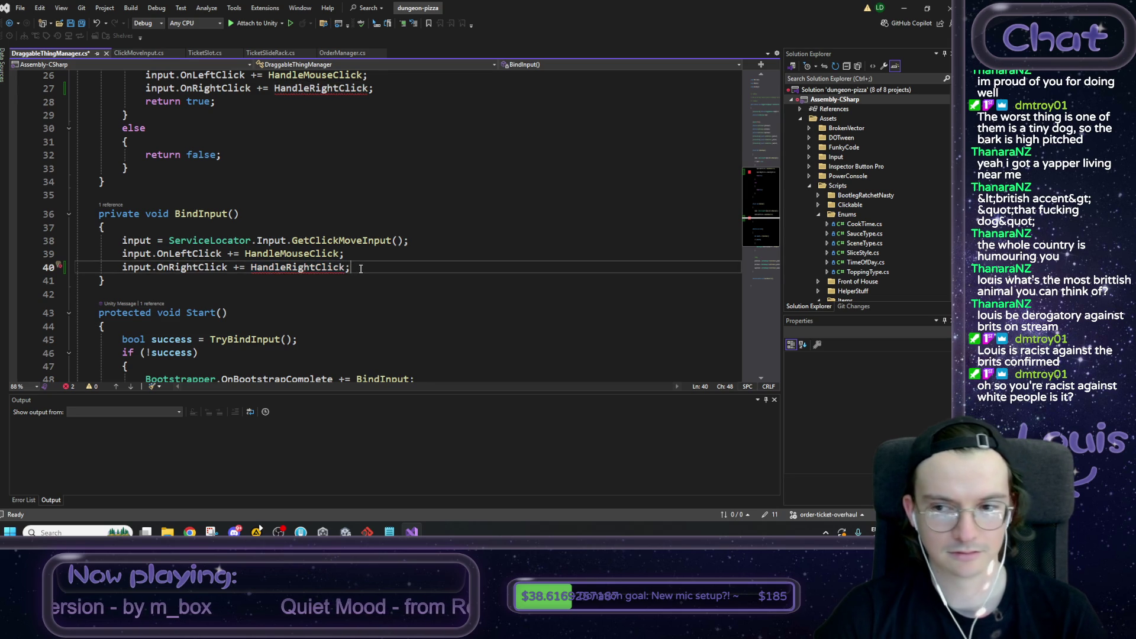
# Step: Scroll further down the code, then bring up the Wikipedia Ferret article in Chrome
pyautogui.scroll(-1, 360, 269)
pyautogui.scroll(-1, 360, 270)
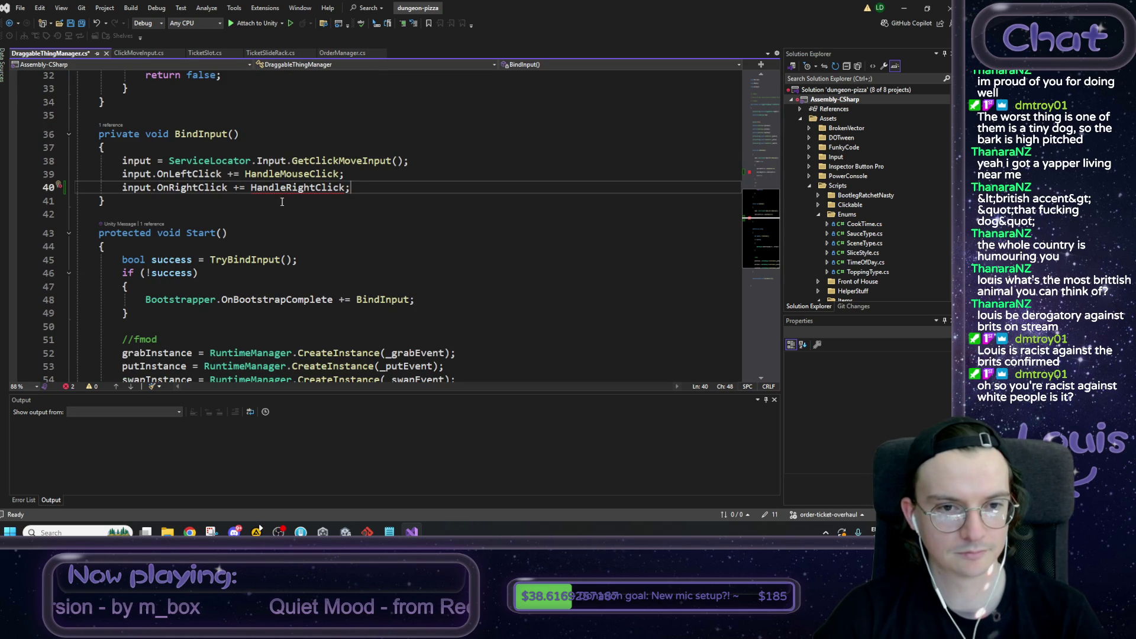
pyautogui.scroll(-1, 283, 265)
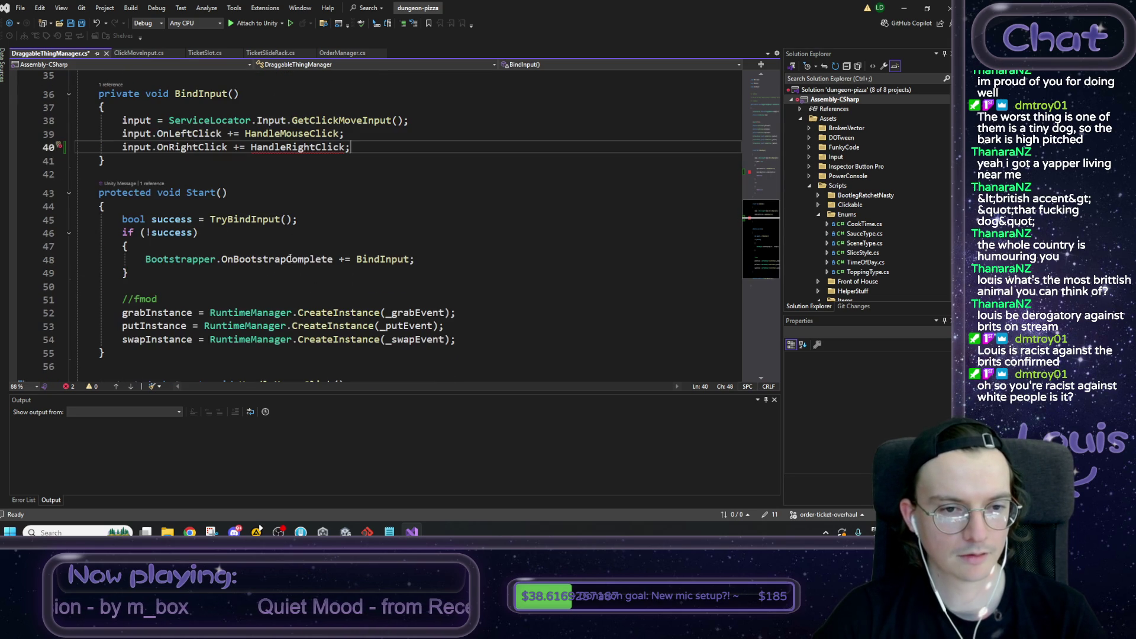
pyautogui.scroll(-1, 348, 252)
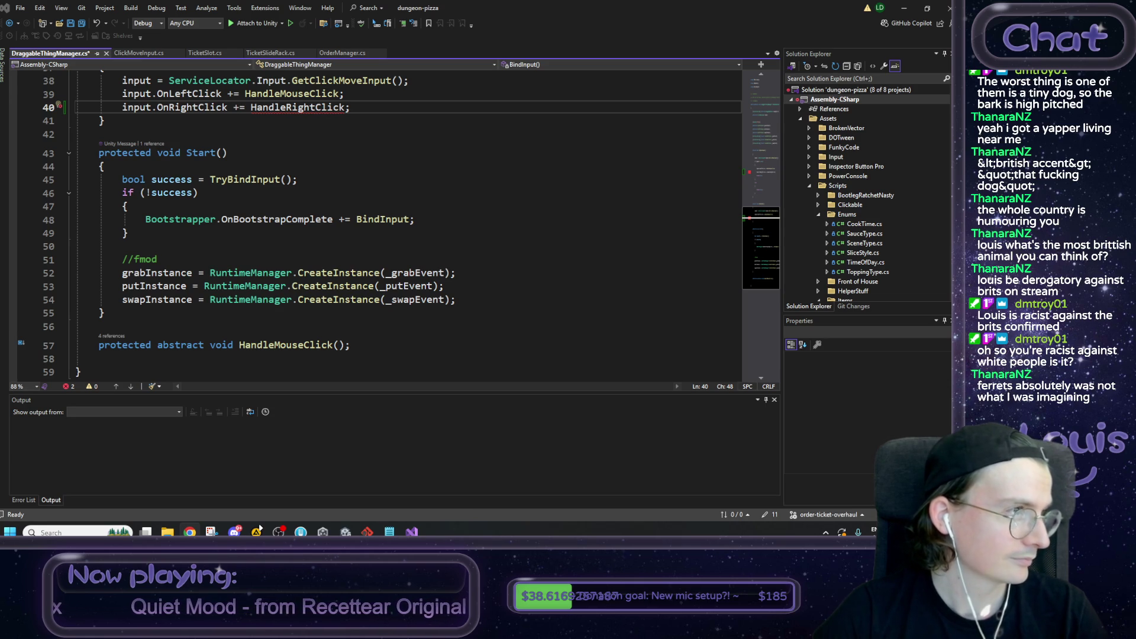
pyautogui.click(189, 532)
pyautogui.doubleClick(478, 244)
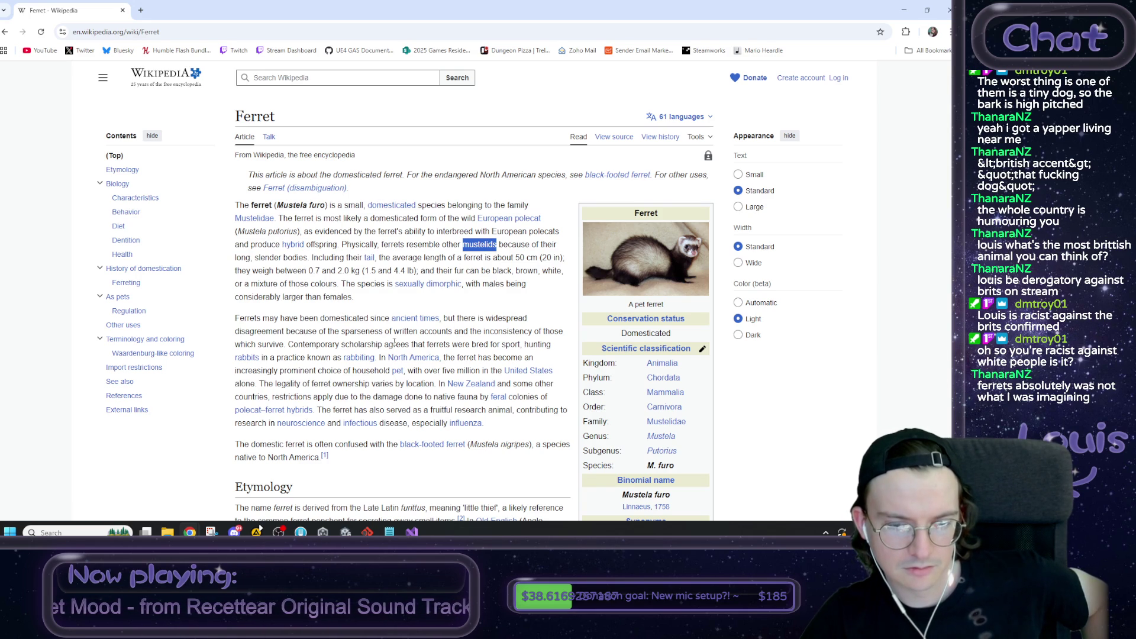
# Step: Read down the Ferret article's opening and Dentition sections, highlighting passages along the way
pyautogui.scroll(-1, 394, 342)
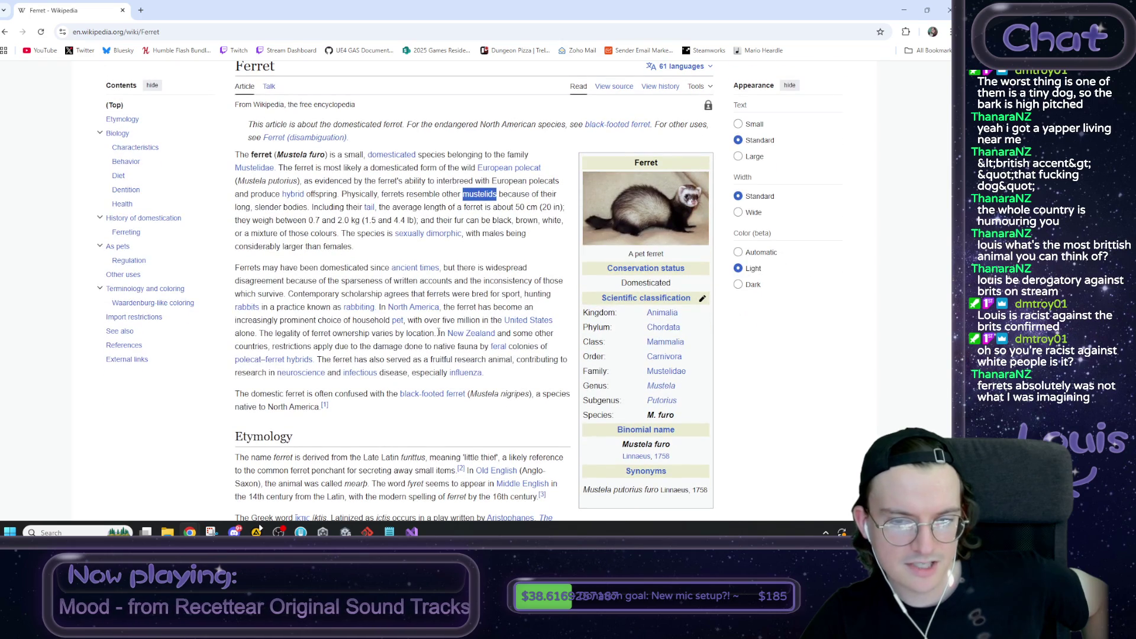
pyautogui.moveTo(438, 332); pyautogui.dragTo(437, 345)
pyautogui.click(436, 343)
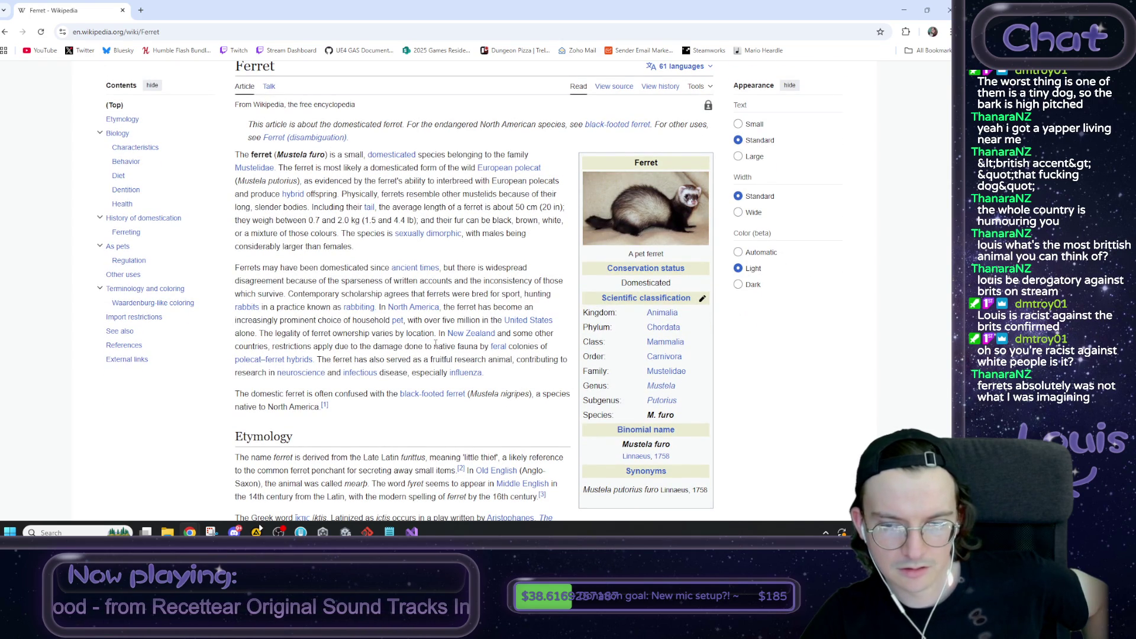
pyautogui.scroll(-5, 436, 344)
pyautogui.scroll(-12, 432, 345)
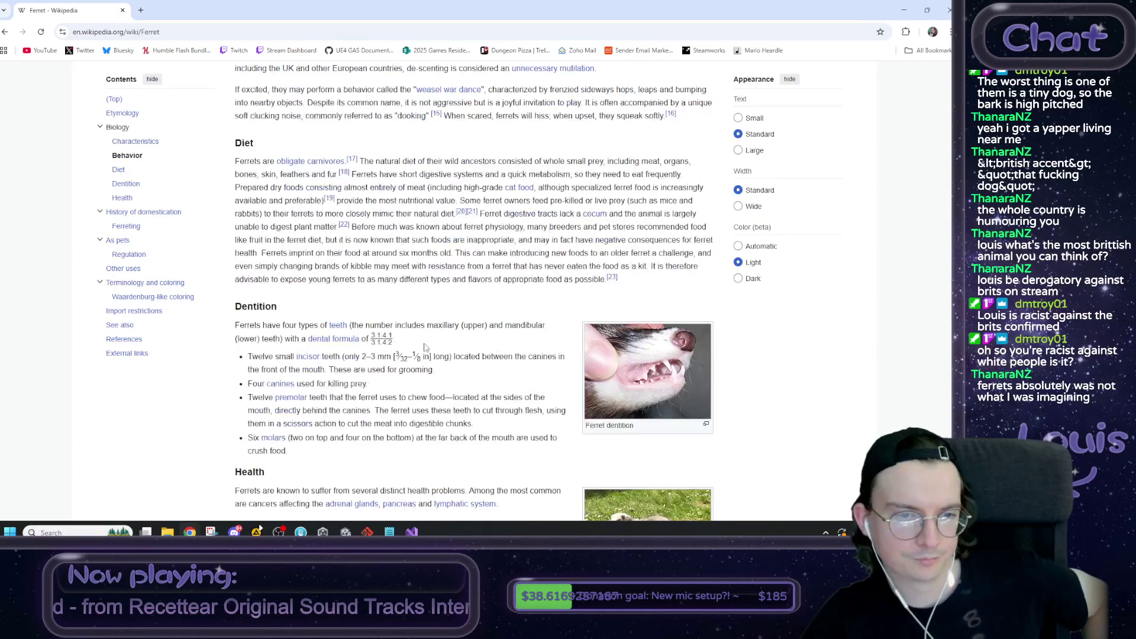
pyautogui.scroll(-3, 424, 347)
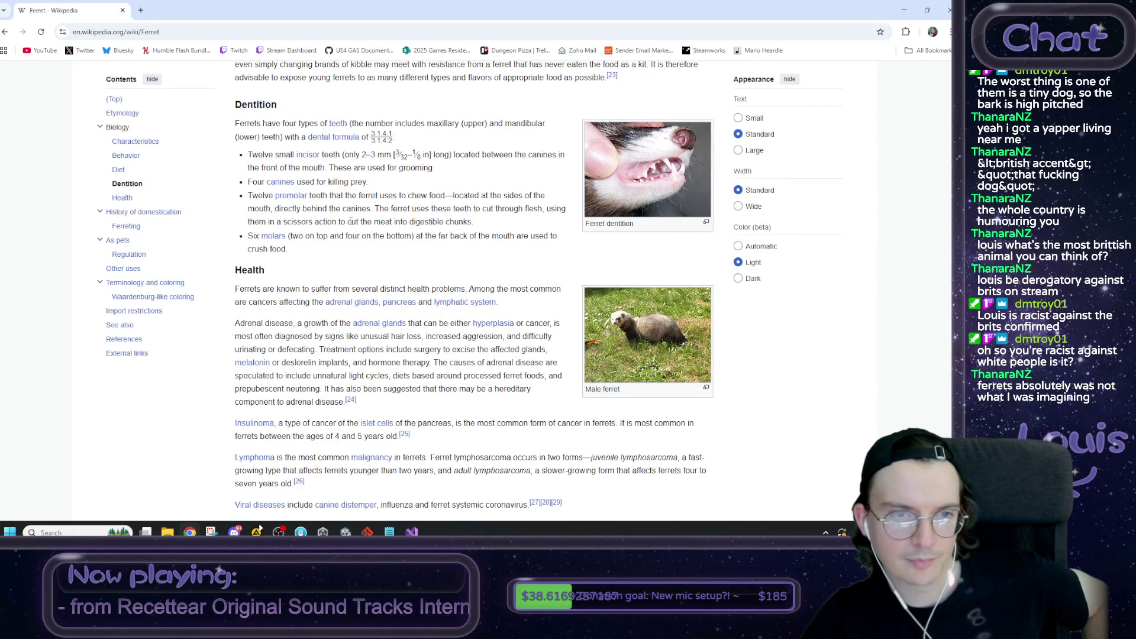
pyautogui.moveTo(235, 112); pyautogui.dragTo(296, 110)
pyautogui.click(295, 109)
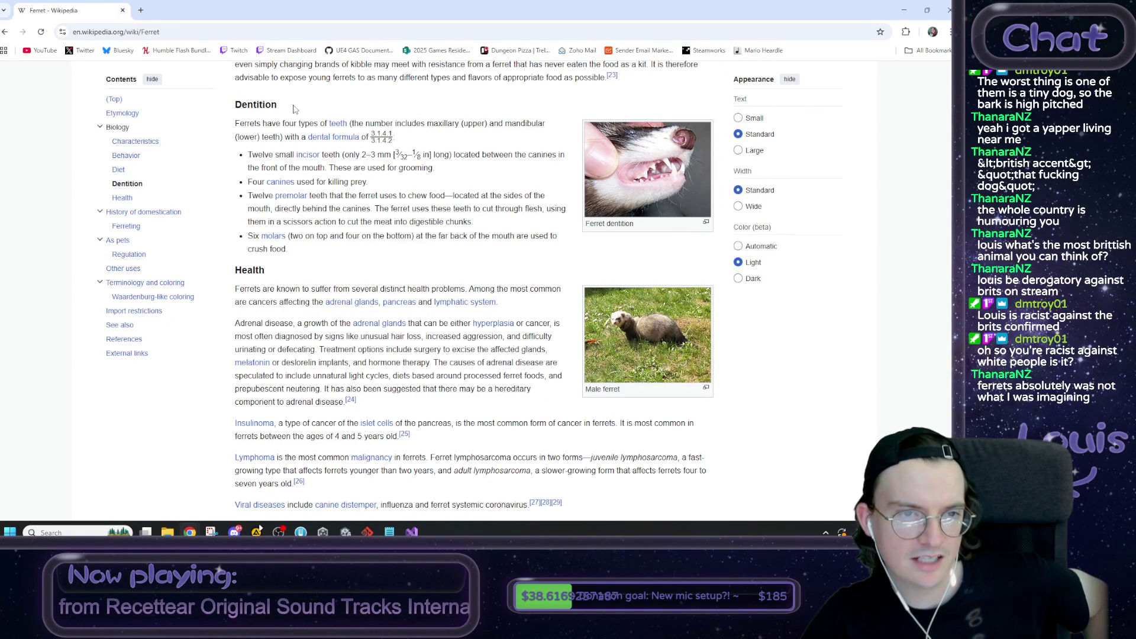
# Step: Continue down to the domestication section, highlighting 'North African lineage'
pyautogui.scroll(-5, 290, 171)
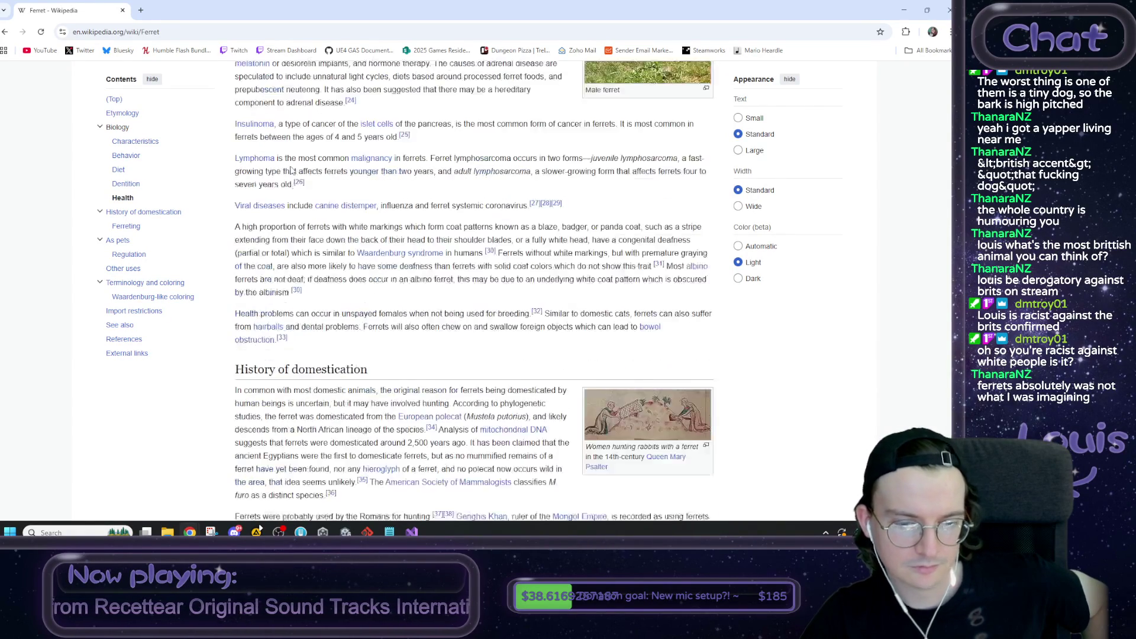
pyautogui.scroll(-3, 290, 171)
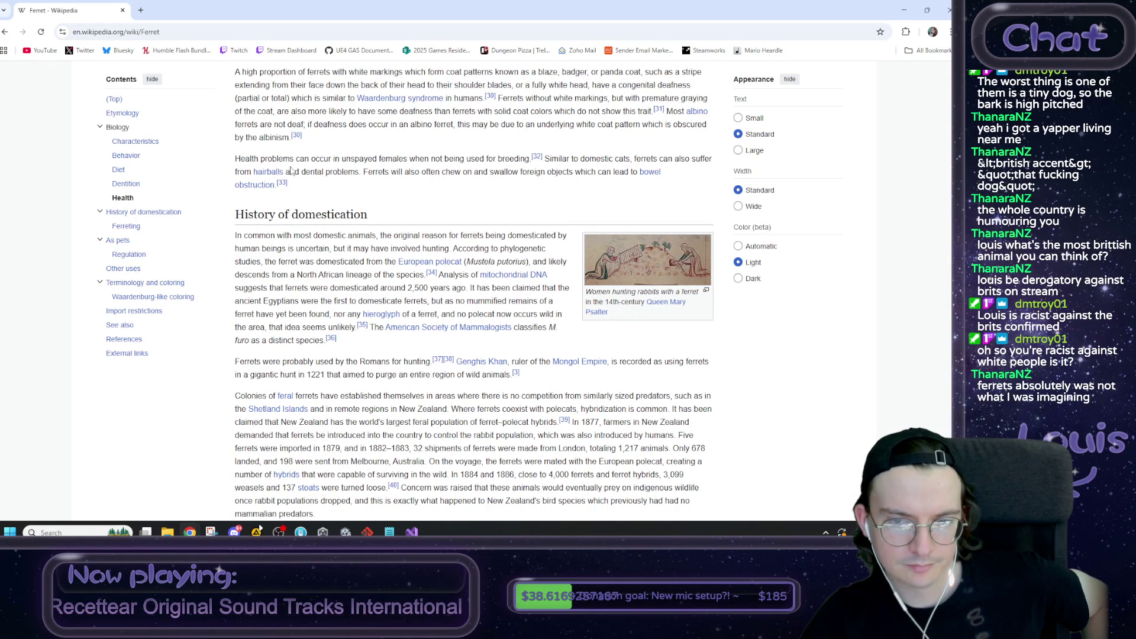
pyautogui.moveTo(297, 275); pyautogui.dragTo(371, 274)
pyautogui.click(371, 274)
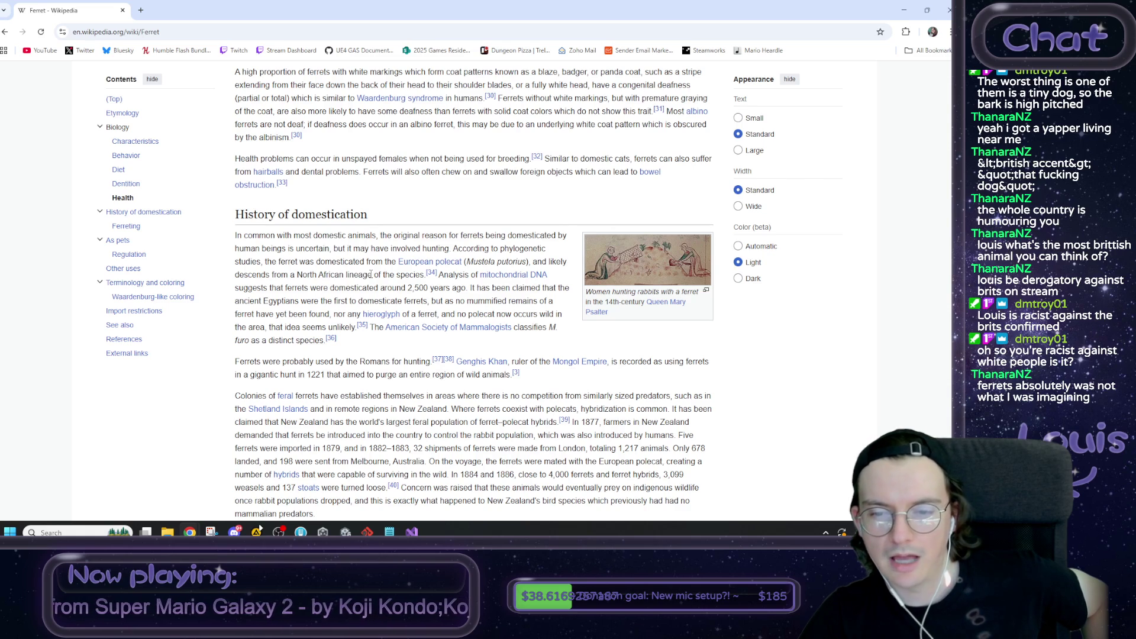
pyautogui.scroll(-5, 368, 272)
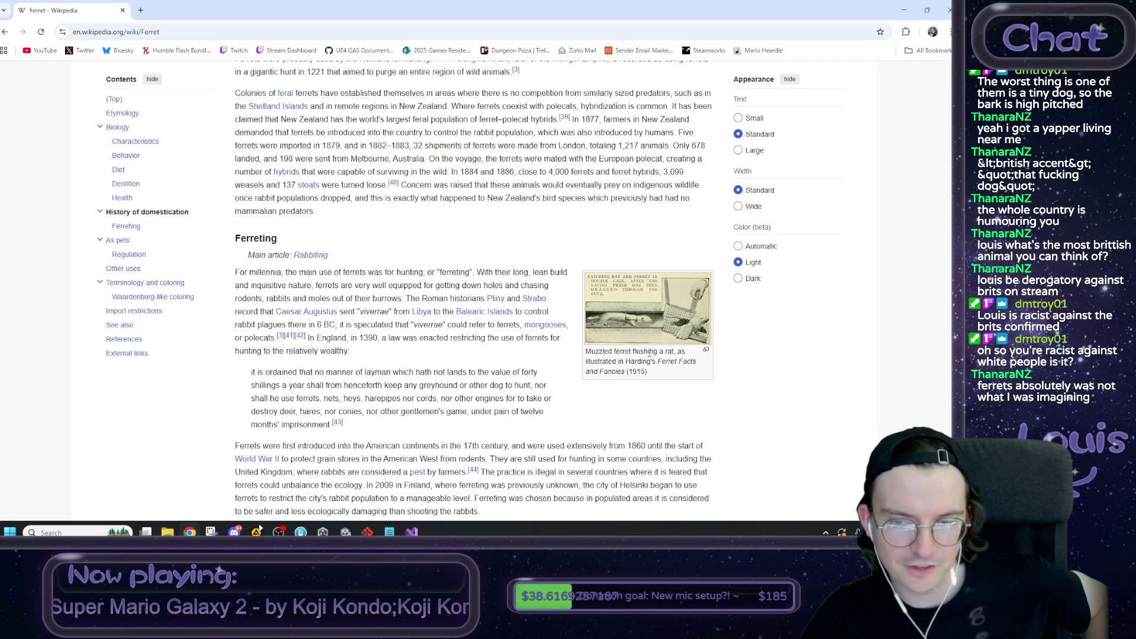
pyautogui.scroll(-1, 656, 331)
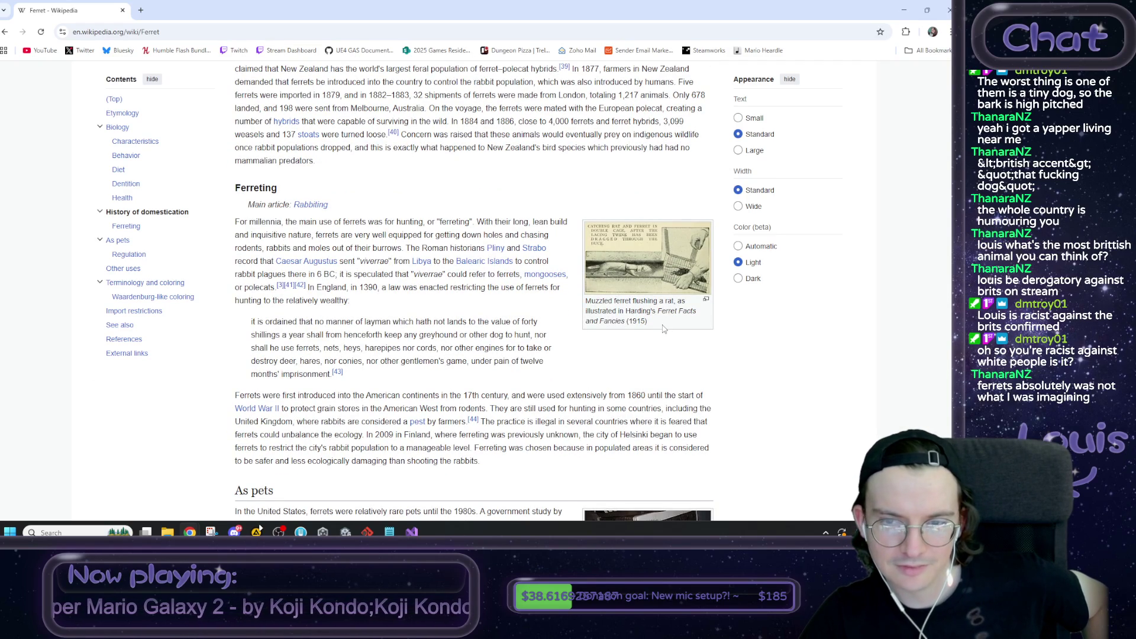
# Step: Enlarge and close the muzzled ferret illustration, then open the war-dance jump photo in the viewer
pyautogui.click(629, 248)
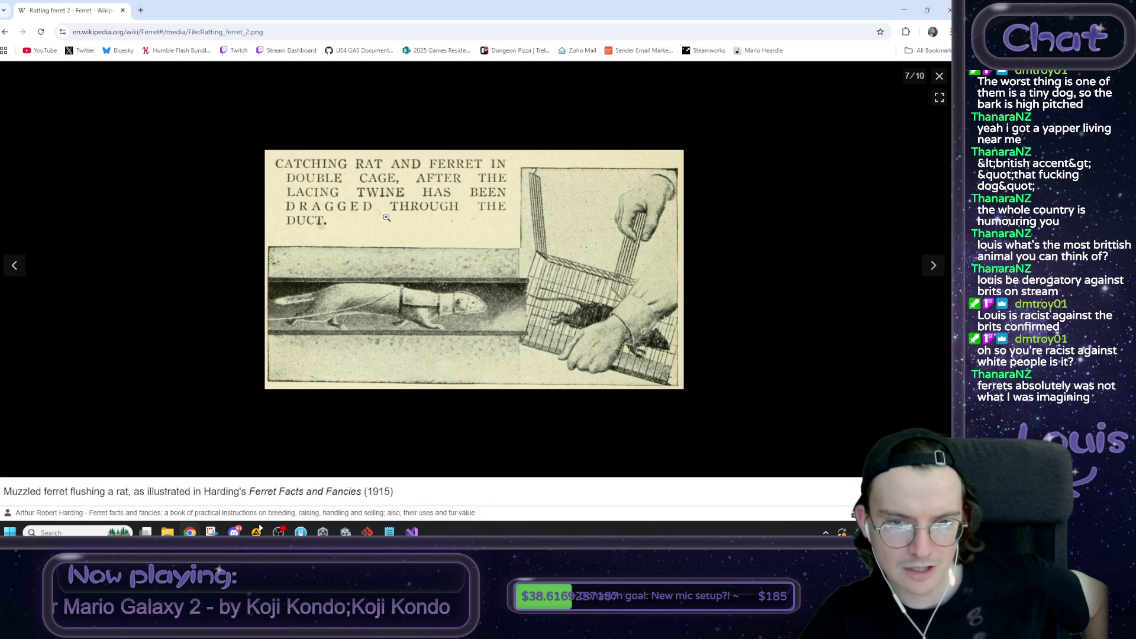
pyautogui.click(939, 76)
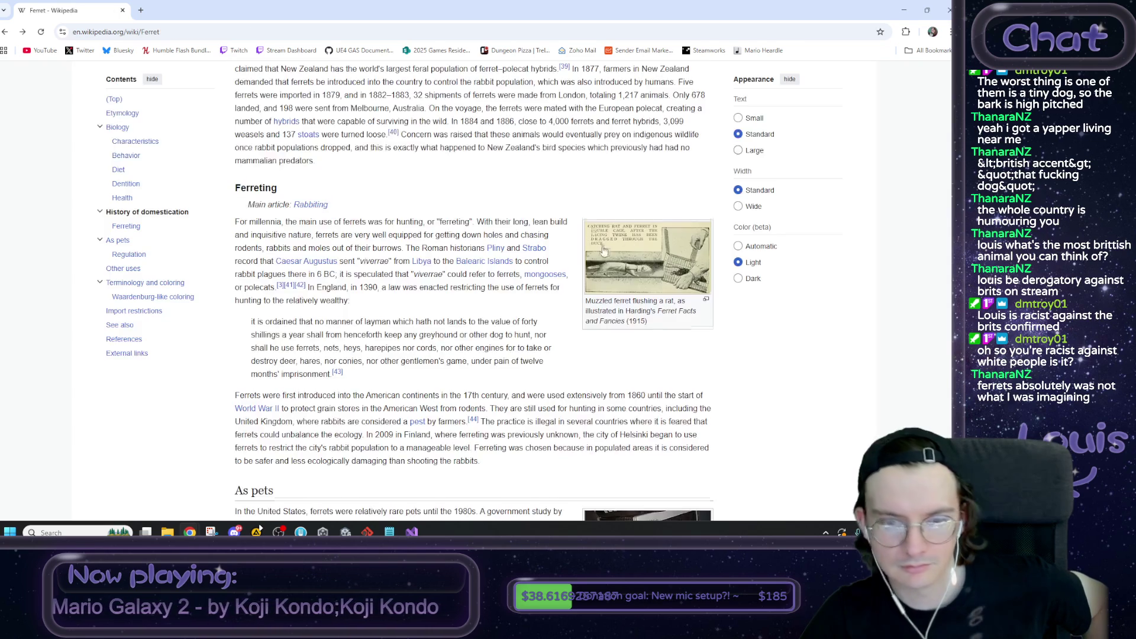
pyautogui.scroll(-3, 603, 250)
pyautogui.click(634, 380)
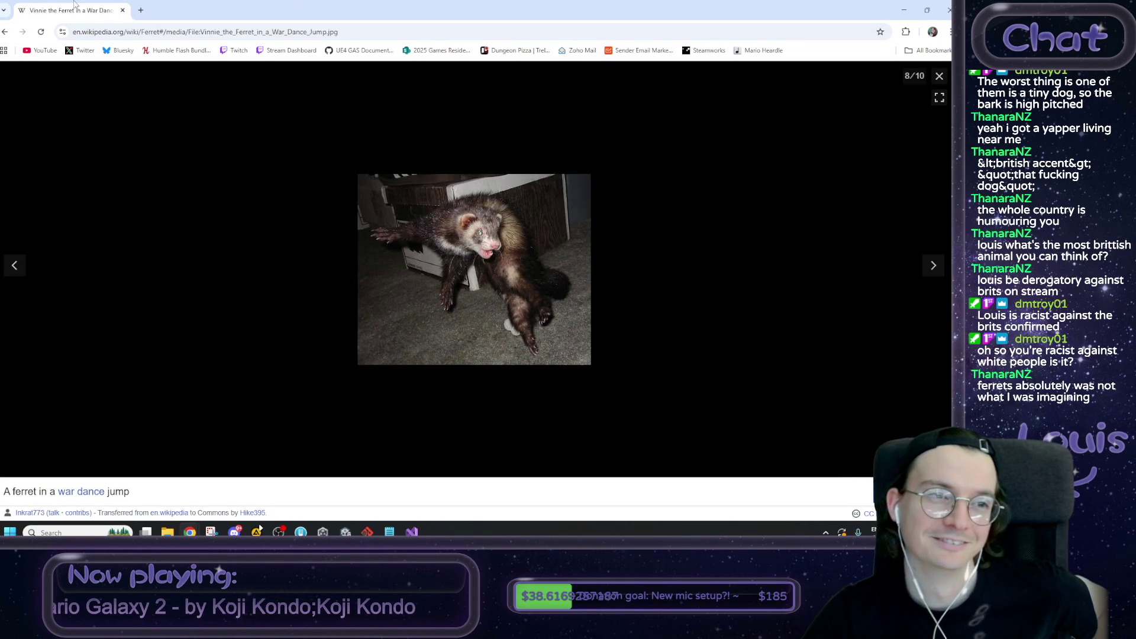
pyautogui.hotkey('alt', 'Tab')
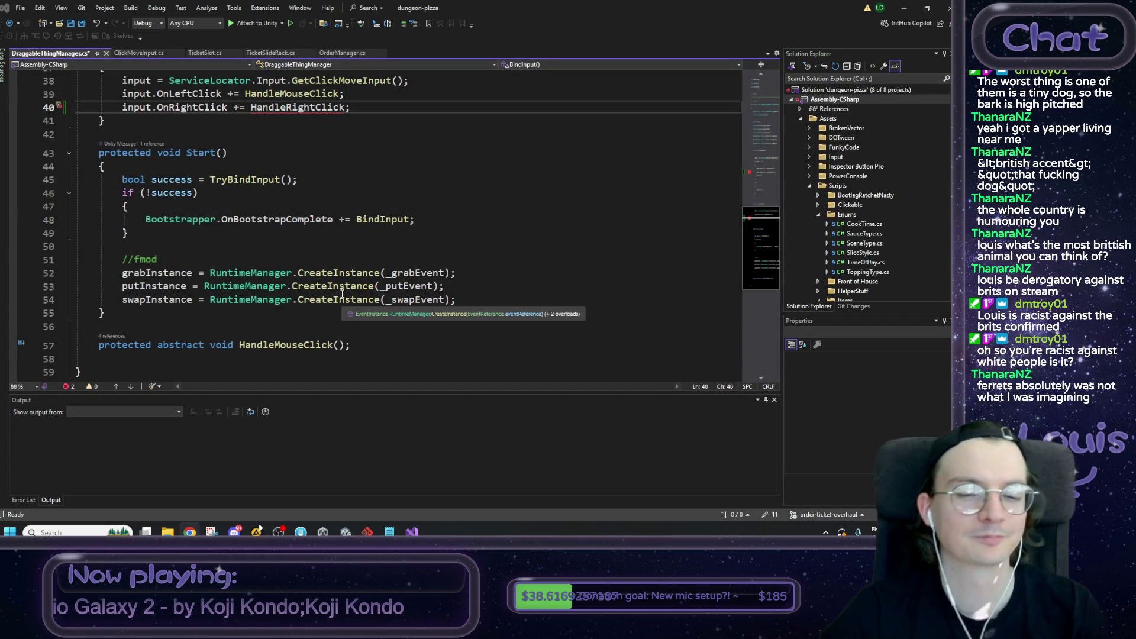
# Step: Select HandleRightClick on line 40 and look around the nearby code
pyautogui.scroll(1, 309, 151)
pyautogui.doubleClick(309, 149)
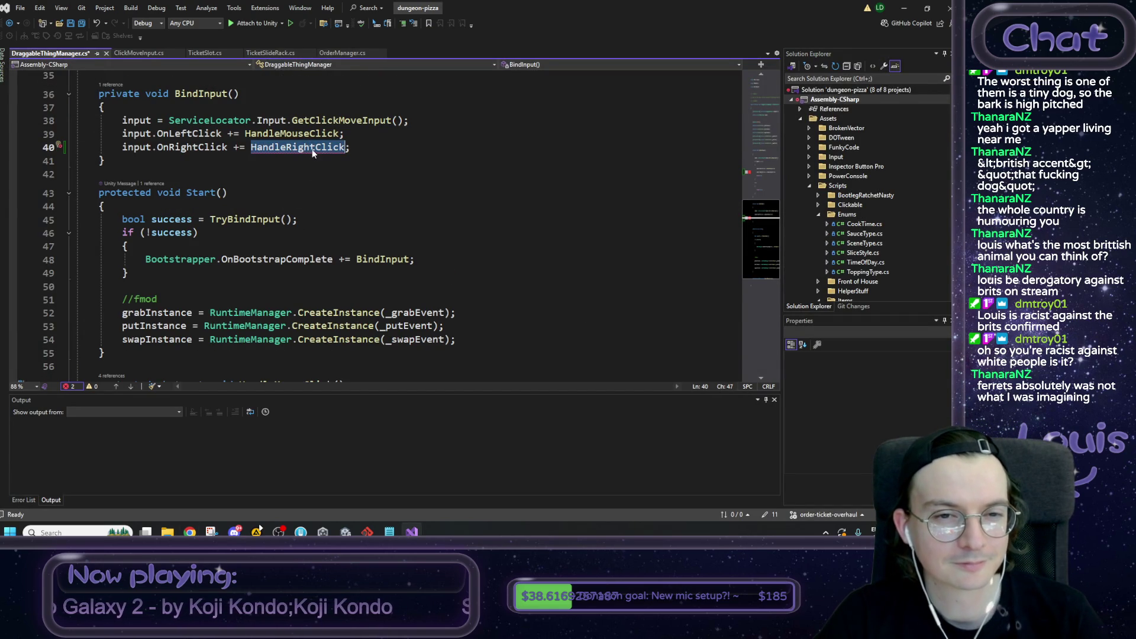
pyautogui.scroll(-1, 379, 195)
pyautogui.scroll(1, 382, 237)
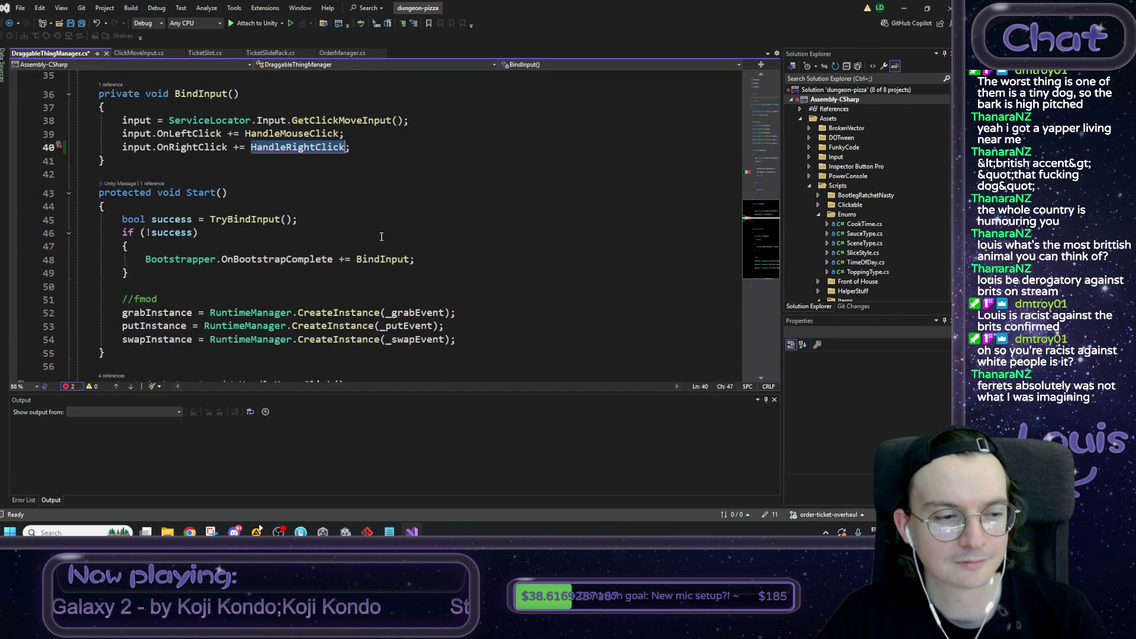
pyautogui.scroll(-1, 369, 234)
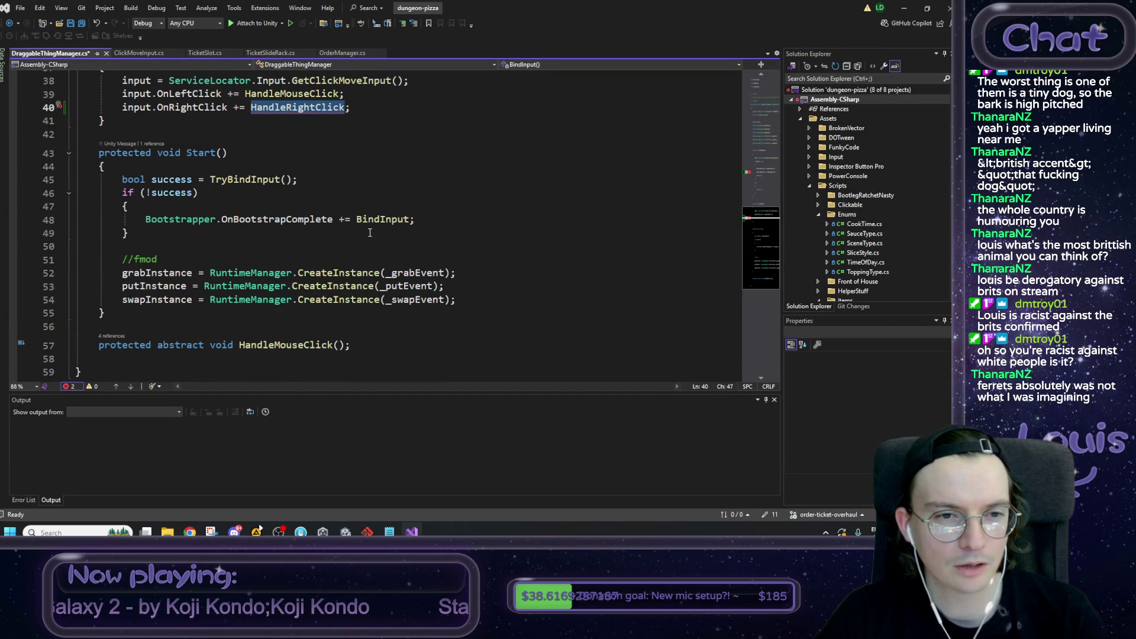
pyautogui.scroll(2, 368, 233)
pyautogui.scroll(-4, 319, 240)
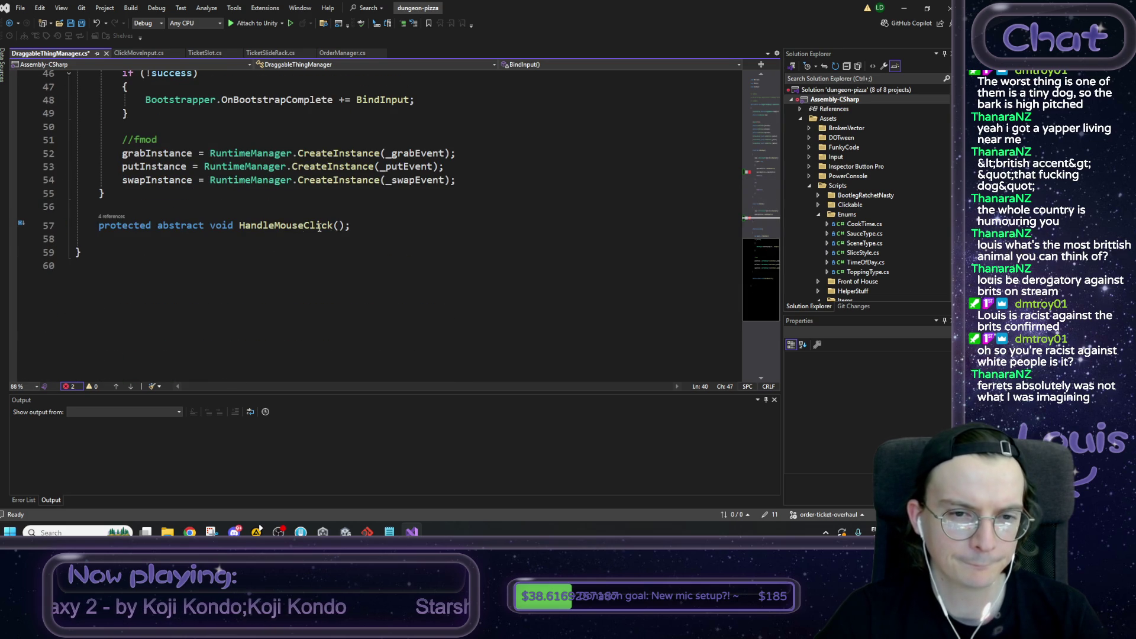
# Step: Duplicate the HandleMouseClick declaration onto a new line below it
pyautogui.moveTo(362, 225); pyautogui.dragTo(100, 229)
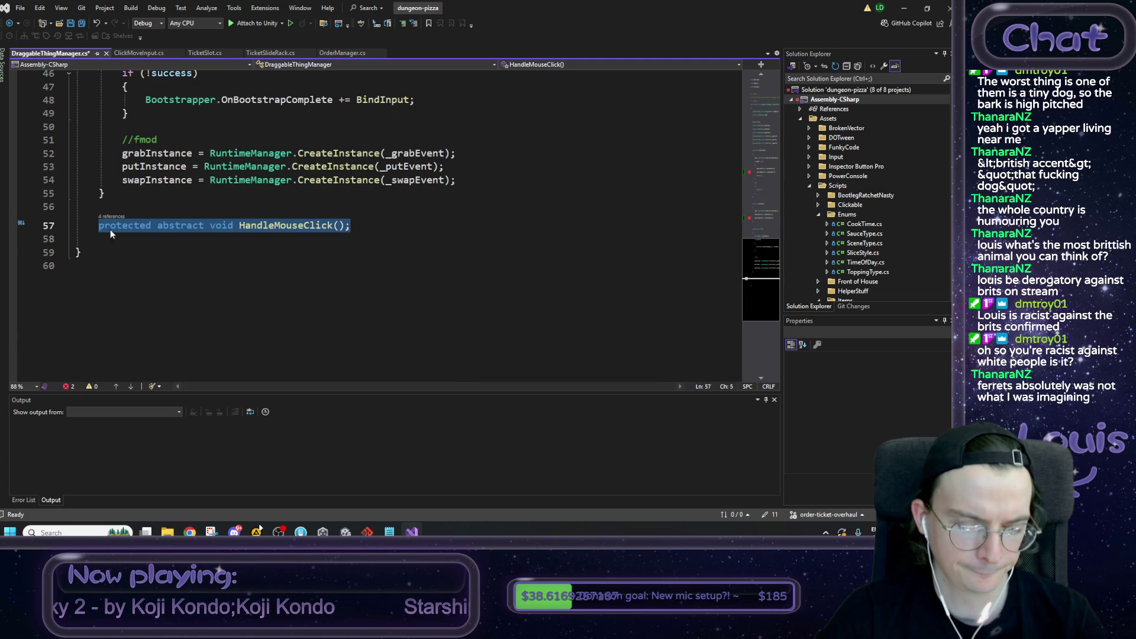
pyautogui.hotkey('ctrl', 'c')
pyautogui.press('End')
pyautogui.press('Return')
pyautogui.hotkey('ctrl', 'v')
pyautogui.press('Home')
pyautogui.press('Return')
# Step: Rename the duplicated declaration to HandleRightClick and save DraggableThingManager.cs
pyautogui.moveTo(274, 253); pyautogui.dragTo(298, 254)
pyautogui.write('R')
pyautogui.press('Delete')
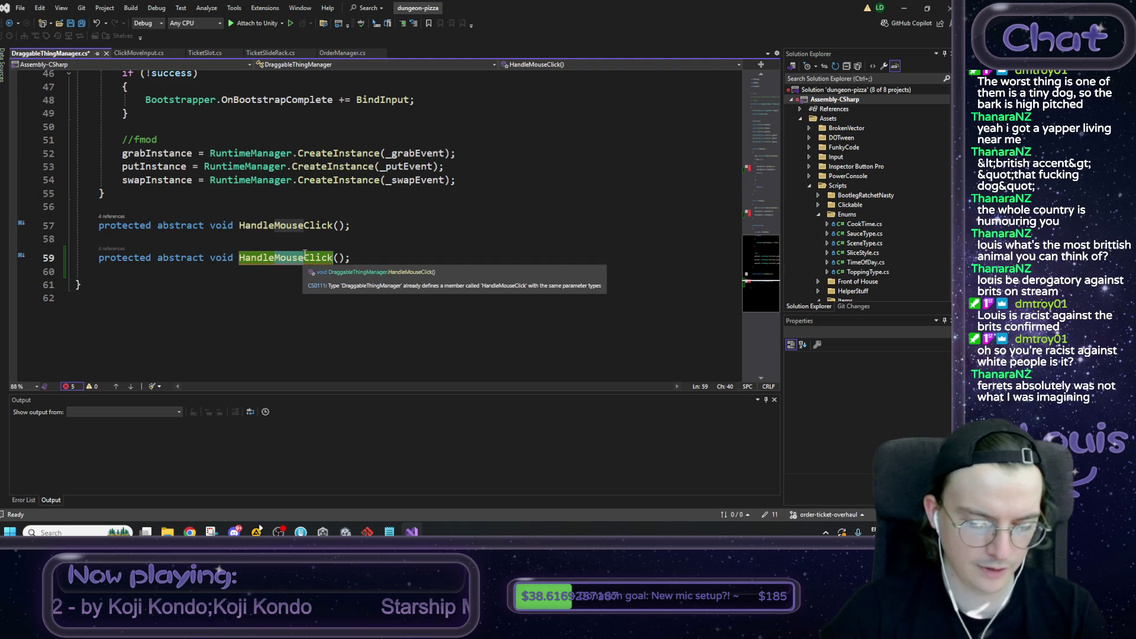
pyautogui.write('ight')
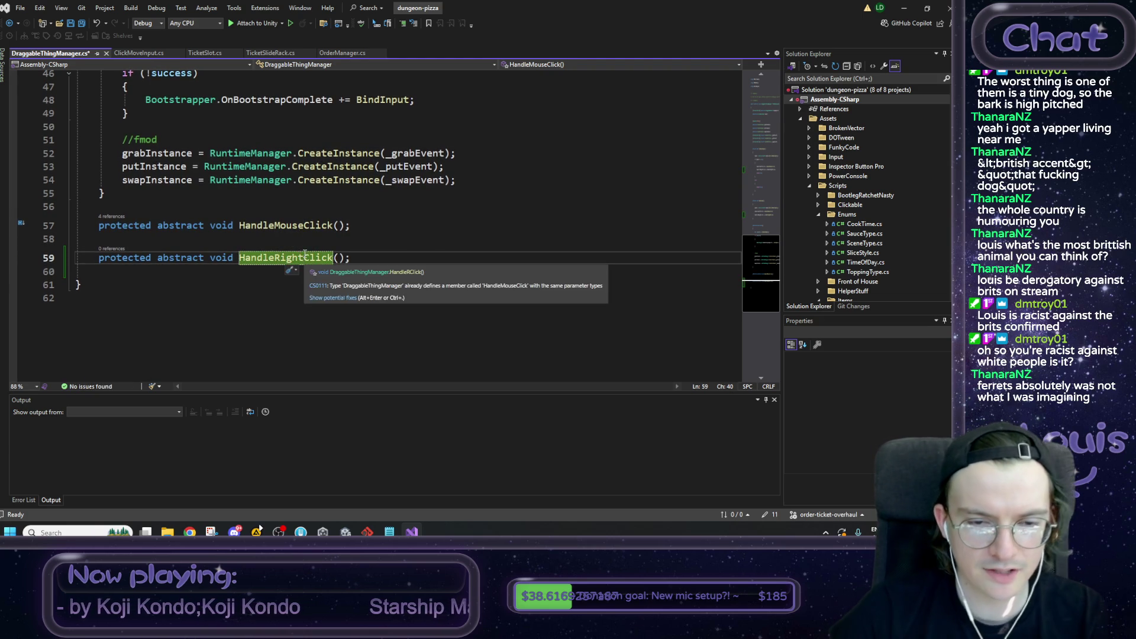
pyautogui.click(324, 240)
pyautogui.hotkey('ctrl', 's')
# Step: Scroll through the file to review the input bindings, then open OrderManager.cs
pyautogui.click(352, 258)
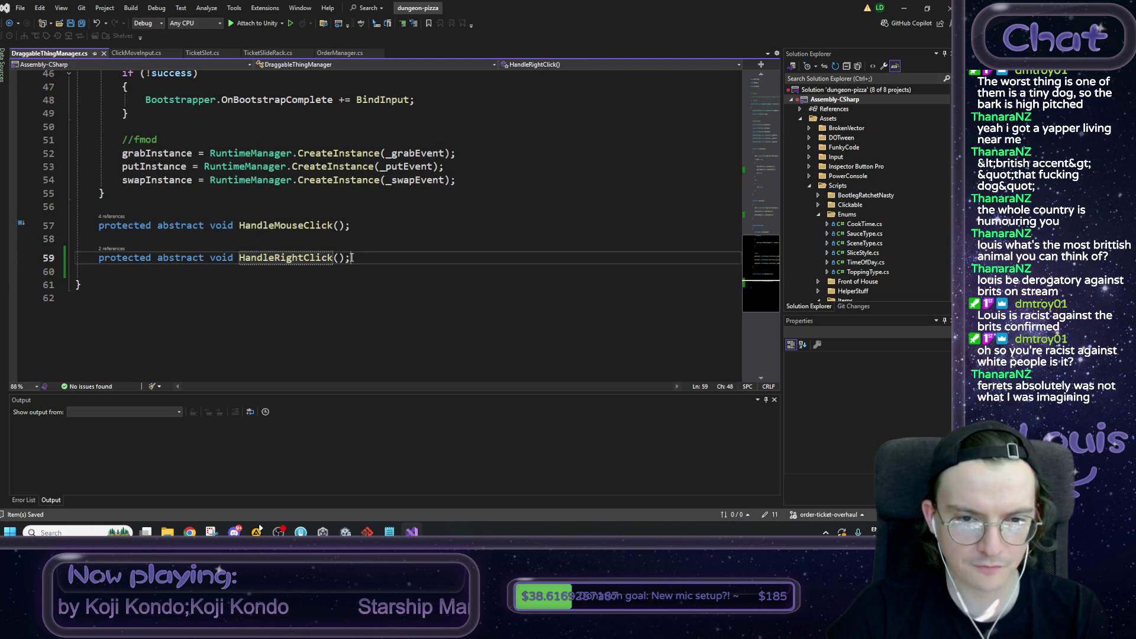
pyautogui.scroll(2, 352, 260)
pyautogui.scroll(1, 353, 260)
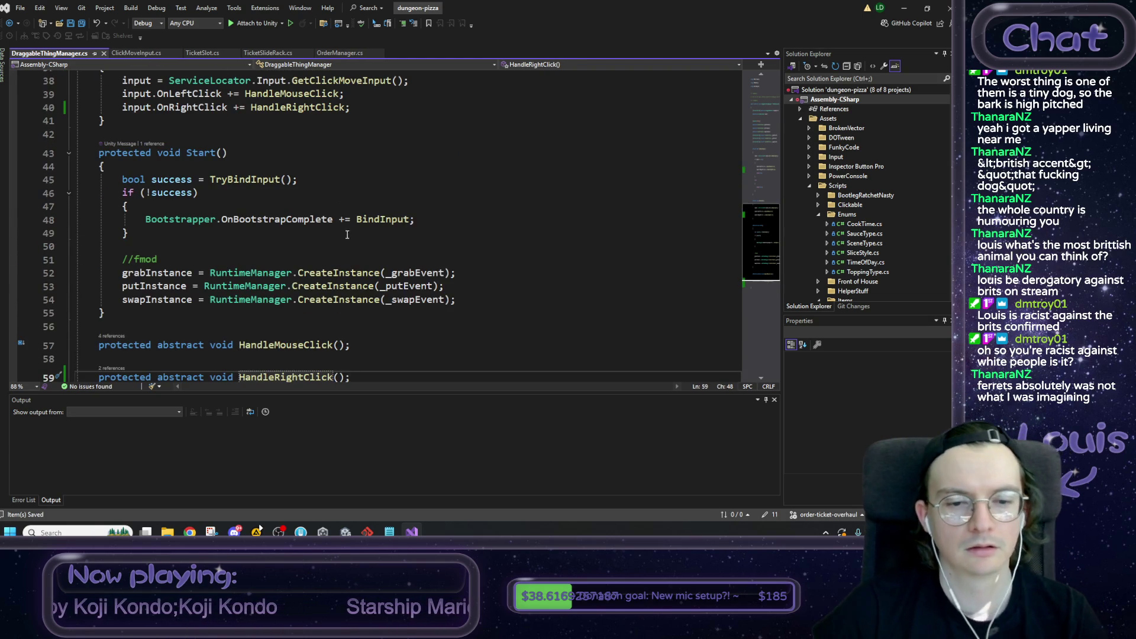
pyautogui.scroll(2, 305, 299)
pyautogui.scroll(10, 305, 299)
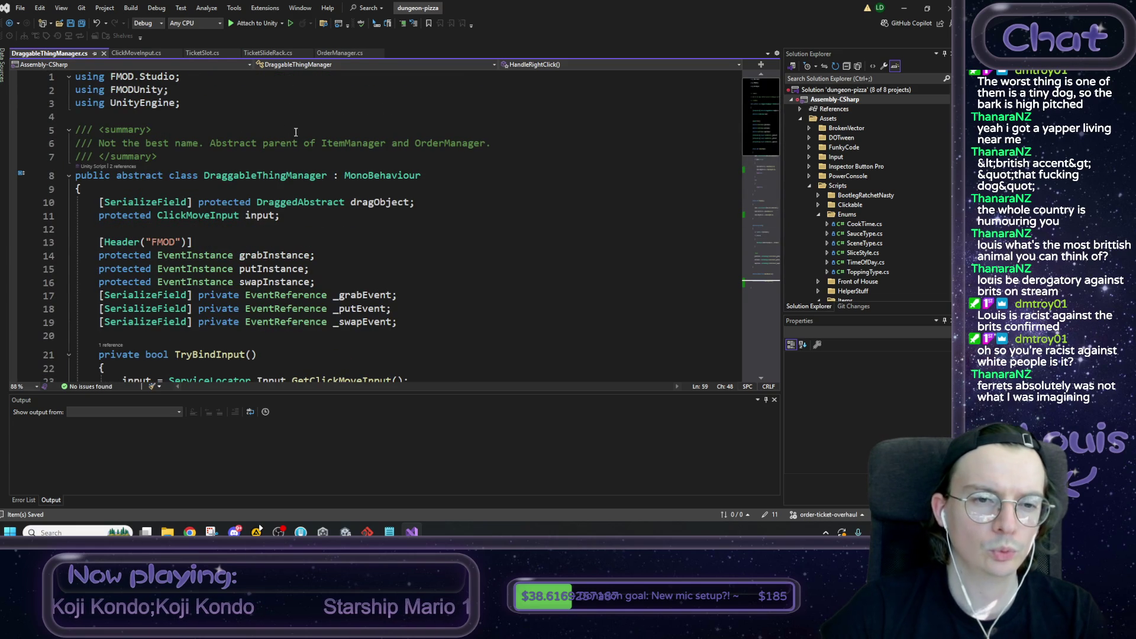
pyautogui.scroll(-9, 336, 77)
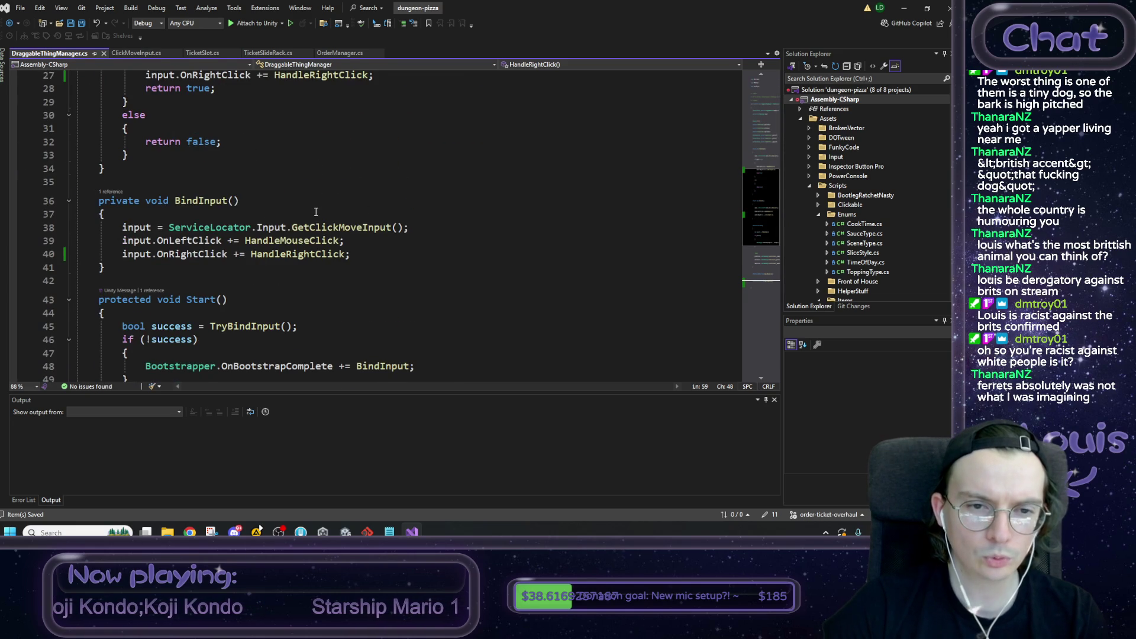
pyautogui.scroll(-4, 316, 212)
pyautogui.scroll(5, 288, 231)
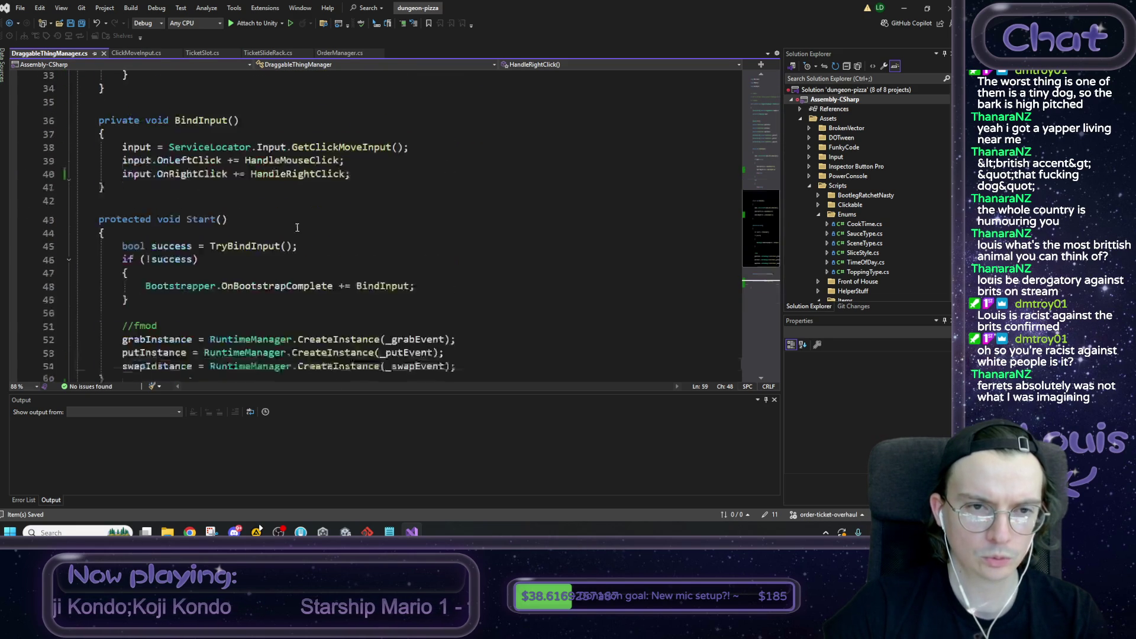
pyautogui.scroll(4, 198, 184)
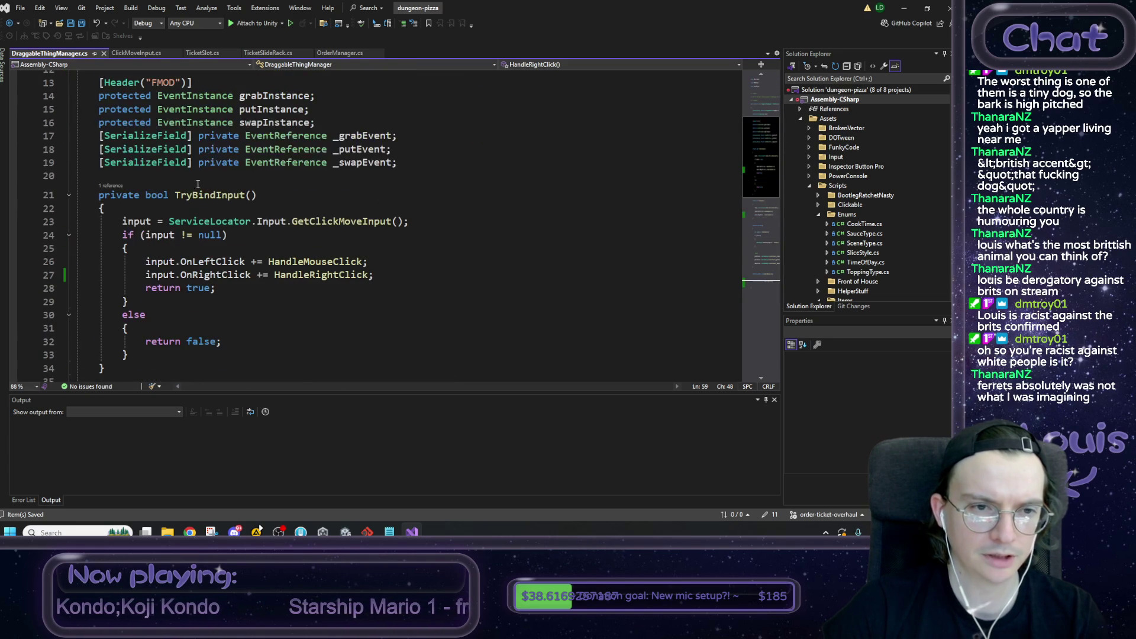
pyautogui.click(336, 54)
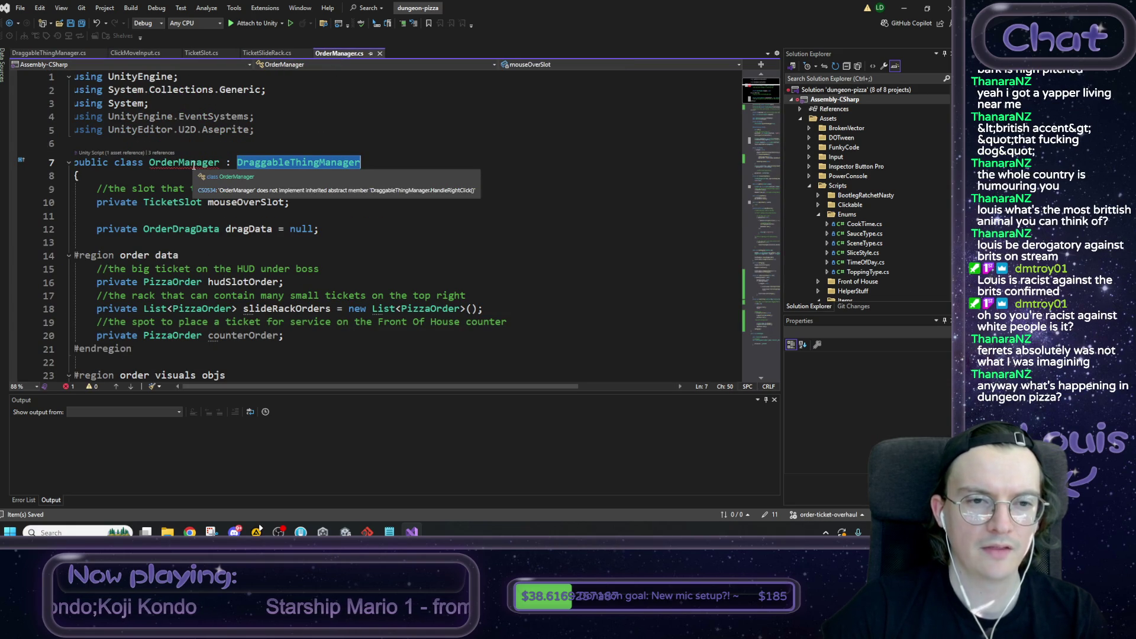
# Step: Scroll down through OrderManager.cs to find the HandleMouseClick method
pyautogui.scroll(-12, 297, 278)
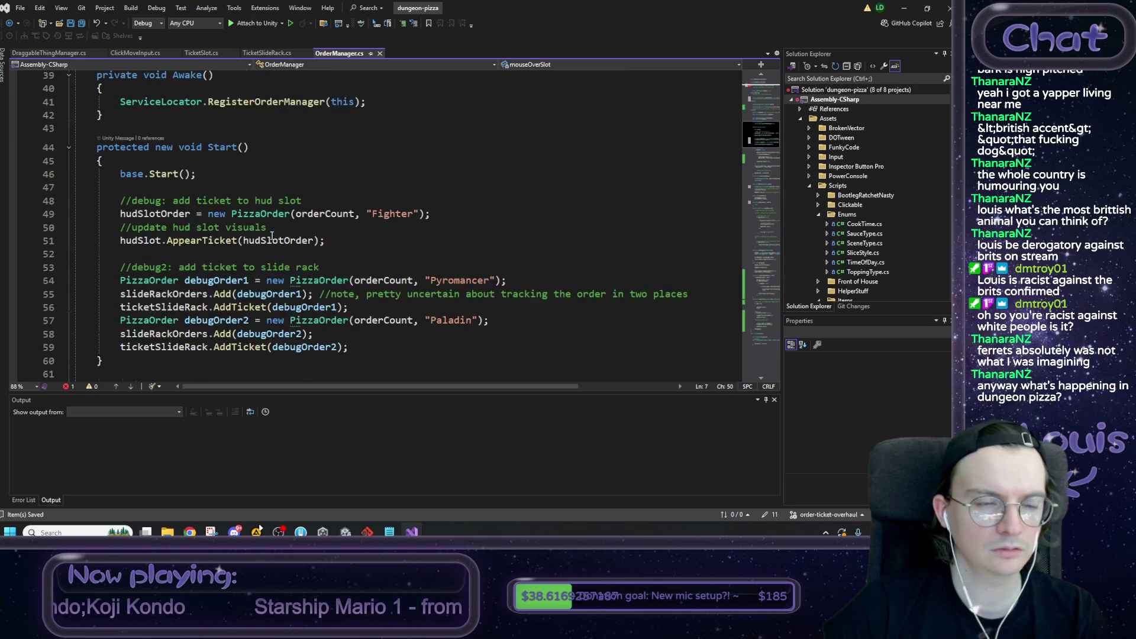
pyautogui.scroll(-3, 275, 235)
pyautogui.scroll(-7, 275, 235)
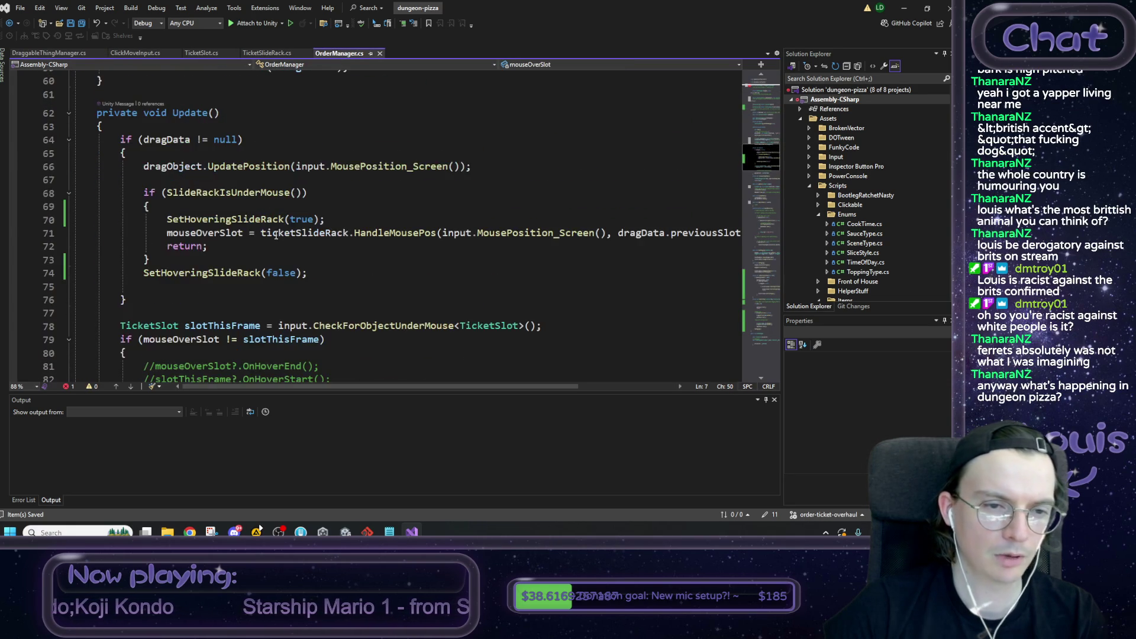
pyautogui.scroll(-17, 275, 235)
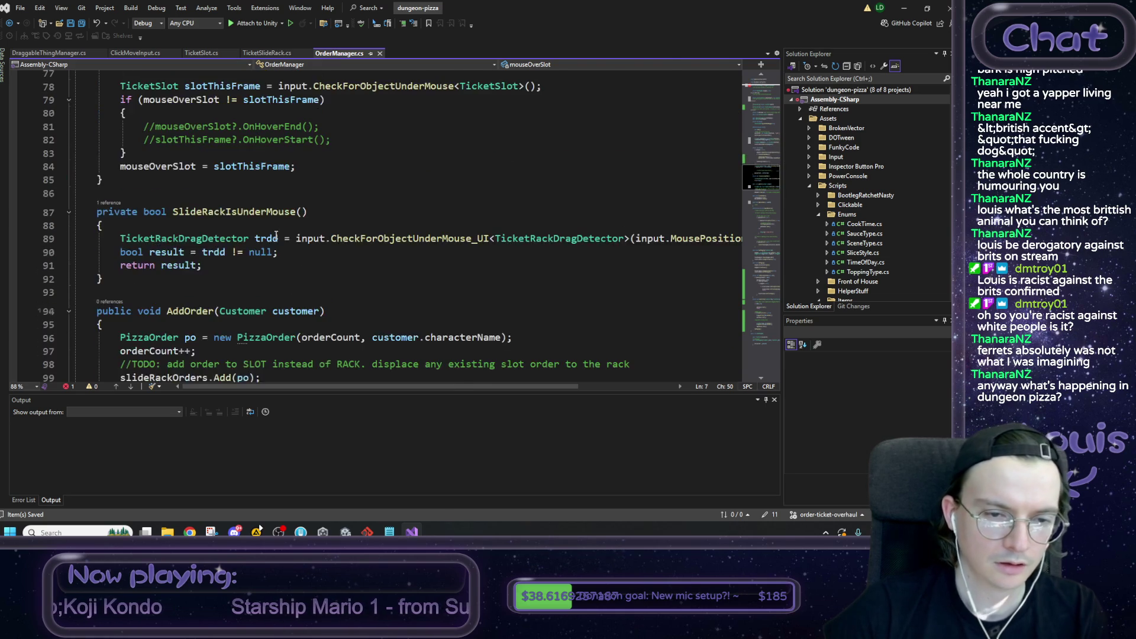
pyautogui.scroll(-12, 276, 235)
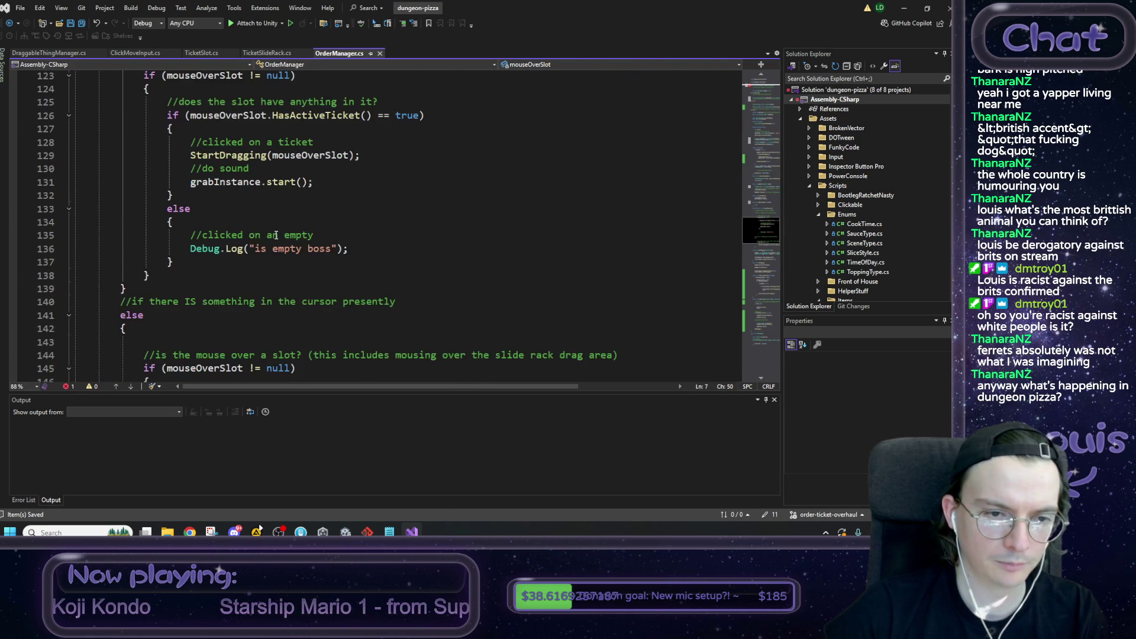
pyautogui.scroll(-18, 260, 233)
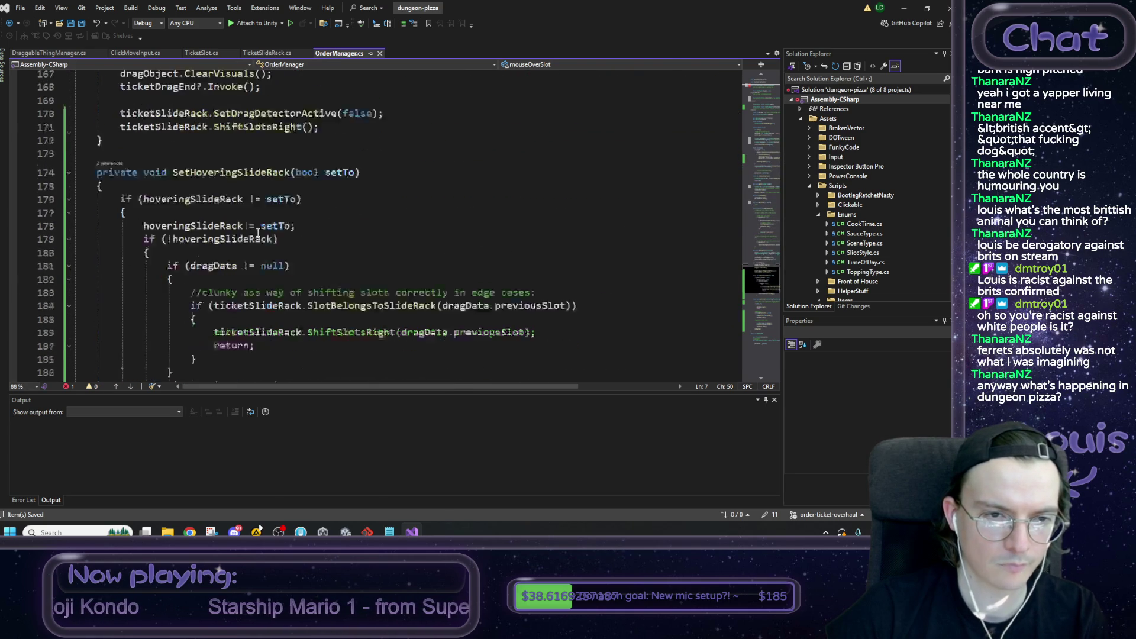
pyautogui.scroll(-4, 255, 231)
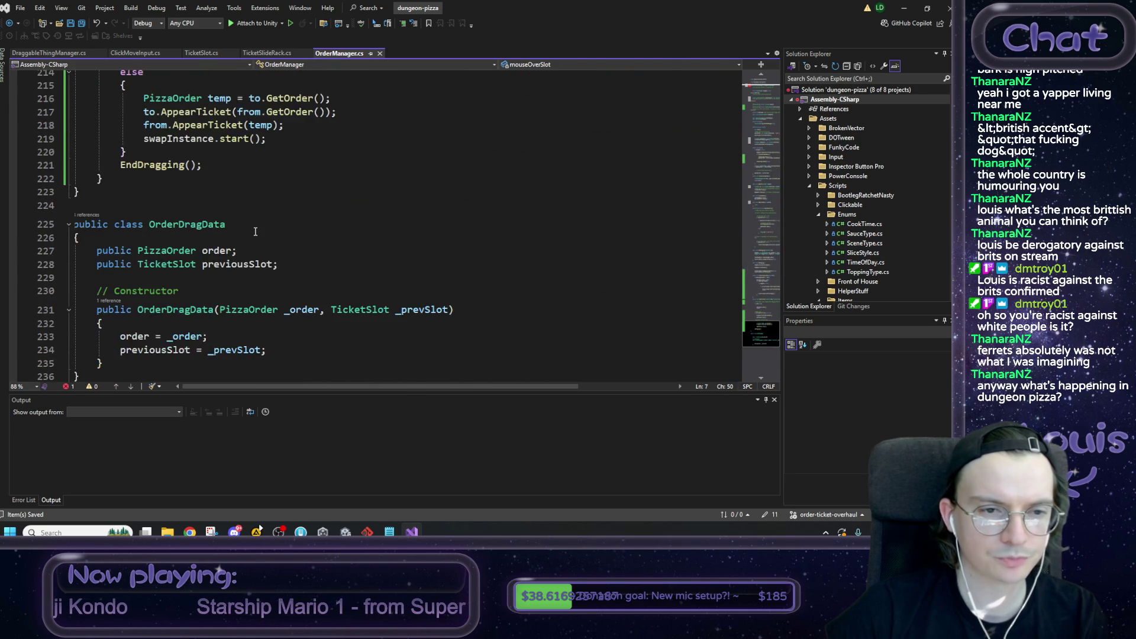
pyautogui.moveTo(762, 326); pyautogui.dragTo(764, 100)
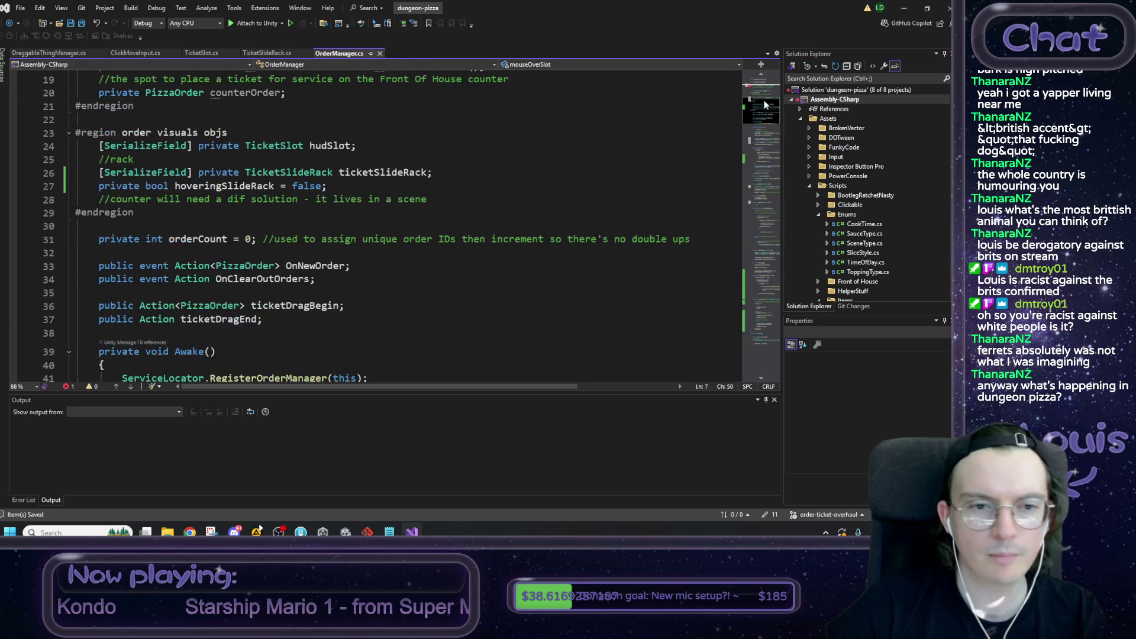
pyautogui.scroll(-14, 254, 254)
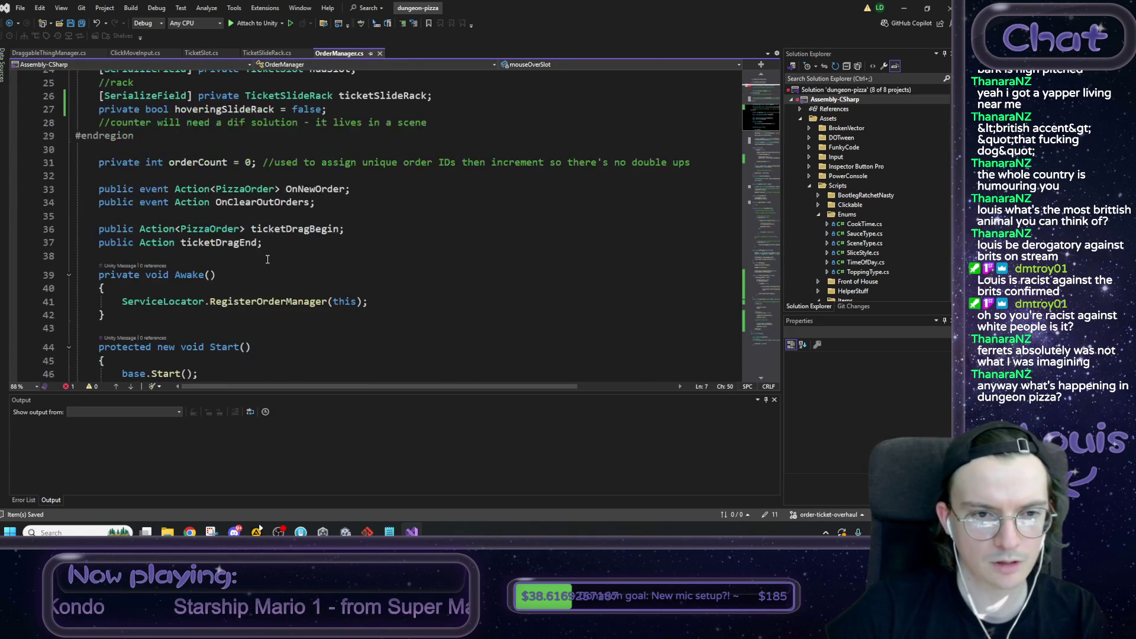
pyautogui.scroll(-9, 271, 254)
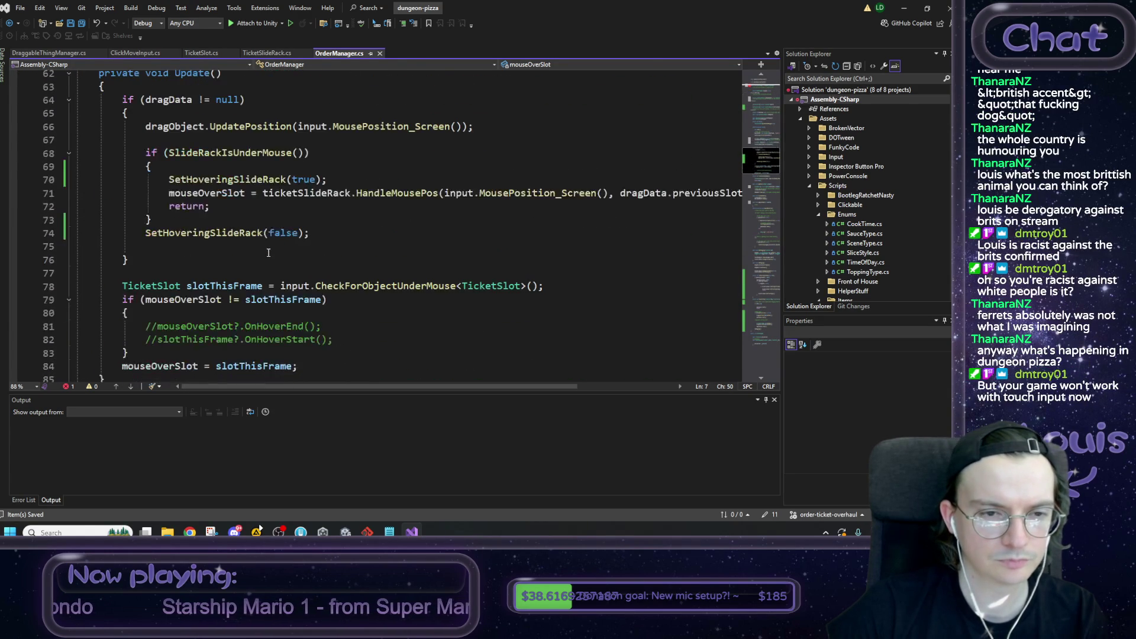
pyautogui.scroll(-7, 269, 253)
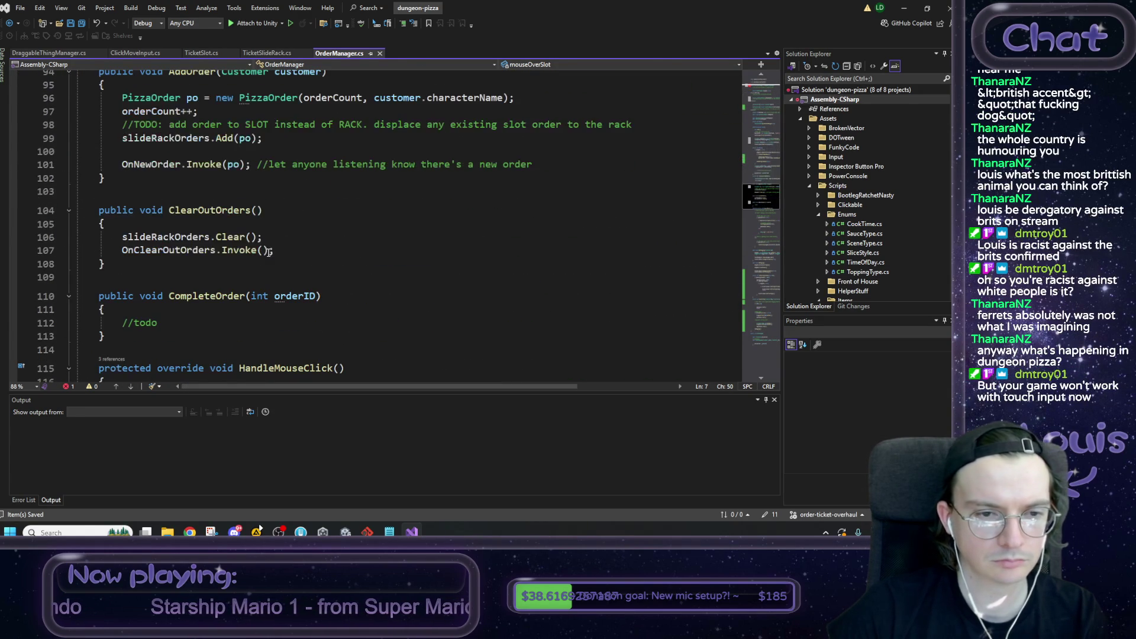
# Step: Select the HandleMouseClick signature and move to the end of that method
pyautogui.doubleClick(210, 210)
pyautogui.doubleClick(266, 287)
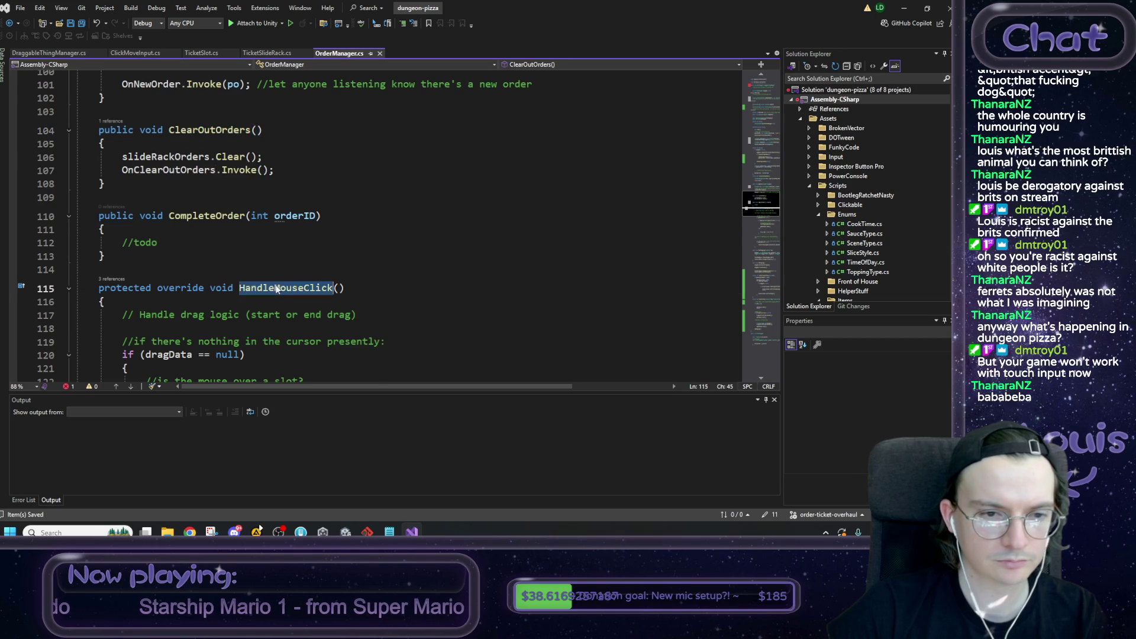
pyautogui.scroll(-1, 124, 284)
pyautogui.moveTo(109, 260); pyautogui.dragTo(99, 250)
pyautogui.hotkey('ctrl', 'c')
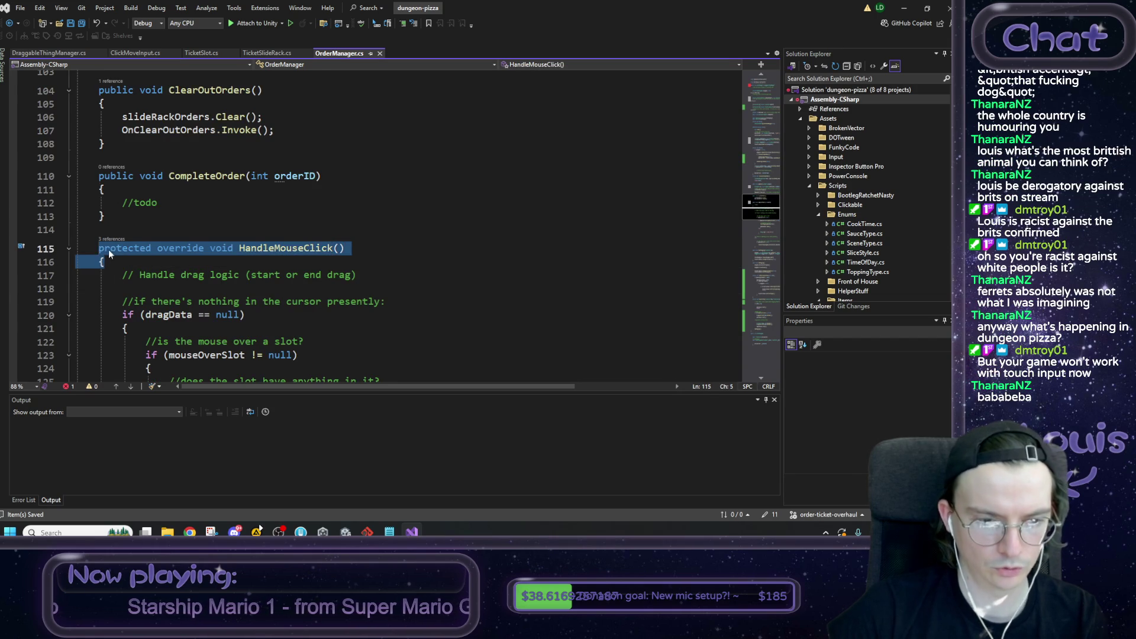
pyautogui.scroll(-4, 112, 252)
pyautogui.scroll(-6, 124, 129)
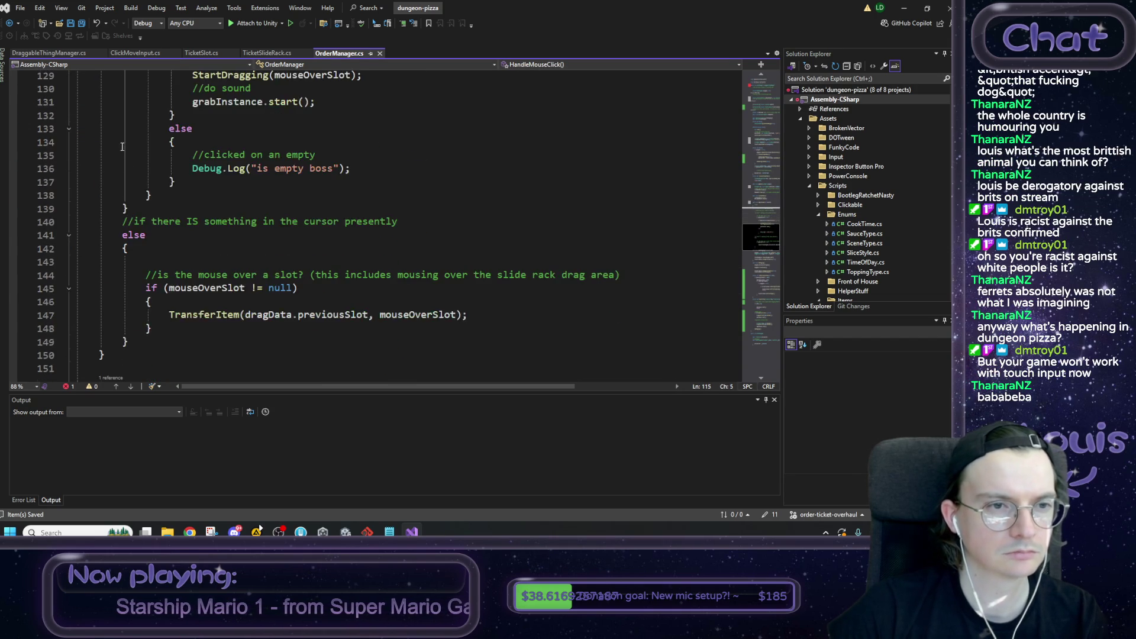
pyautogui.click(127, 314)
# Step: Paste the signature below as an empty HandleRightClick method, then minimize Visual Studio
pyautogui.press('Return')
pyautogui.press('Return')
pyautogui.hotkey('ctrl', 'v')
pyautogui.press('Return')
pyautogui.press('Return')
pyautogui.write('}')
pyautogui.click(297, 308)
pyautogui.press('BackSpace')
pyautogui.press('BackSpace')
pyautogui.press('BackSpace')
pyautogui.press('Delete')
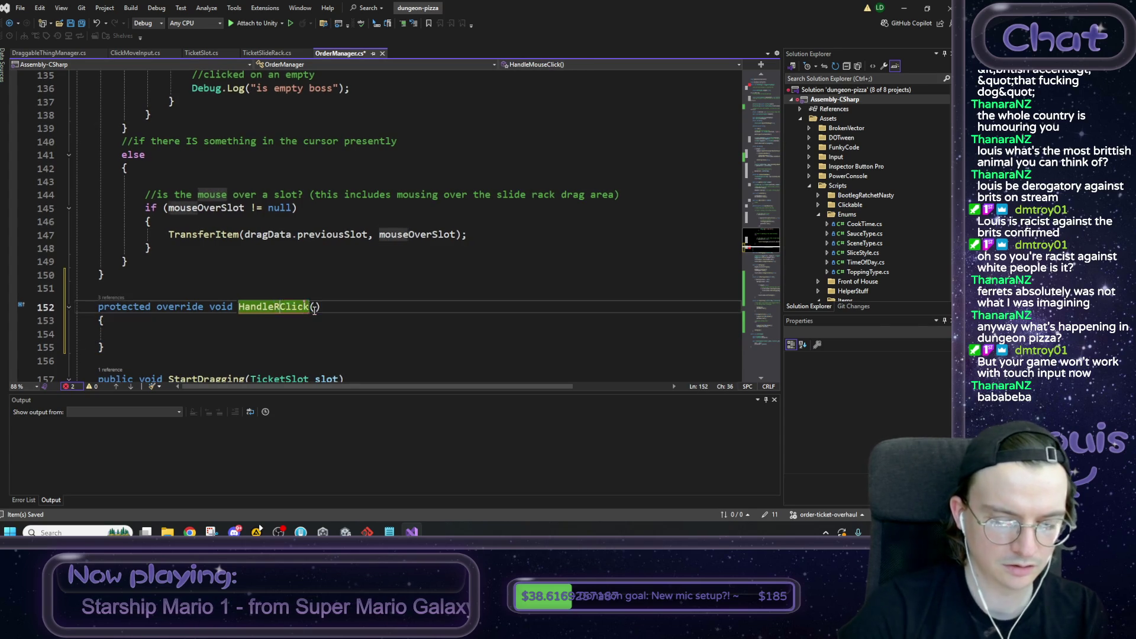
pyautogui.write('Right')
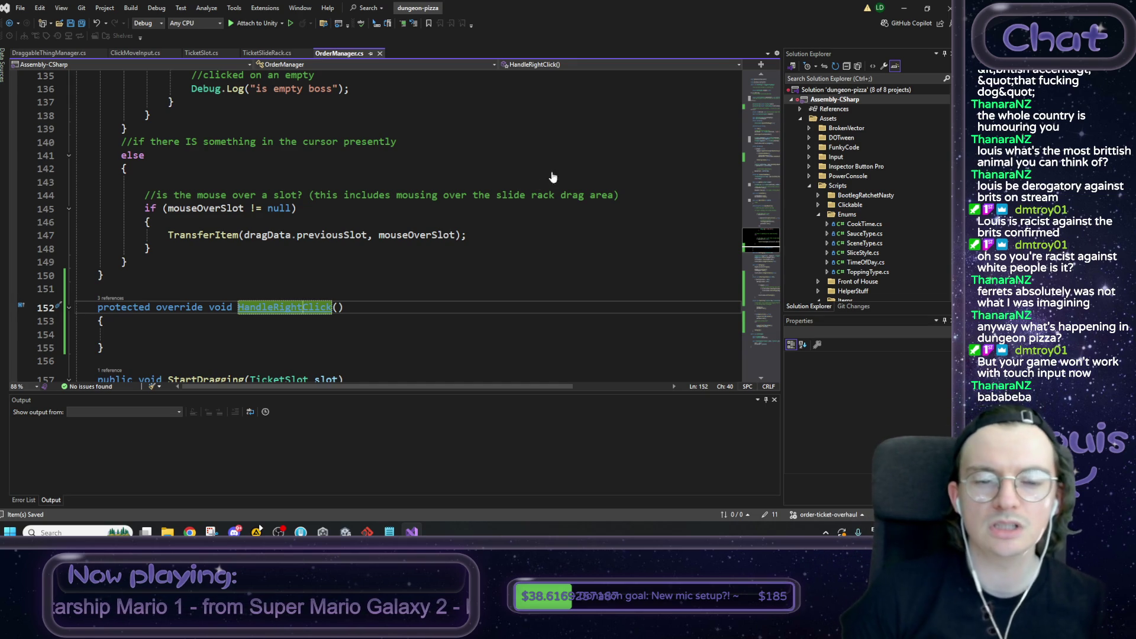
pyautogui.click(905, 10)
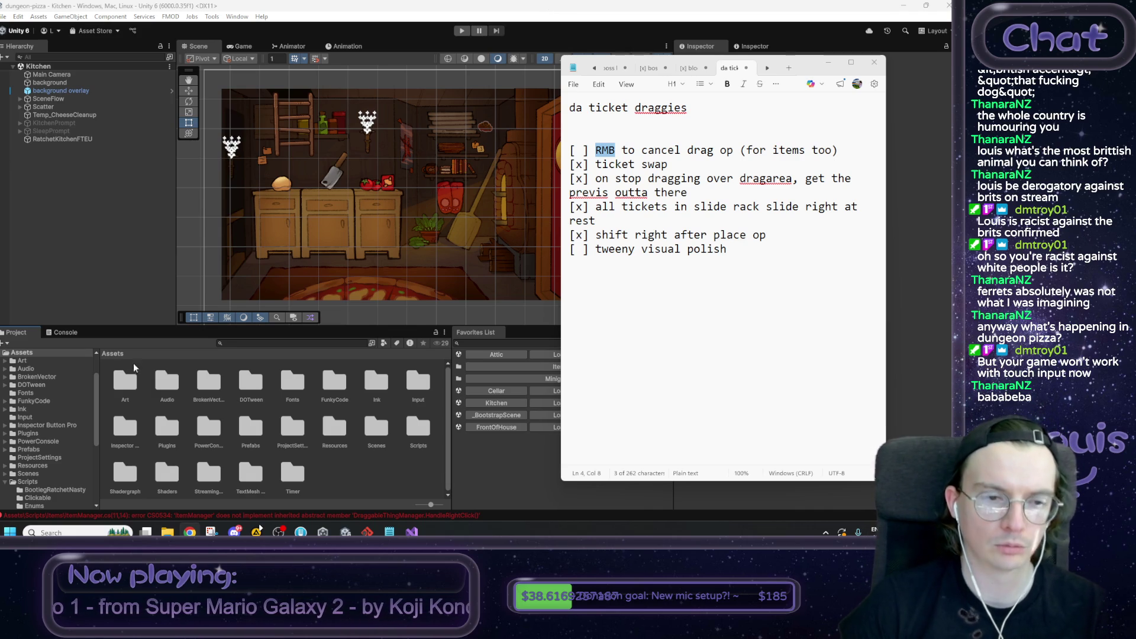
# Step: Jump from the Unity console's compile error to ItemManager's HandleMouseClick signature
pyautogui.click(70, 338)
pyautogui.doubleClick(111, 445)
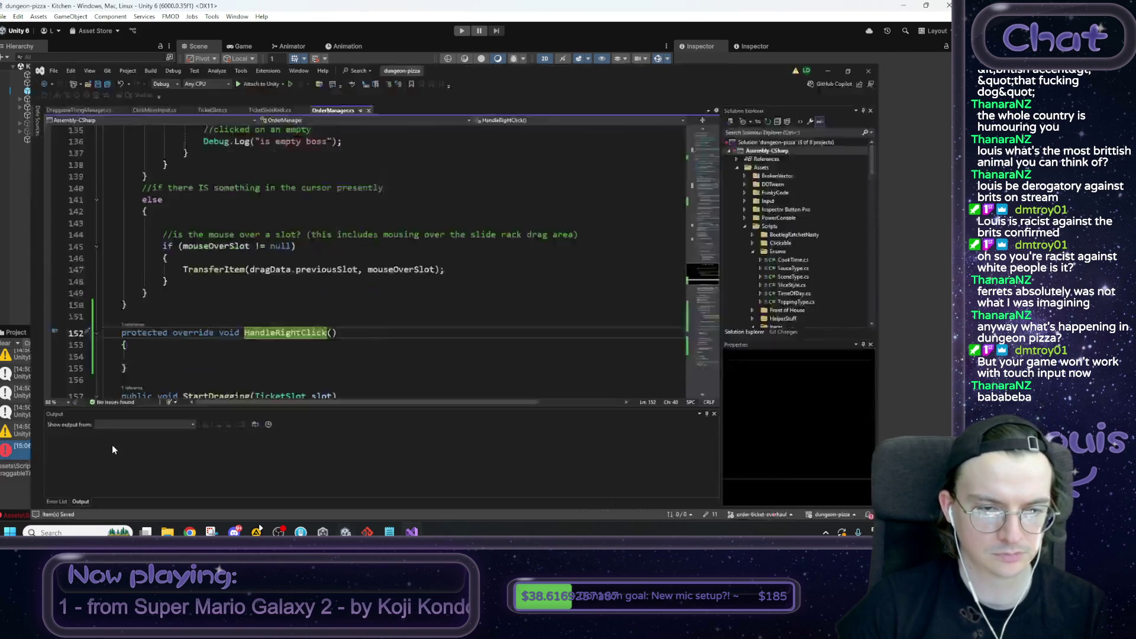
pyautogui.scroll(-7, 260, 273)
pyautogui.scroll(-4, 259, 274)
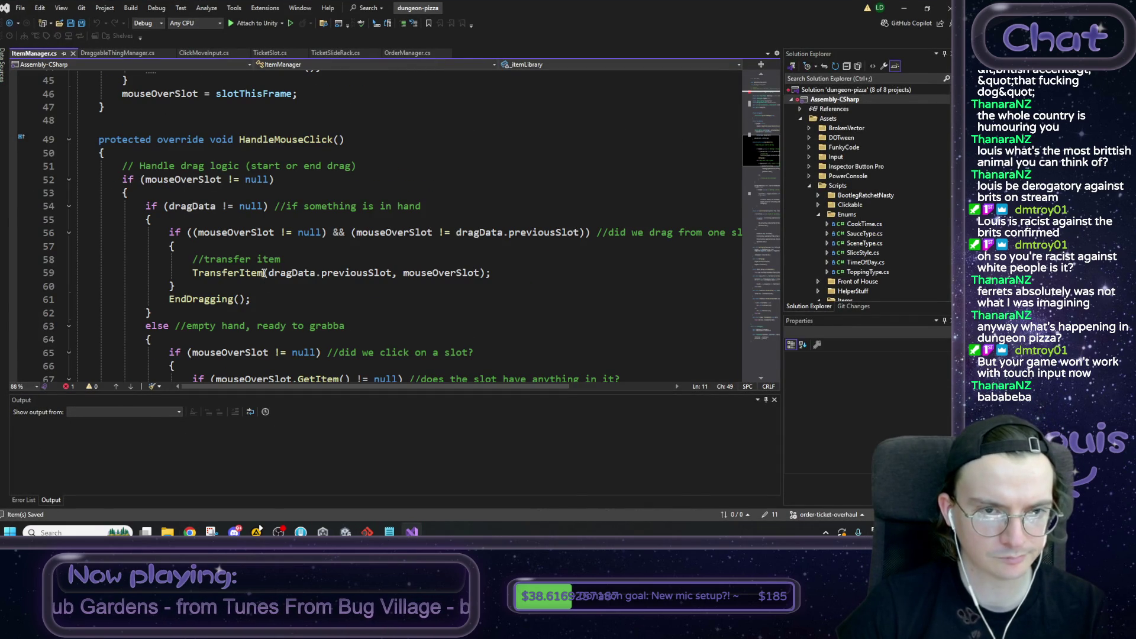
pyautogui.moveTo(137, 154); pyautogui.dragTo(101, 145)
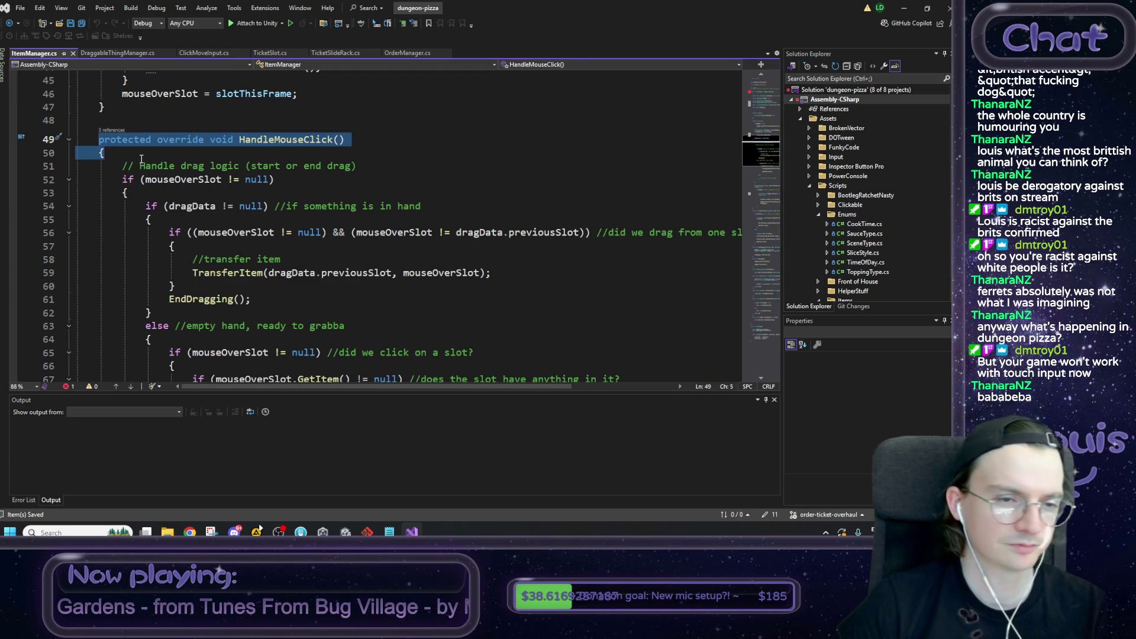
pyautogui.scroll(-2, 141, 159)
pyautogui.scroll(1, 142, 159)
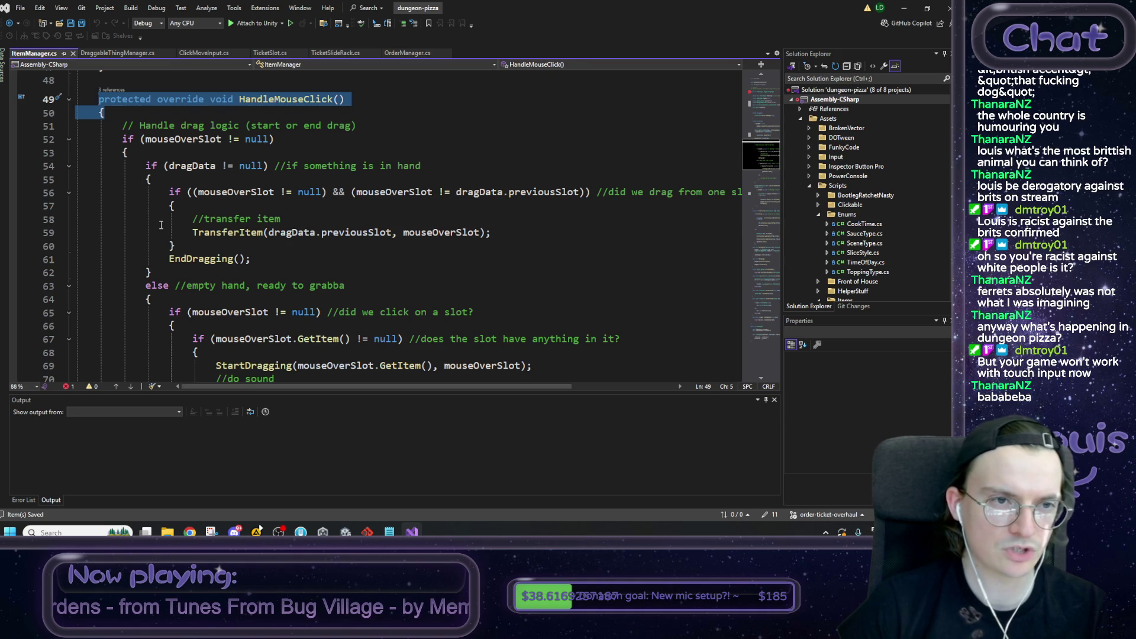
pyautogui.scroll(-13, 160, 224)
# Step: Add an override HandleRightClick method in ItemManager.cs, save, and return to Unity
pyautogui.click(114, 253)
pyautogui.press('Return')
pyautogui.write('override Han')
pyautogui.press('Return')
pyautogui.scroll(-1, 115, 248)
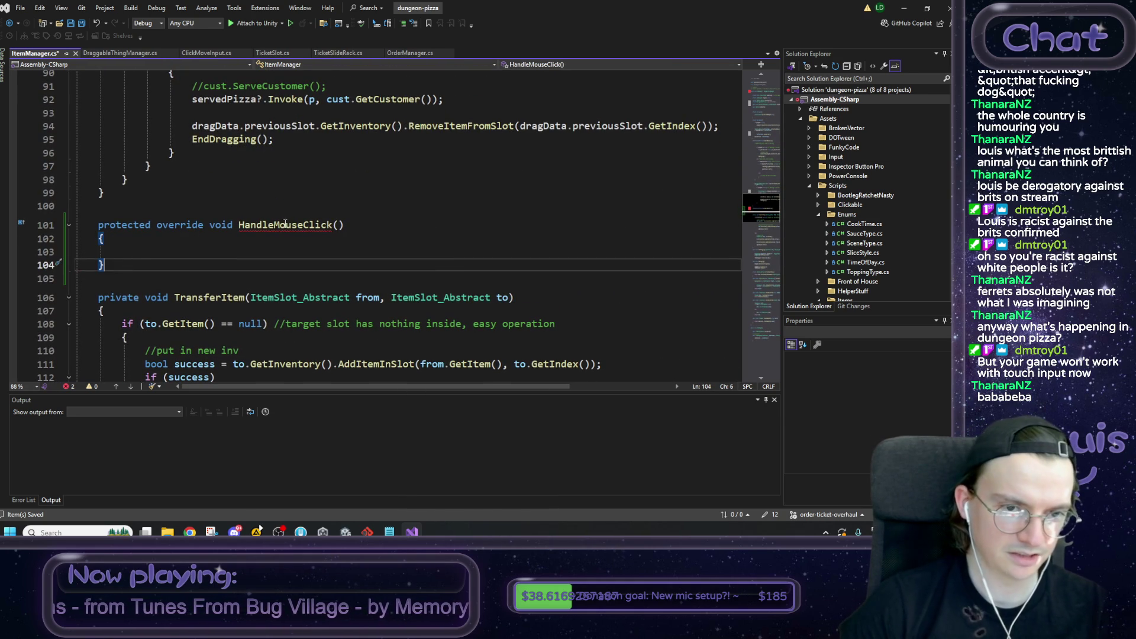
pyautogui.doubleClick(285, 224)
pyautogui.write('Right')
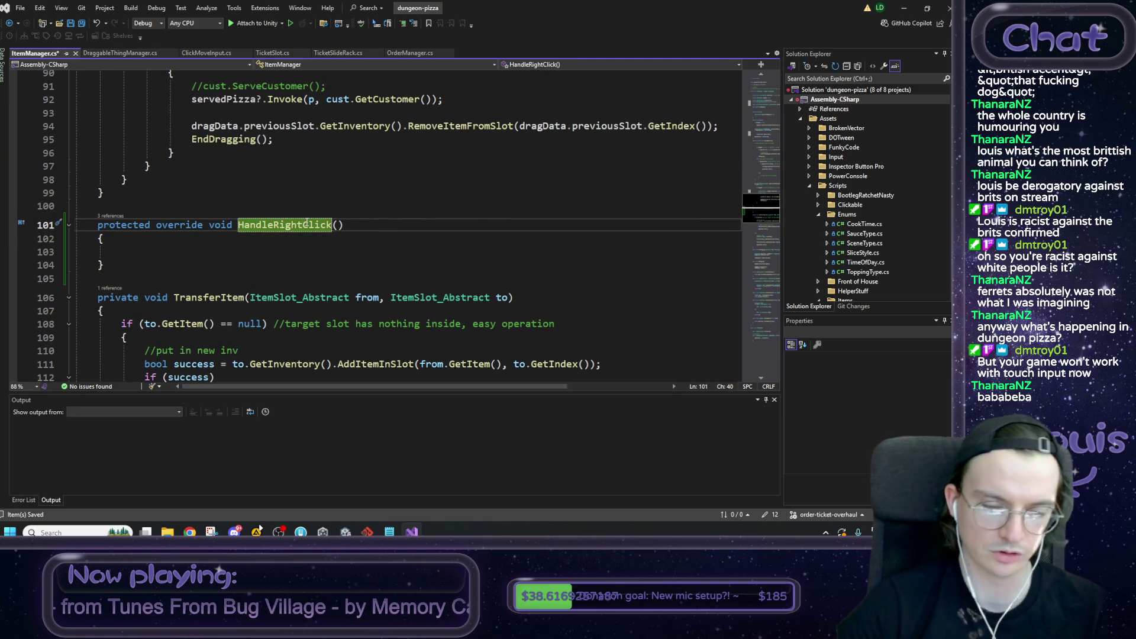
pyautogui.click(367, 225)
pyautogui.hotkey('ctrl', 's')
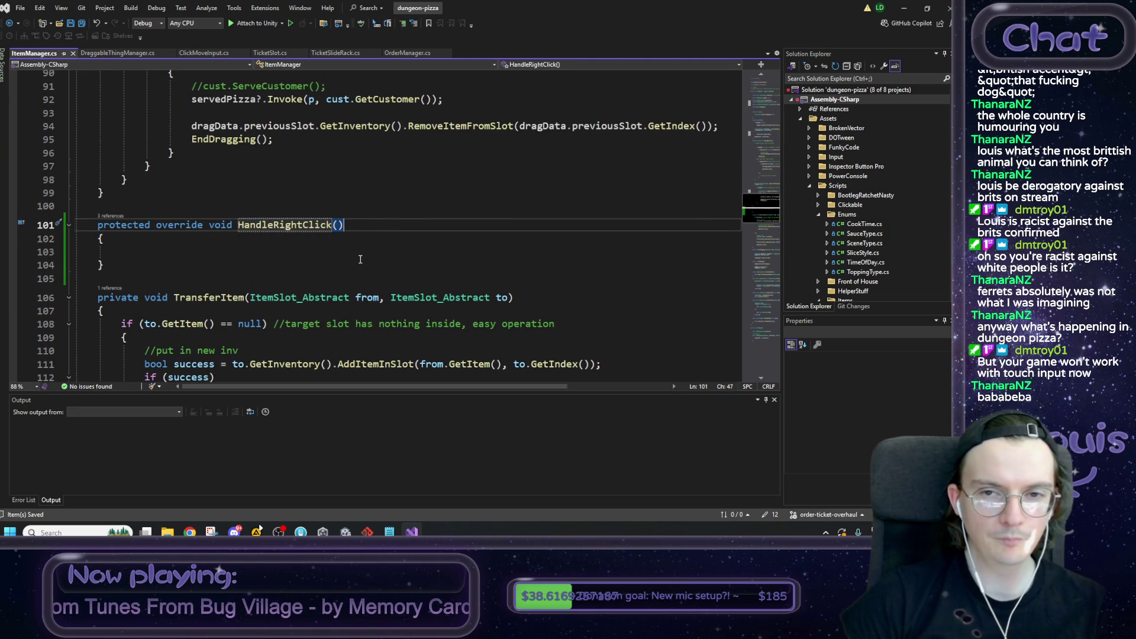
pyautogui.click(903, 8)
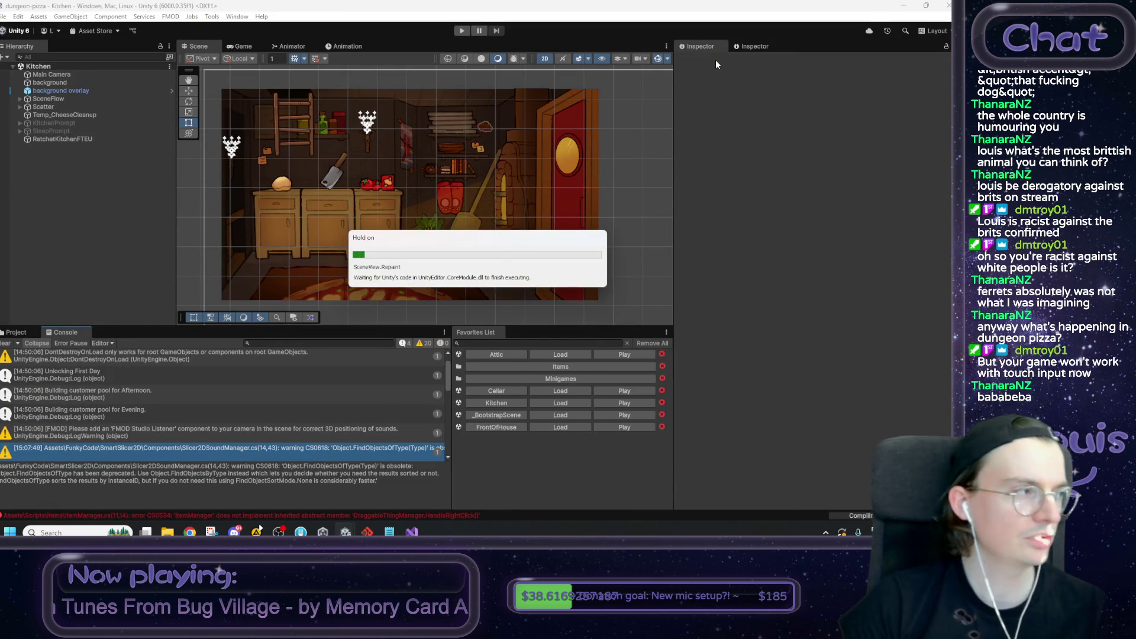
# Step: Start play mode in the Game view with Play Maximized enabled
pyautogui.click(239, 46)
pyautogui.click(521, 57)
pyautogui.click(524, 77)
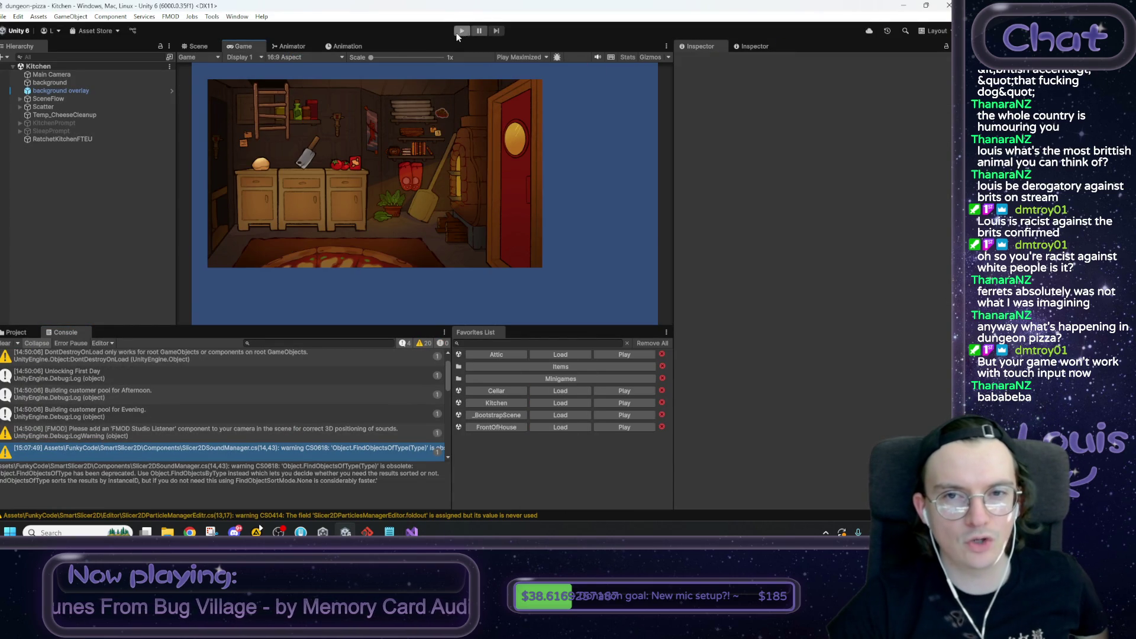
pyautogui.click(458, 33)
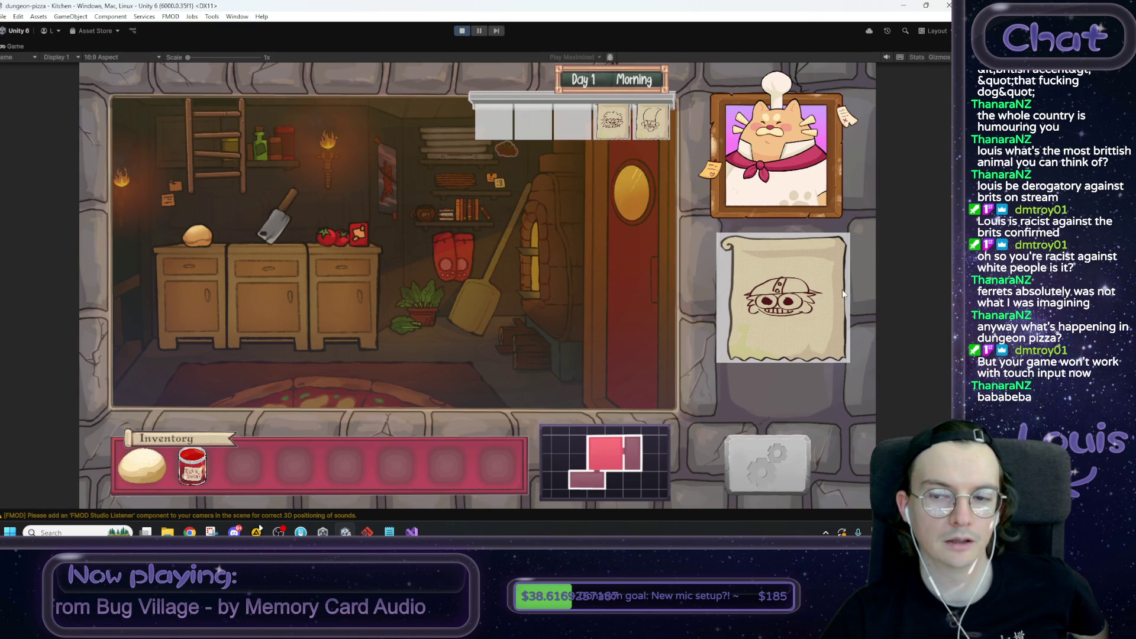
# Step: Drag recipe cards between order slots, swapping helmet and goblin tickets, then go to FrontOfHouse
pyautogui.moveTo(809, 303)
pyautogui.mouseDown()
pyautogui.moveTo(756, 276)
pyautogui.moveTo(611, 159)
pyautogui.moveTo(508, 151)
pyautogui.moveTo(668, 141)
pyautogui.moveTo(494, 139)
pyautogui.moveTo(645, 142)
pyautogui.moveTo(597, 143)
pyautogui.moveTo(612, 145)
pyautogui.mouseUp()
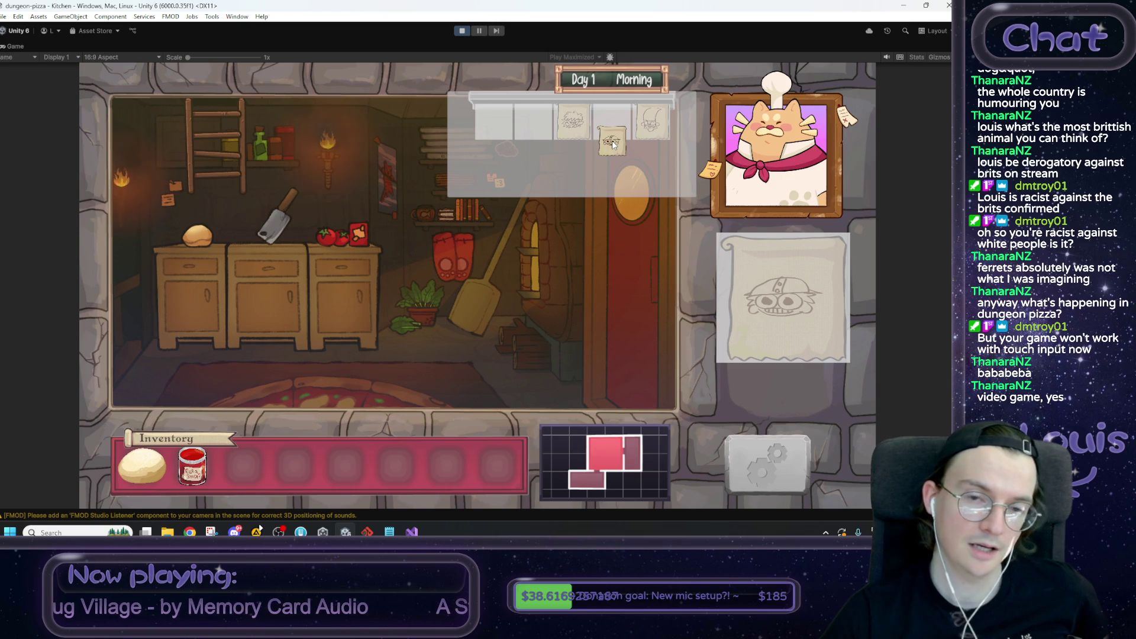
pyautogui.moveTo(613, 144)
pyautogui.mouseDown()
pyautogui.moveTo(615, 248)
pyautogui.moveTo(654, 143)
pyautogui.moveTo(633, 148)
pyautogui.moveTo(609, 300)
pyautogui.moveTo(624, 216)
pyautogui.moveTo(618, 242)
pyautogui.moveTo(615, 171)
pyautogui.moveTo(613, 211)
pyautogui.moveTo(627, 228)
pyautogui.moveTo(623, 217)
pyautogui.moveTo(615, 291)
pyautogui.moveTo(585, 298)
pyautogui.moveTo(611, 319)
pyautogui.mouseUp()
pyautogui.moveTo(708, 459); pyautogui.dragTo(801, 312)
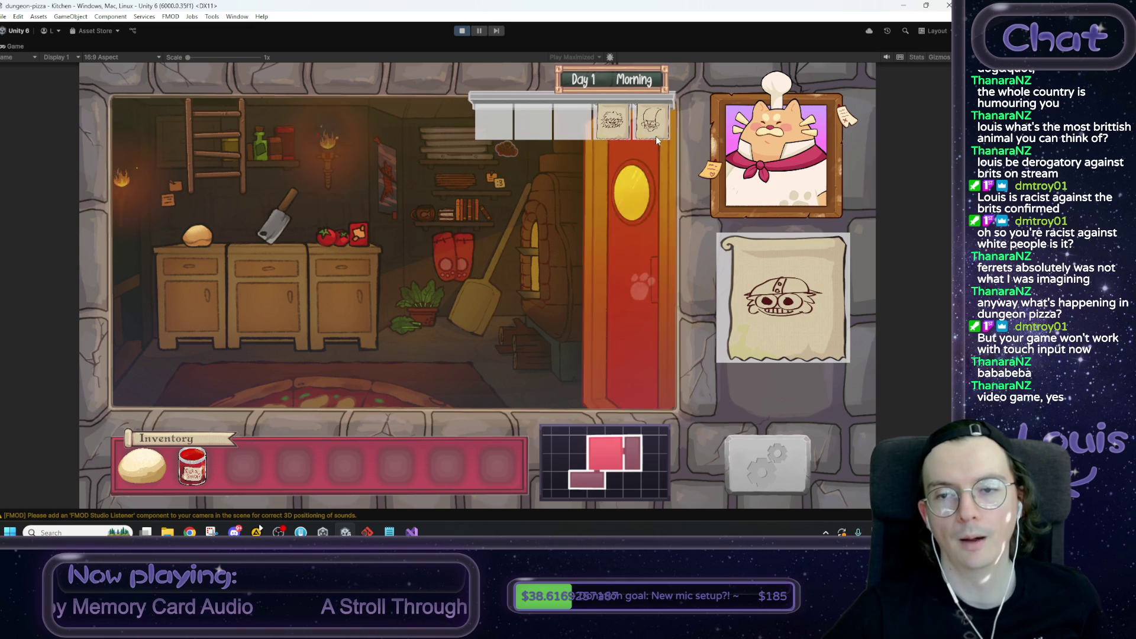
pyautogui.moveTo(652, 122)
pyautogui.mouseDown()
pyautogui.moveTo(651, 185)
pyautogui.moveTo(617, 191)
pyautogui.moveTo(638, 185)
pyautogui.moveTo(626, 172)
pyautogui.moveTo(641, 142)
pyautogui.moveTo(497, 128)
pyautogui.mouseUp()
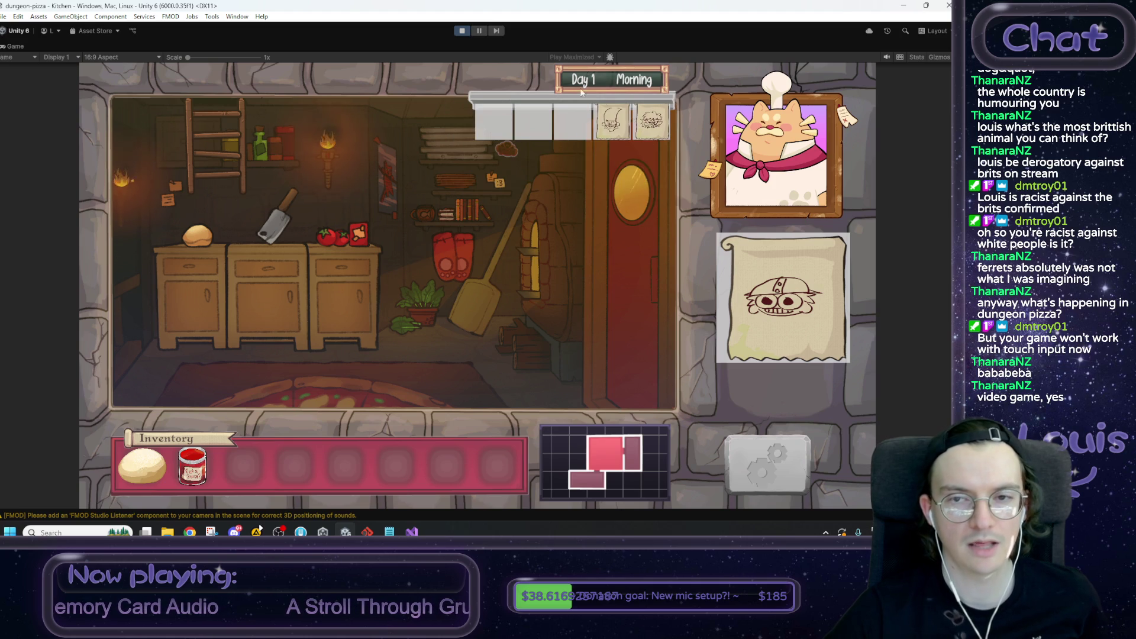
pyautogui.moveTo(617, 118)
pyautogui.mouseDown()
pyautogui.moveTo(512, 130)
pyautogui.moveTo(615, 124)
pyautogui.moveTo(650, 143)
pyautogui.mouseUp()
pyautogui.click(651, 143)
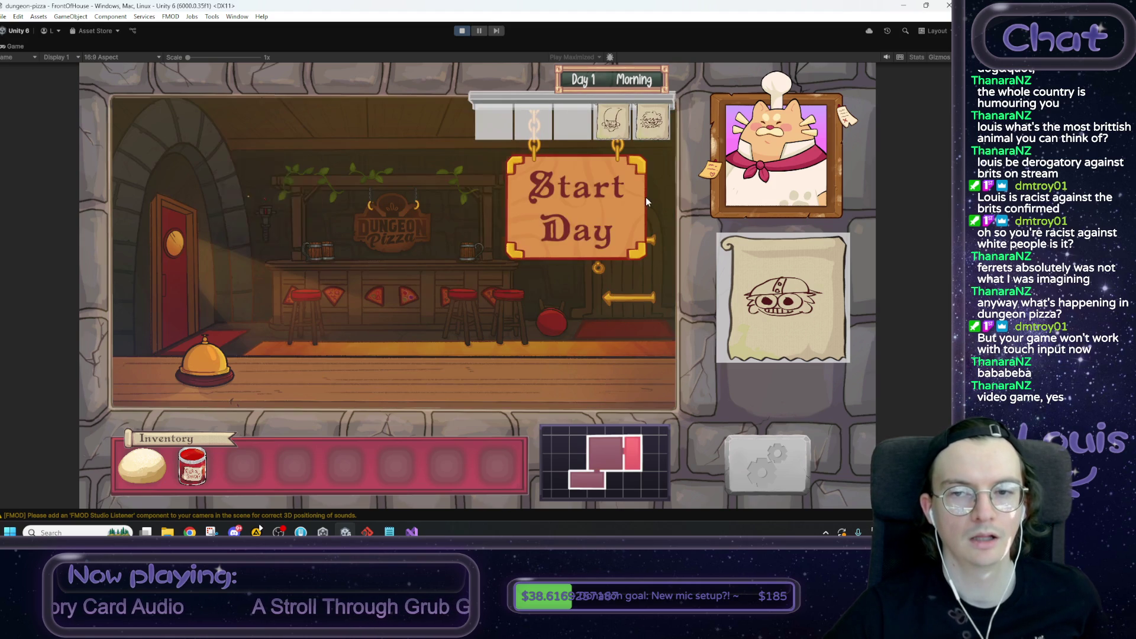
# Step: Walk to the oven room and drag recipe cards into the slots and onto the parchment
pyautogui.click(167, 250)
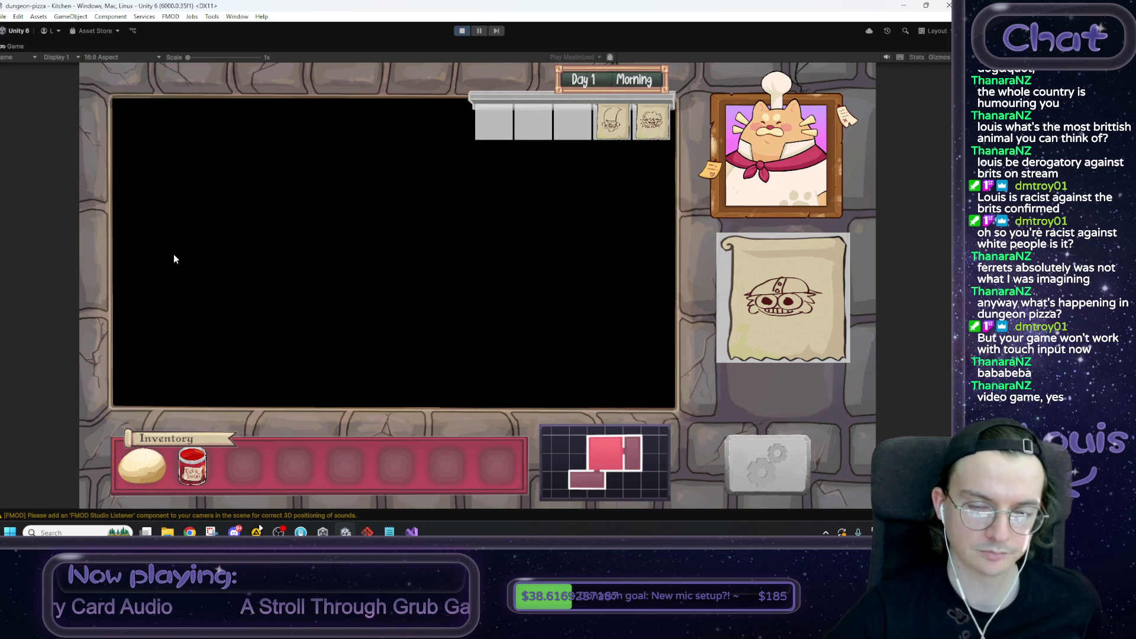
pyautogui.click(558, 266)
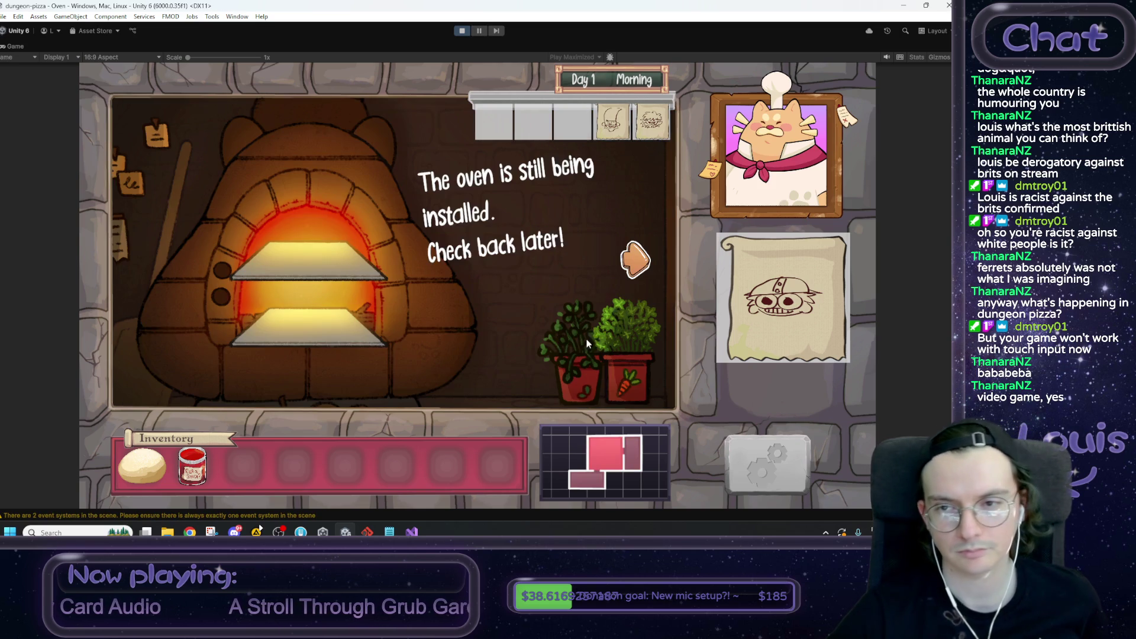
pyautogui.moveTo(650, 131)
pyautogui.mouseDown()
pyautogui.moveTo(615, 125)
pyautogui.moveTo(630, 156)
pyautogui.moveTo(566, 171)
pyautogui.moveTo(540, 166)
pyautogui.moveTo(534, 124)
pyautogui.moveTo(529, 167)
pyautogui.moveTo(503, 168)
pyautogui.moveTo(497, 122)
pyautogui.moveTo(500, 157)
pyautogui.mouseUp()
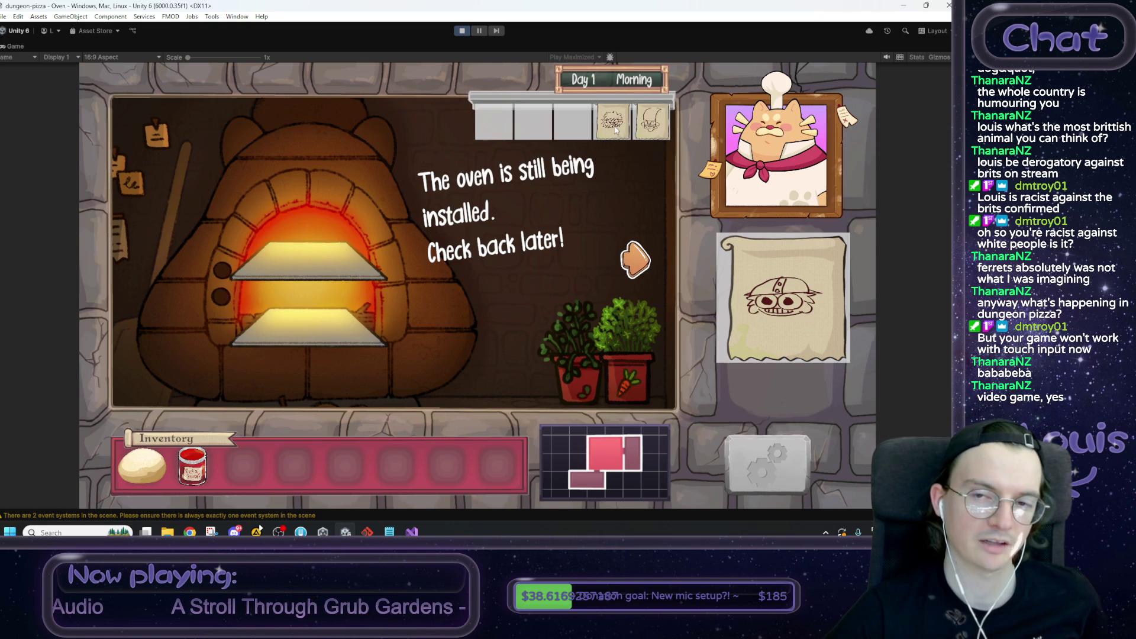
pyautogui.moveTo(610, 131)
pyautogui.mouseDown()
pyautogui.moveTo(481, 125)
pyautogui.moveTo(626, 123)
pyautogui.moveTo(587, 182)
pyautogui.moveTo(676, 82)
pyautogui.moveTo(465, 176)
pyautogui.moveTo(458, 303)
pyautogui.moveTo(508, 142)
pyautogui.moveTo(574, 148)
pyautogui.mouseUp()
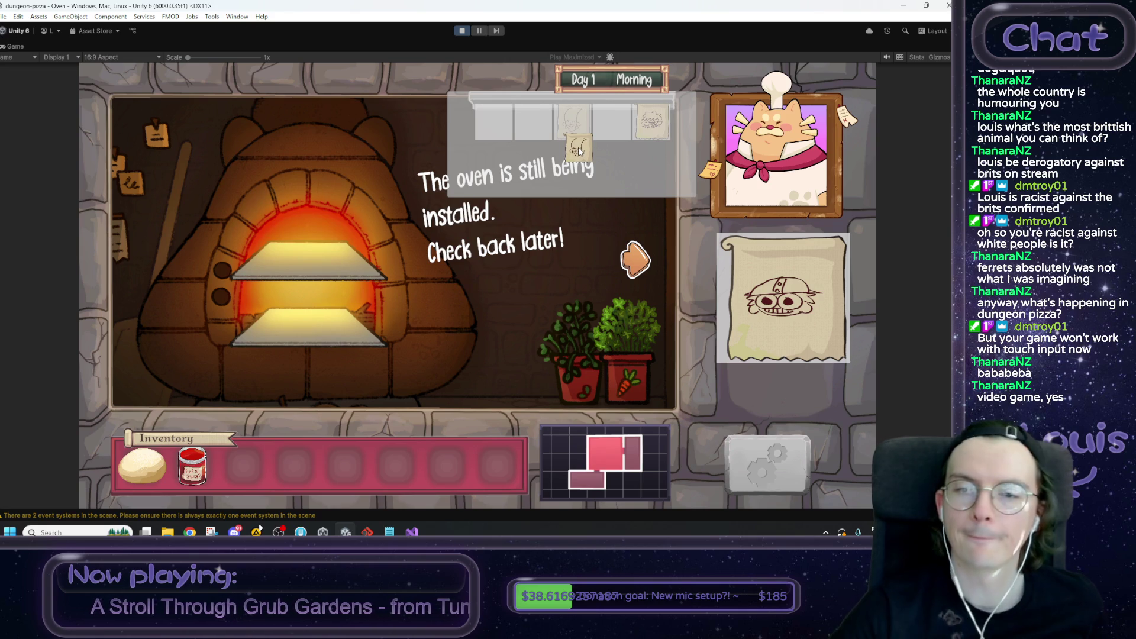
pyautogui.moveTo(577, 147); pyautogui.dragTo(577, 148)
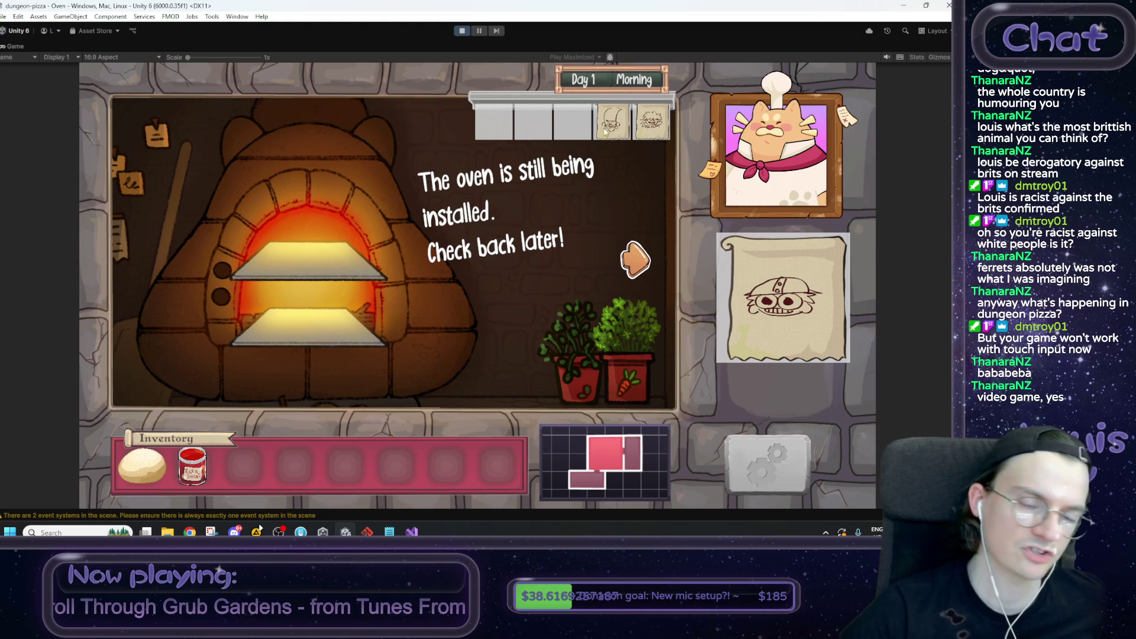
pyautogui.moveTo(615, 130)
pyautogui.mouseDown()
pyautogui.moveTo(655, 238)
pyautogui.moveTo(776, 284)
pyautogui.mouseUp()
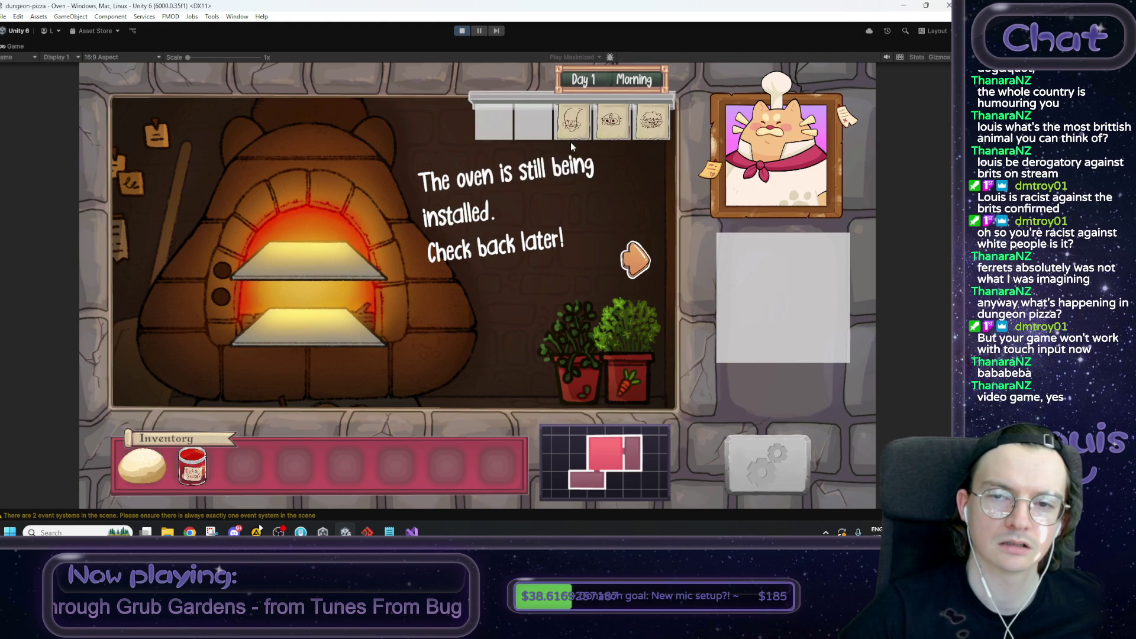
# Step: Swap the spiky-haired and fourth-slot tickets with the parchment order, then stop play mode
pyautogui.click(613, 121)
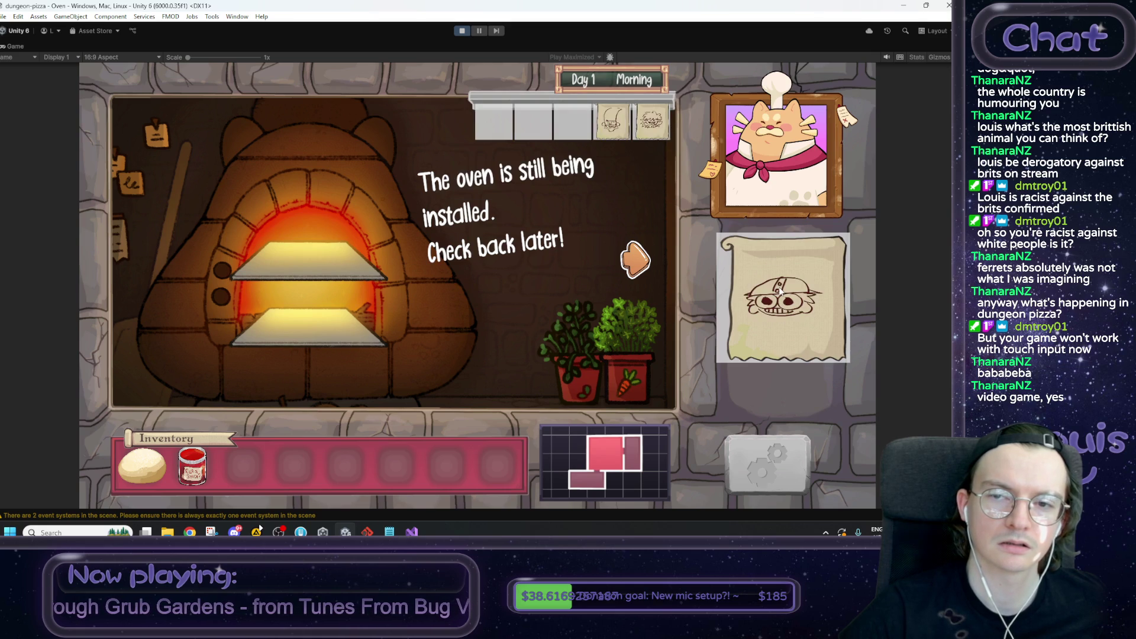
pyautogui.click(793, 302)
pyautogui.moveTo(616, 134)
pyautogui.mouseDown()
pyautogui.moveTo(659, 133)
pyautogui.moveTo(604, 132)
pyautogui.mouseUp()
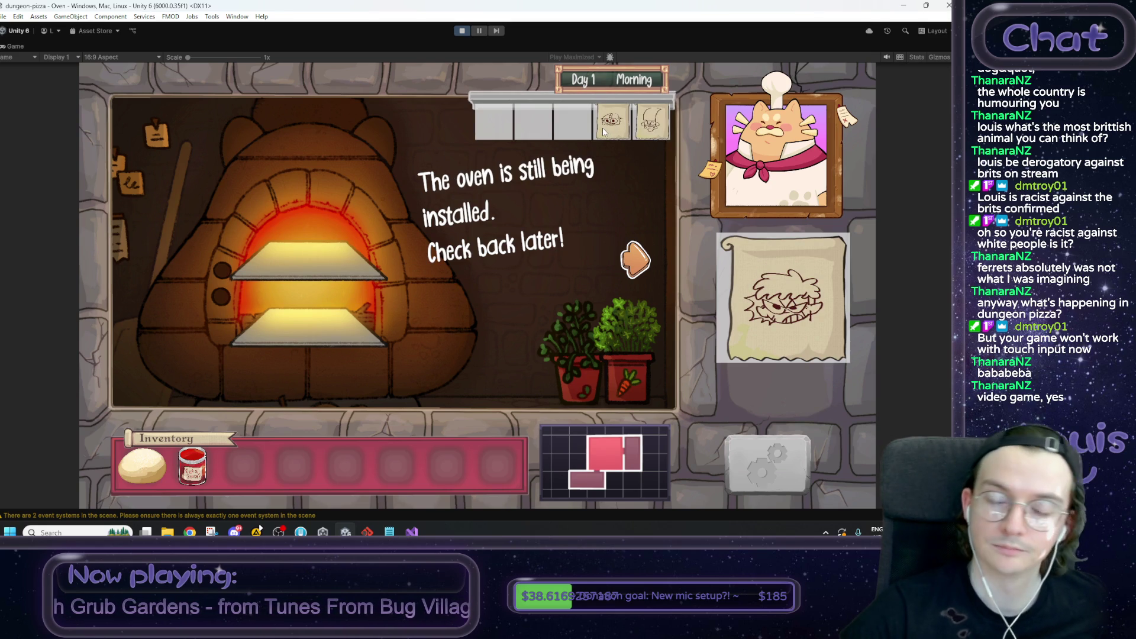
pyautogui.moveTo(603, 126)
pyautogui.mouseDown()
pyautogui.moveTo(435, 368)
pyautogui.moveTo(440, 339)
pyautogui.moveTo(610, 136)
pyautogui.mouseUp()
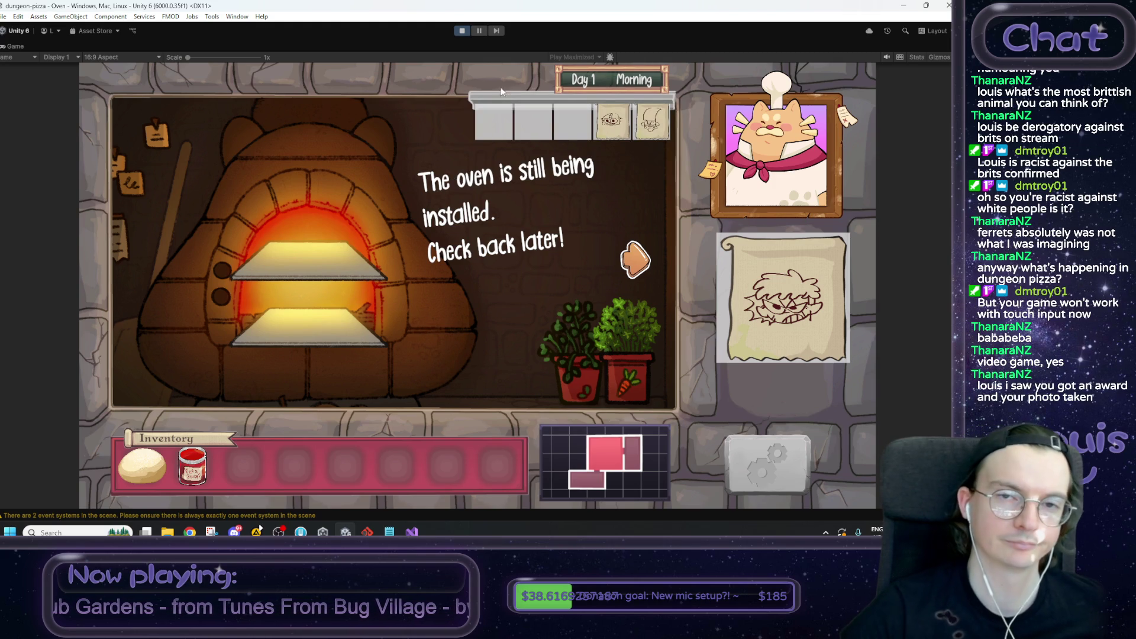
pyautogui.click(462, 32)
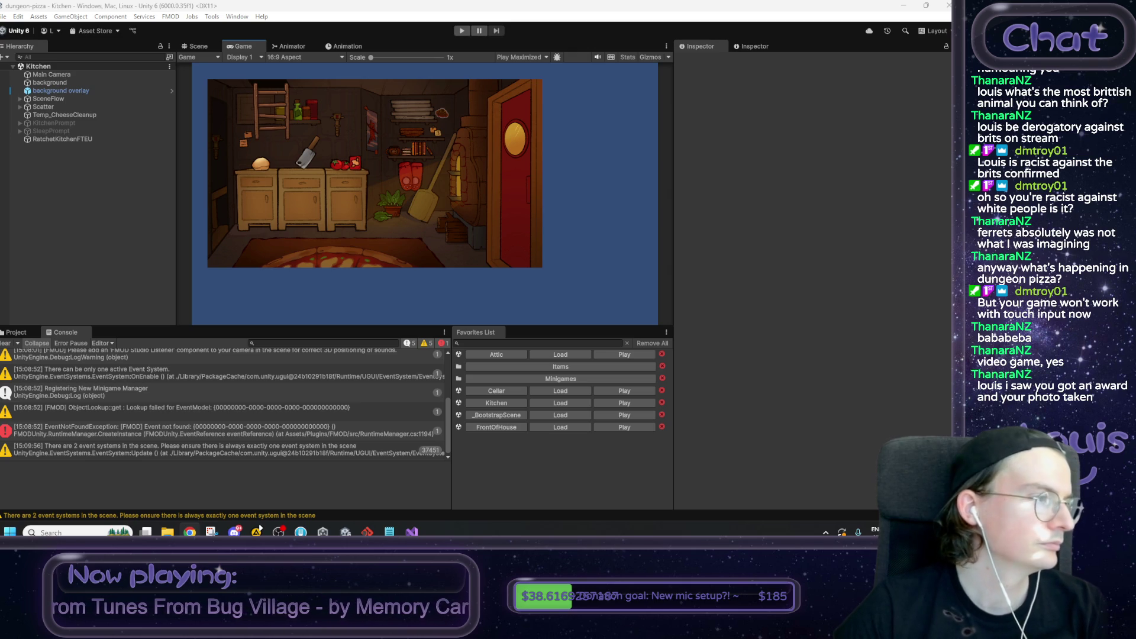
pyautogui.hotkey('alt', 'Tab')
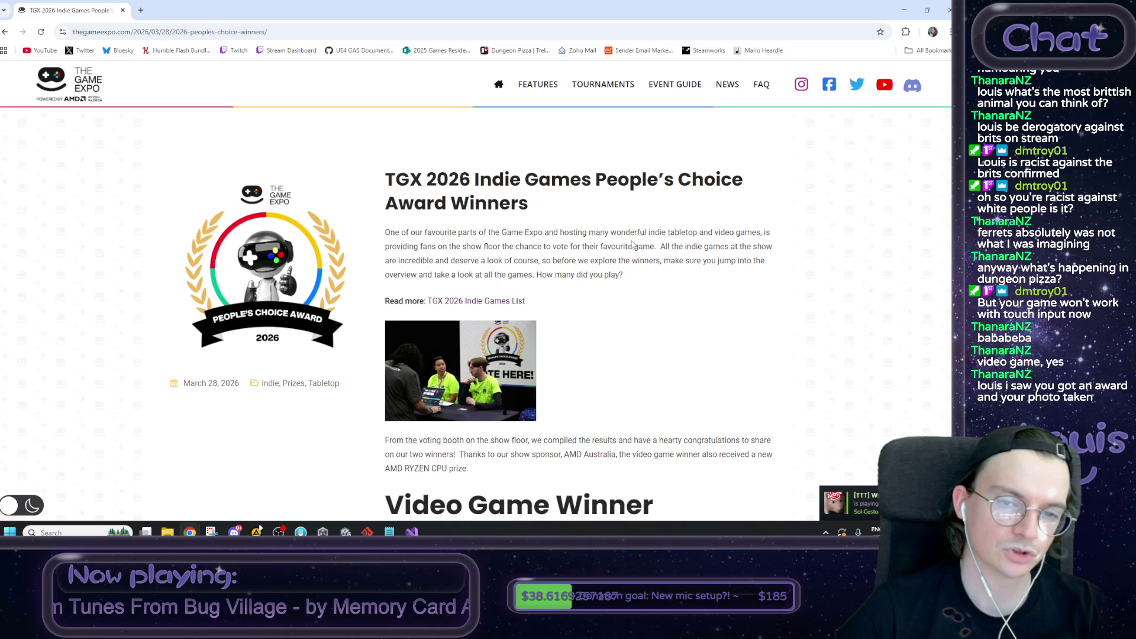
# Step: Scroll the TGX 2026 winners article to Dungeon Pizza and open its Steam store page
pyautogui.scroll(-6, 612, 258)
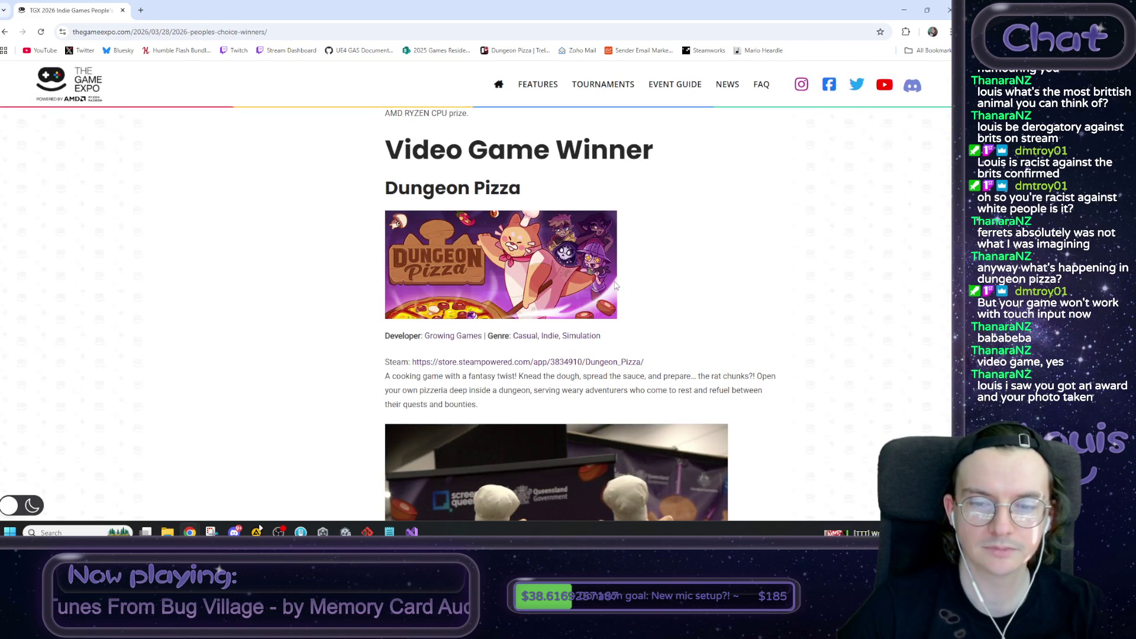
pyautogui.scroll(-5, 620, 285)
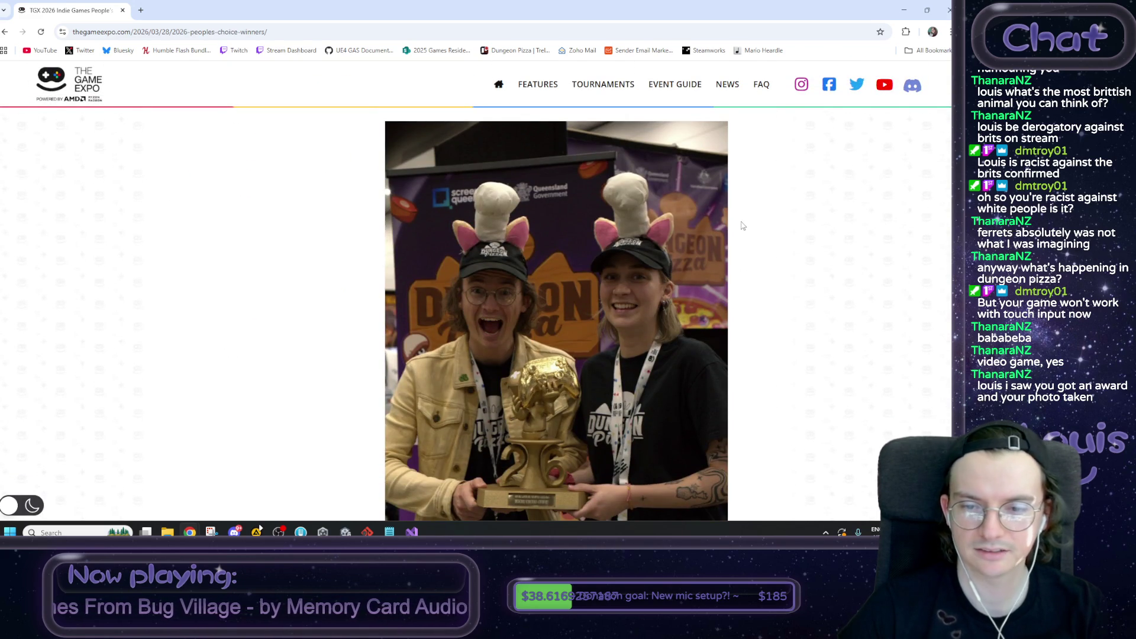
pyautogui.scroll(-1, 819, 292)
pyautogui.scroll(-1, 819, 292)
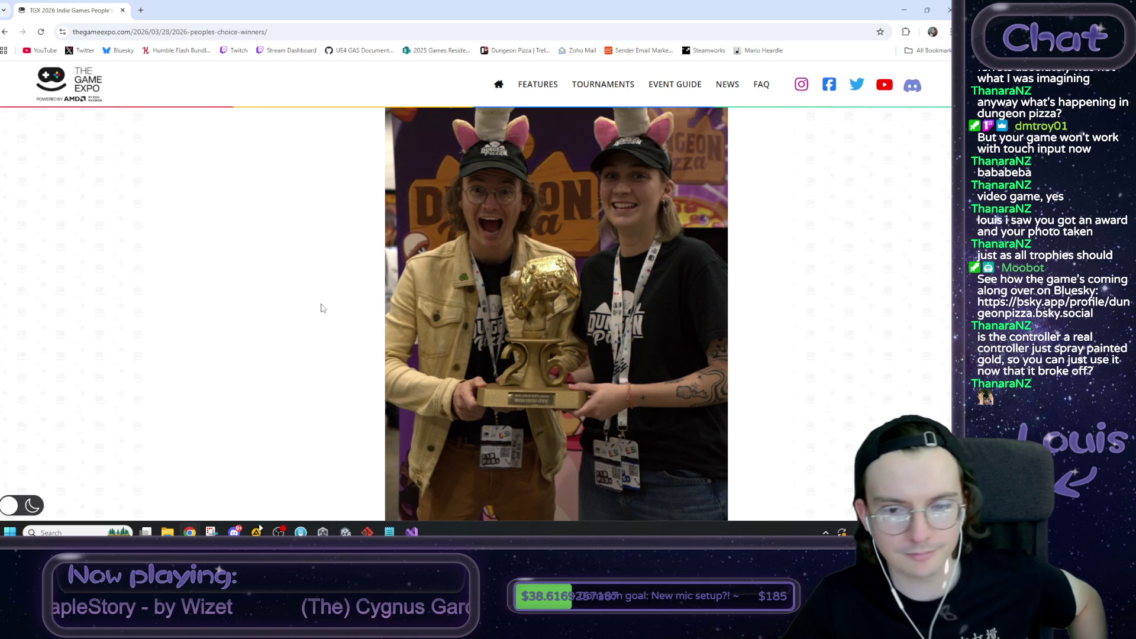
pyautogui.scroll(-5, 330, 310)
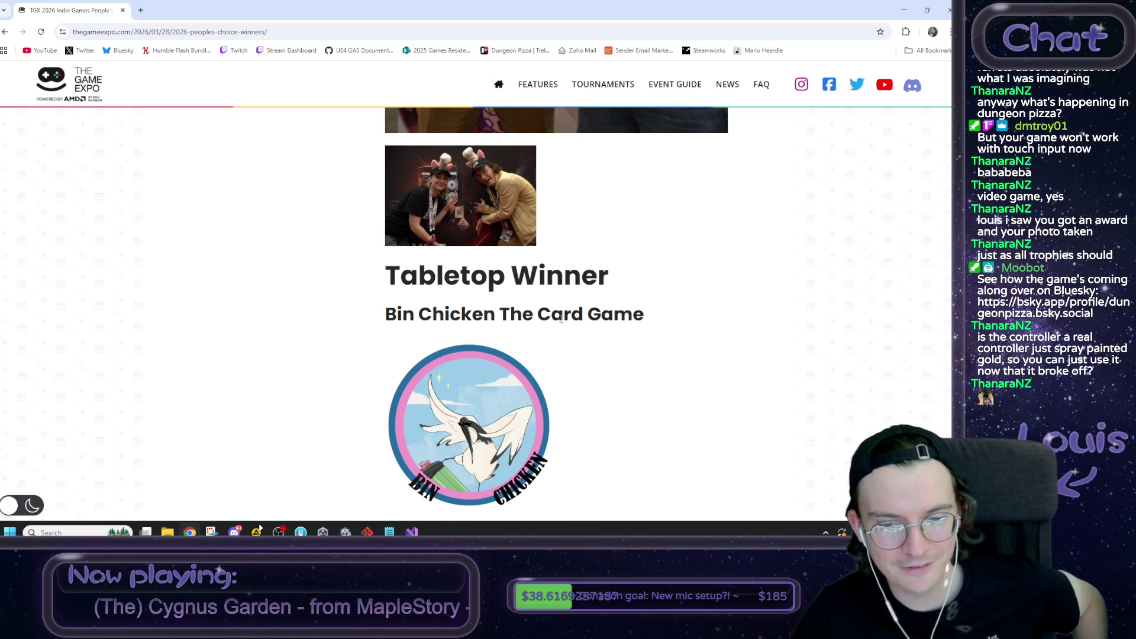
pyautogui.scroll(-3, 592, 324)
pyautogui.scroll(-5, 592, 324)
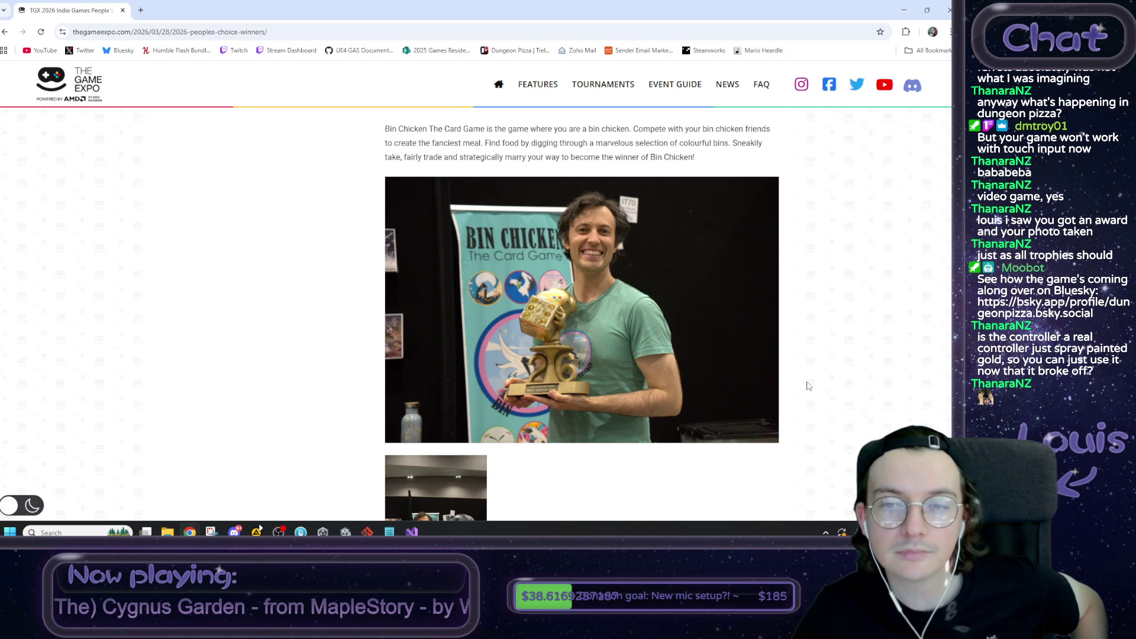
pyautogui.scroll(-5, 808, 385)
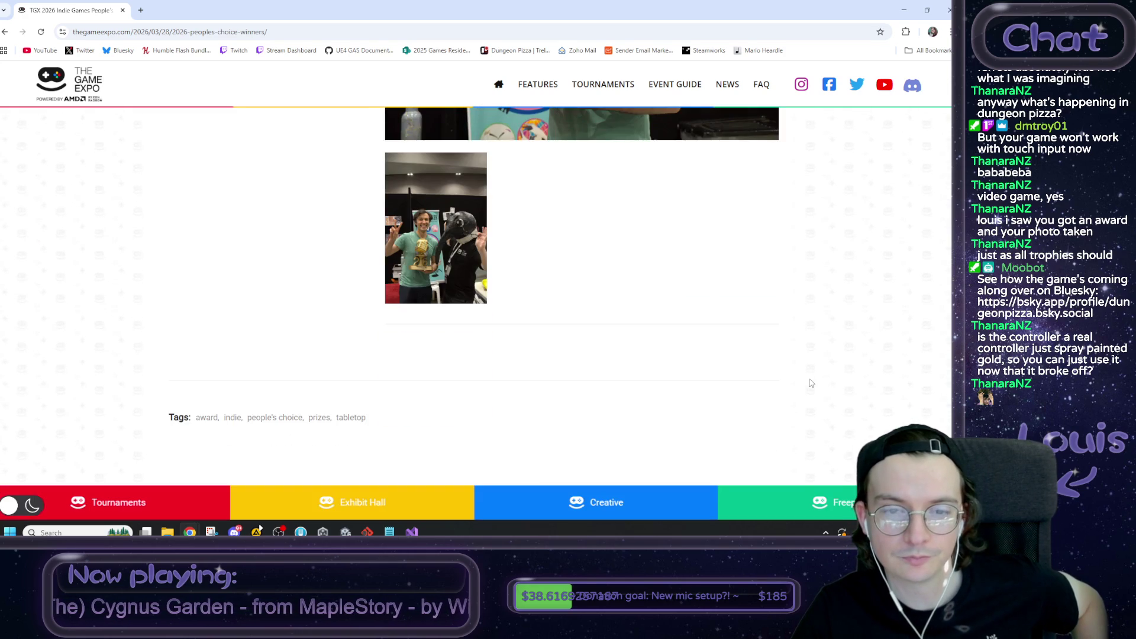
pyautogui.scroll(15, 812, 382)
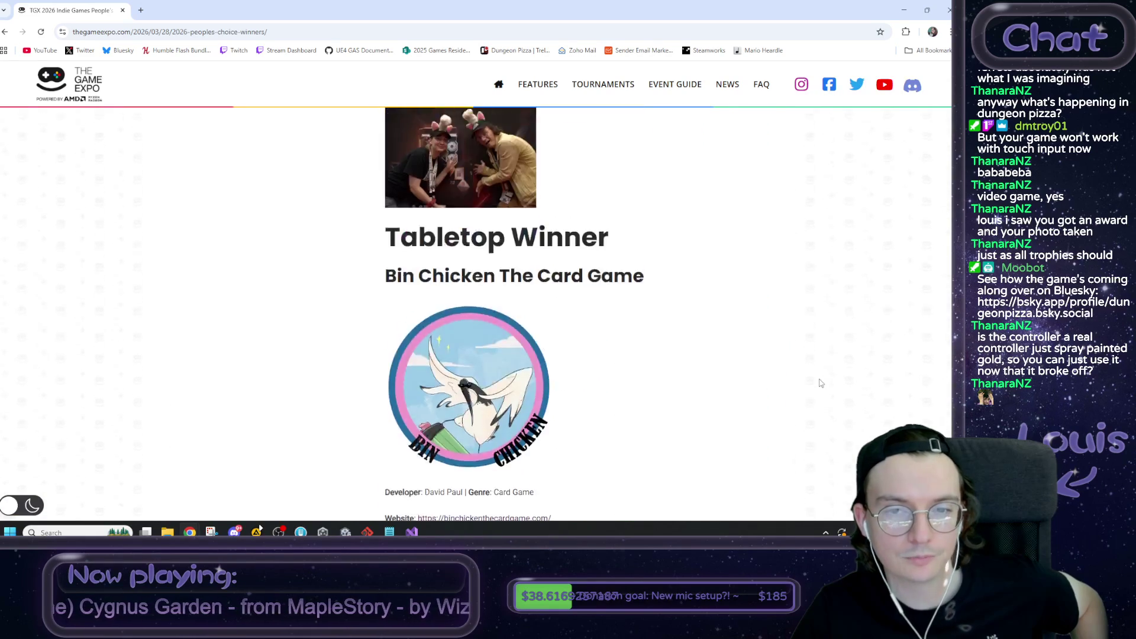
pyautogui.scroll(15, 810, 388)
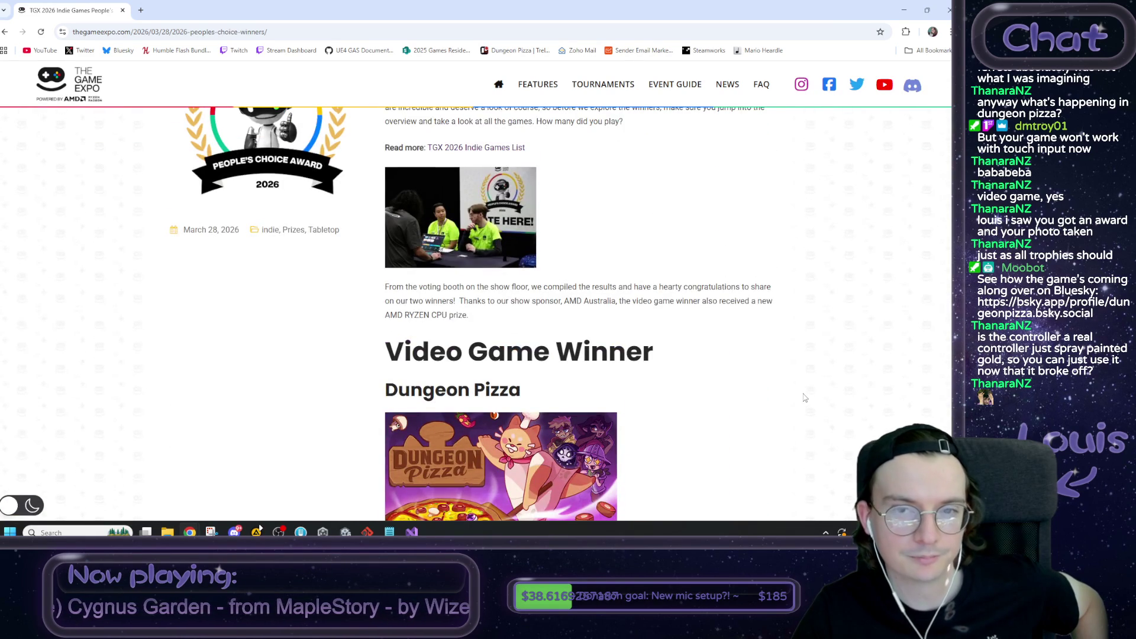
pyautogui.scroll(-4, 803, 391)
pyautogui.scroll(-1, 802, 391)
pyautogui.click(572, 262)
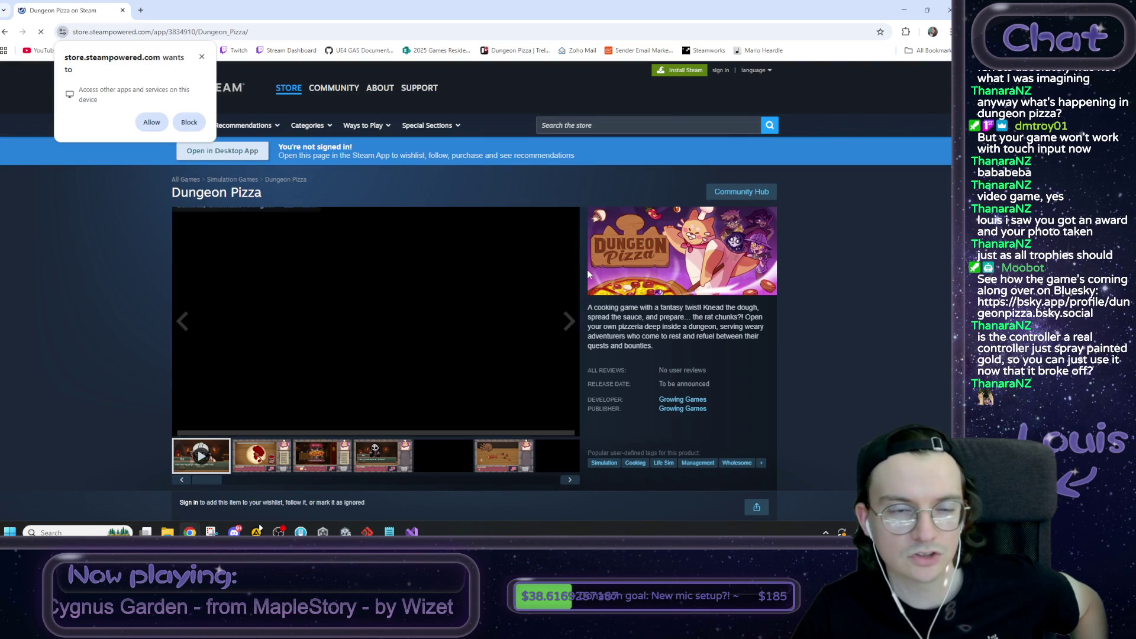
# Step: Dismiss the permission prompt and scroll Dungeon Pizza's Steam page to its Awards section, comparing with the winners article
pyautogui.click(202, 56)
pyautogui.scroll(-10, 678, 258)
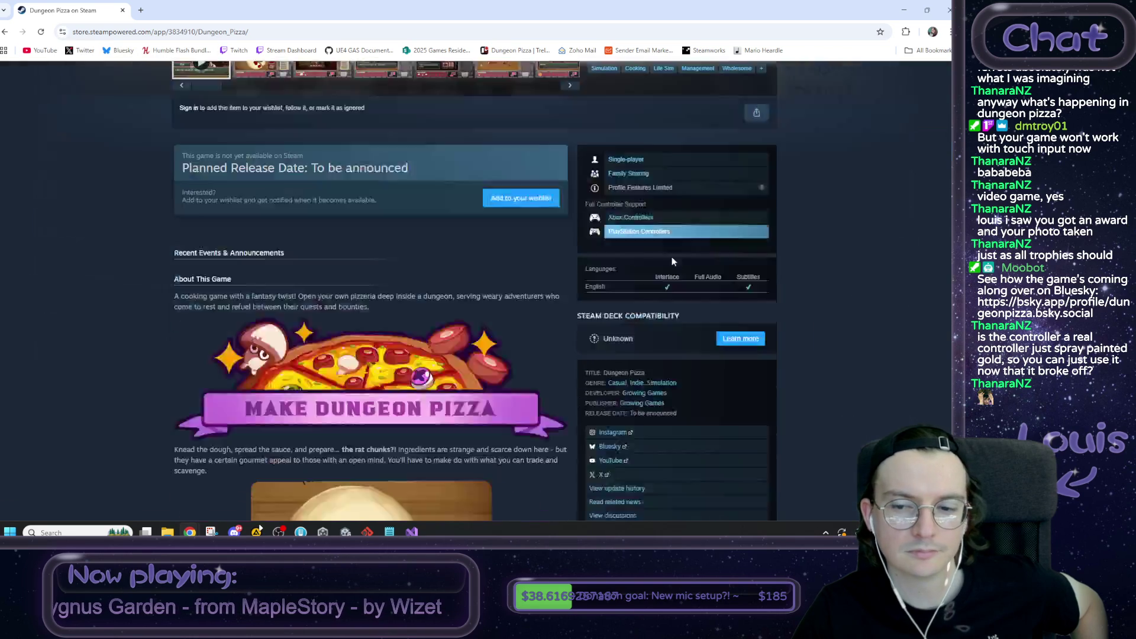
pyautogui.scroll(-2, 678, 258)
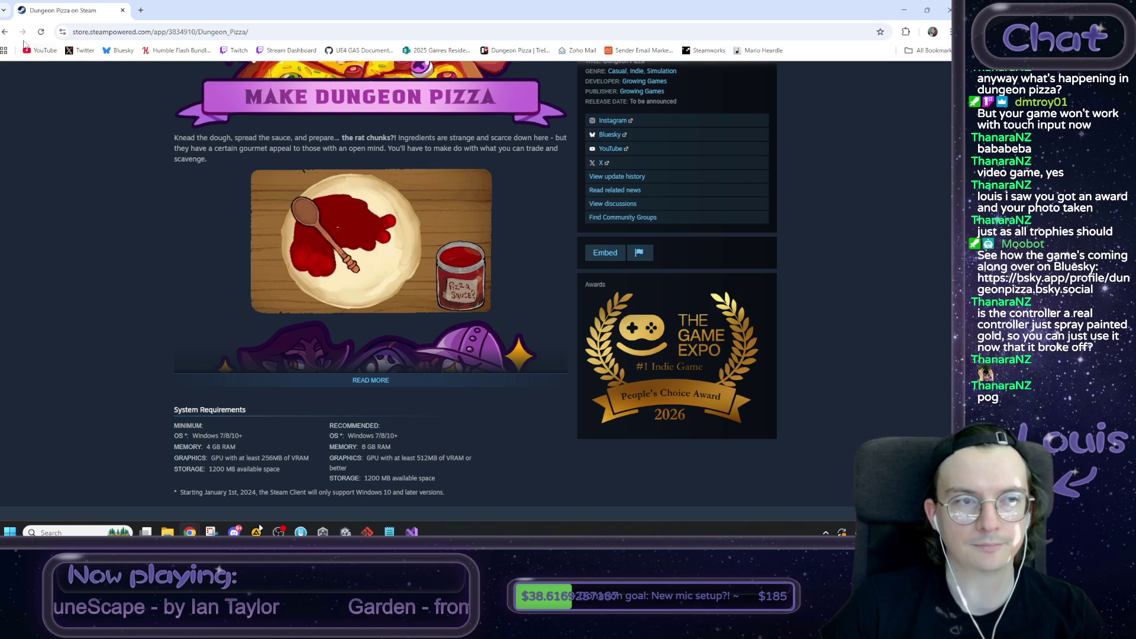
pyautogui.click(6, 32)
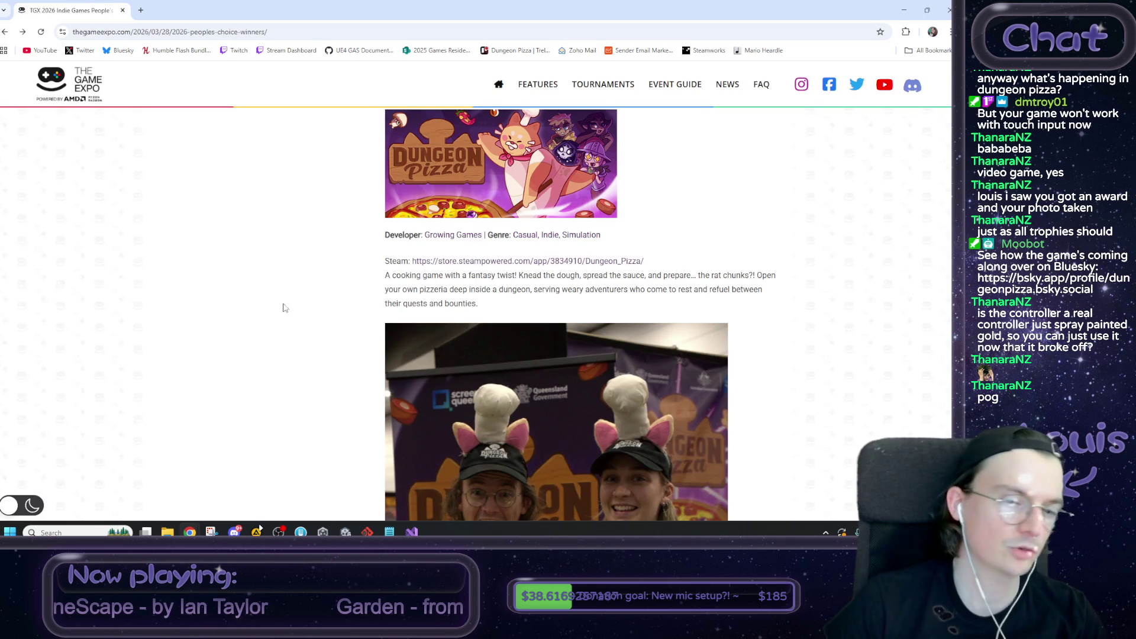
pyautogui.scroll(8, 301, 402)
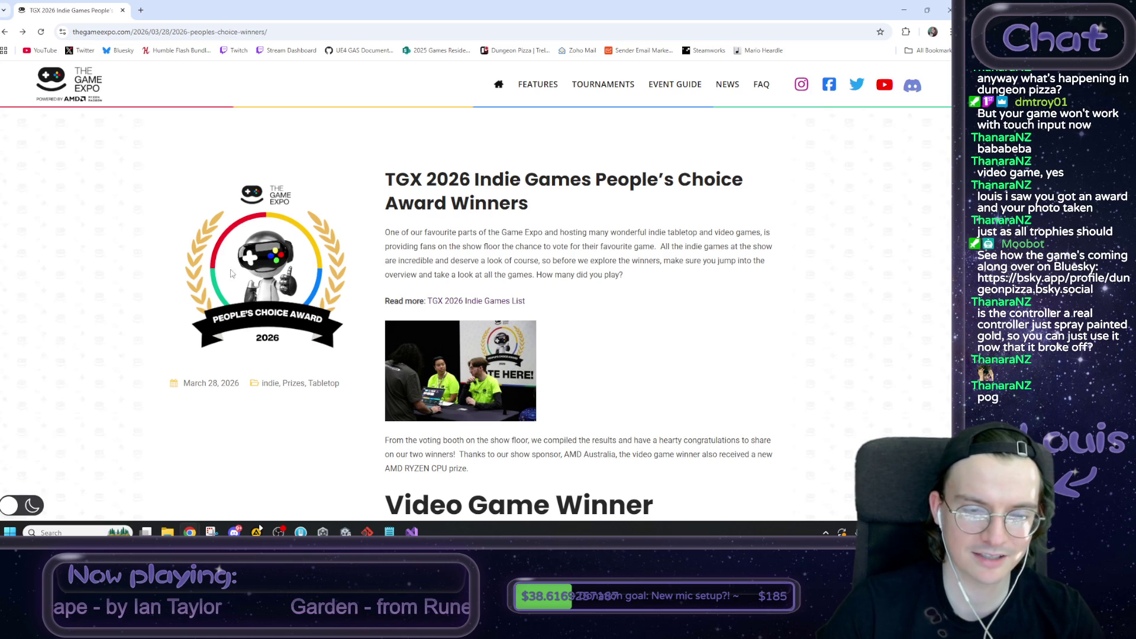
pyautogui.click(21, 32)
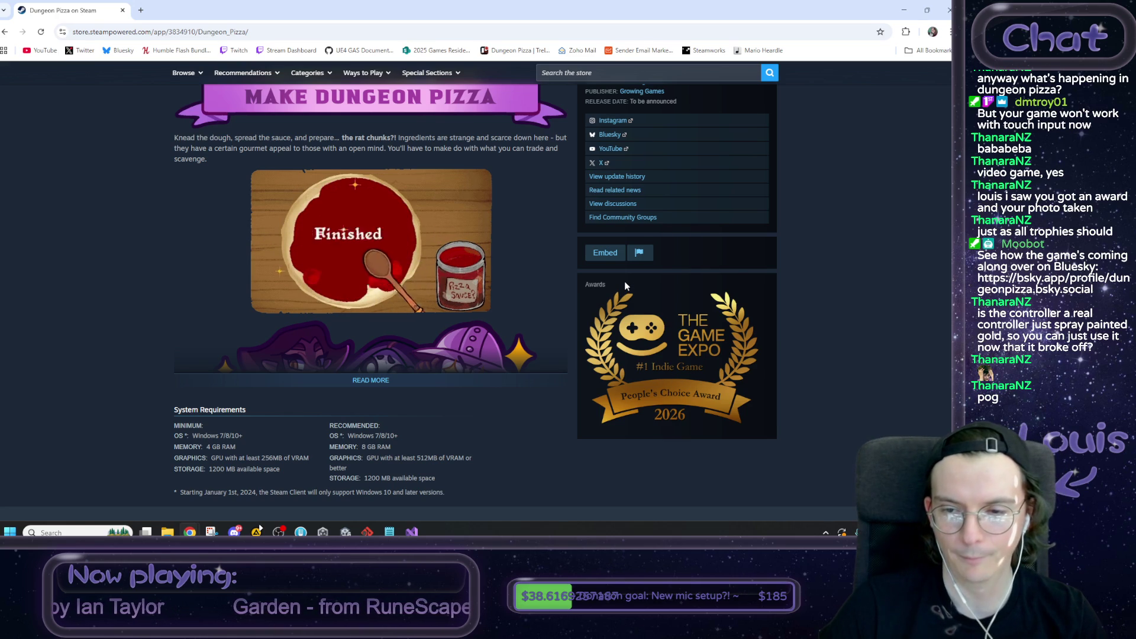
# Step: Follow the Game Expo People's Choice award badge to the winners page, come back, then switch to Unity
pyautogui.click(643, 348)
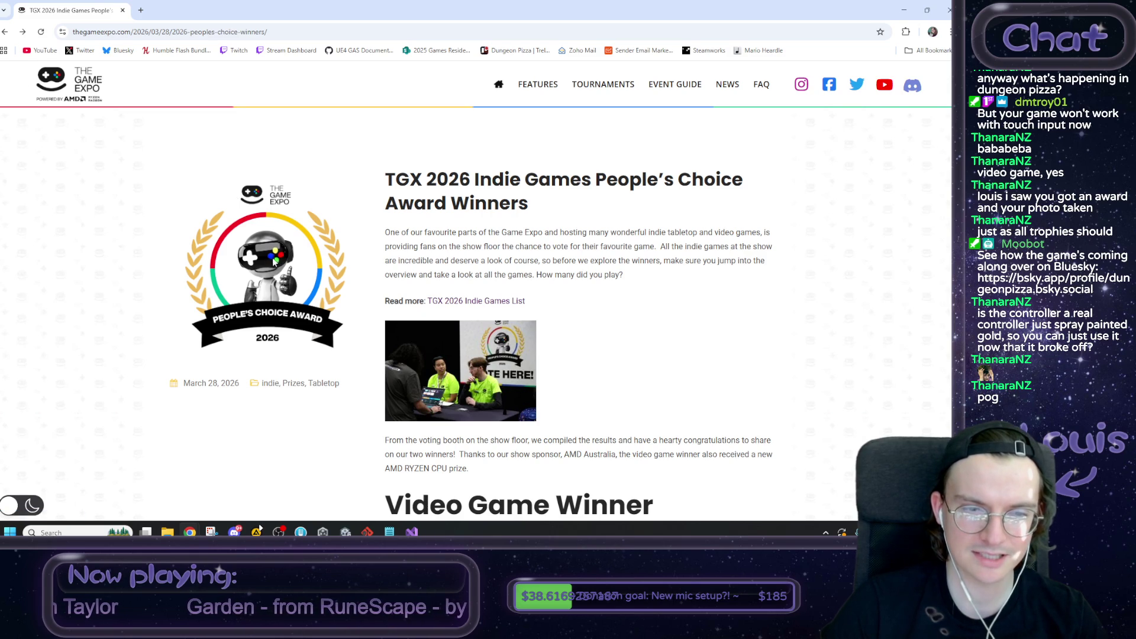
pyautogui.hotkey('alt', 'Left')
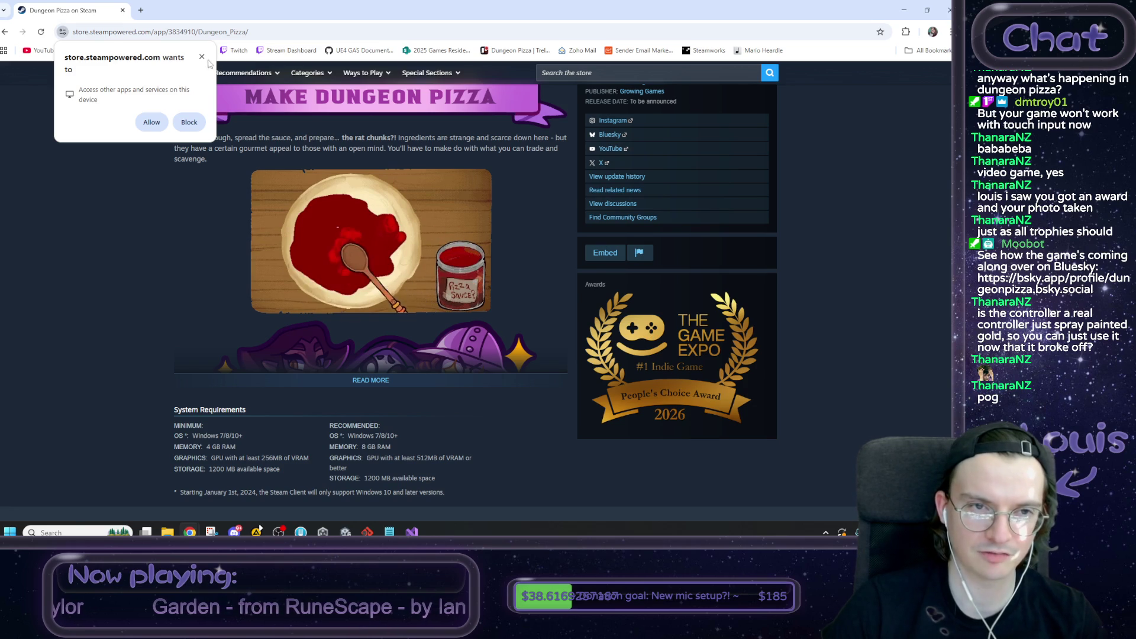
pyautogui.click(633, 384)
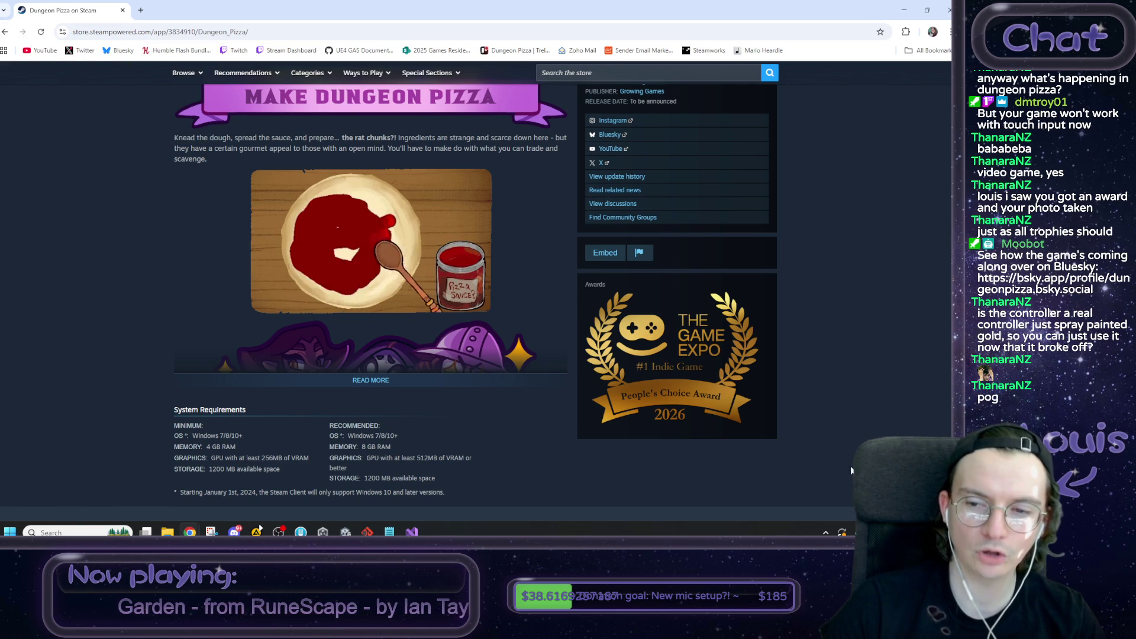
pyautogui.scroll(10, 855, 267)
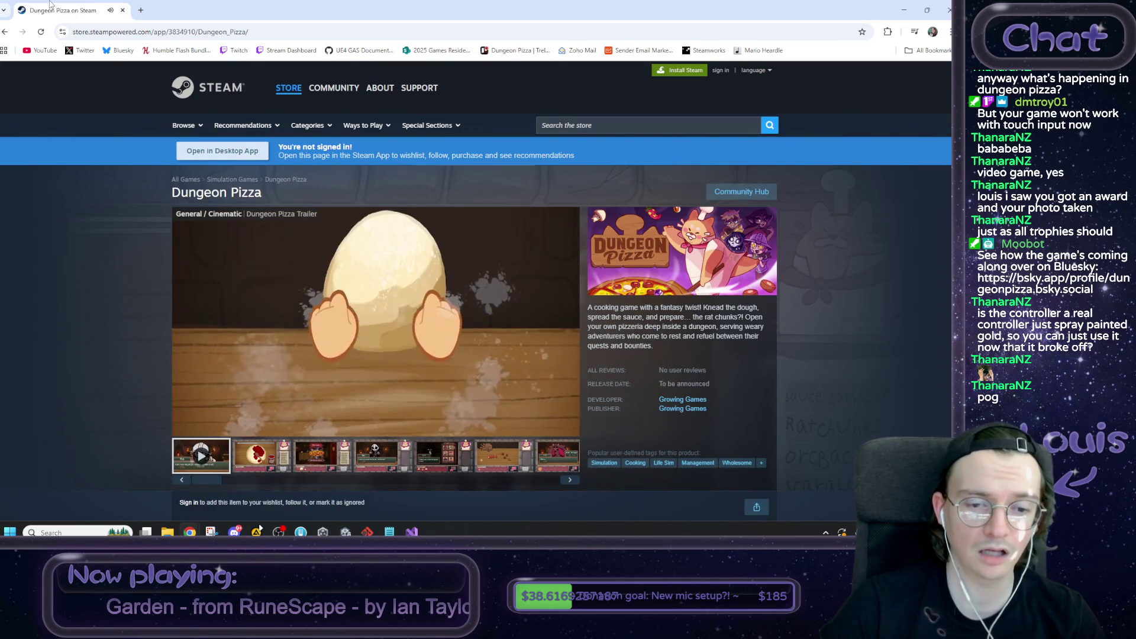
pyautogui.hotkey('alt', 'Tab')
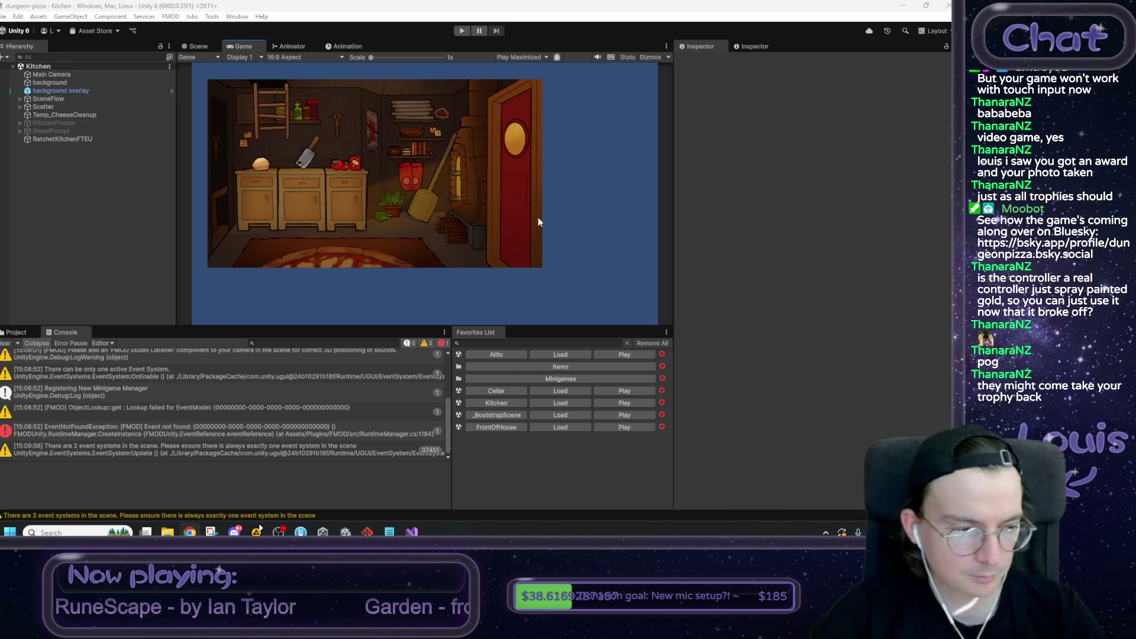
# Step: Put Unity on the Scene view and look over the StartDragging code in Visual Studio
pyautogui.click(197, 47)
pyautogui.hotkey('alt', 'Tab')
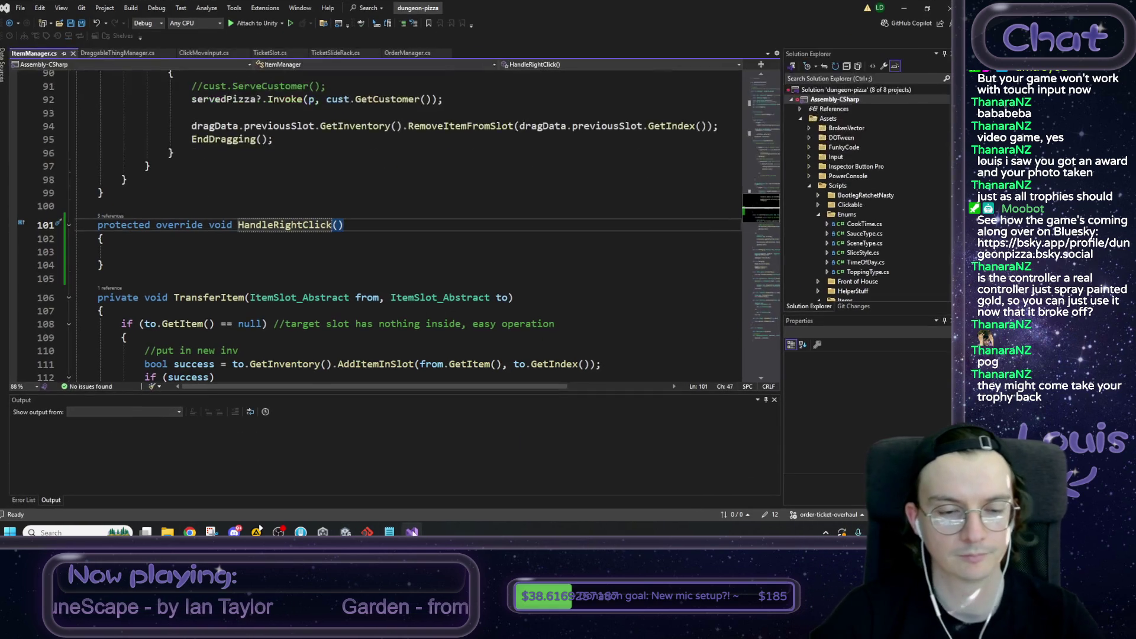
pyautogui.click(219, 255)
pyautogui.scroll(3, 296, 278)
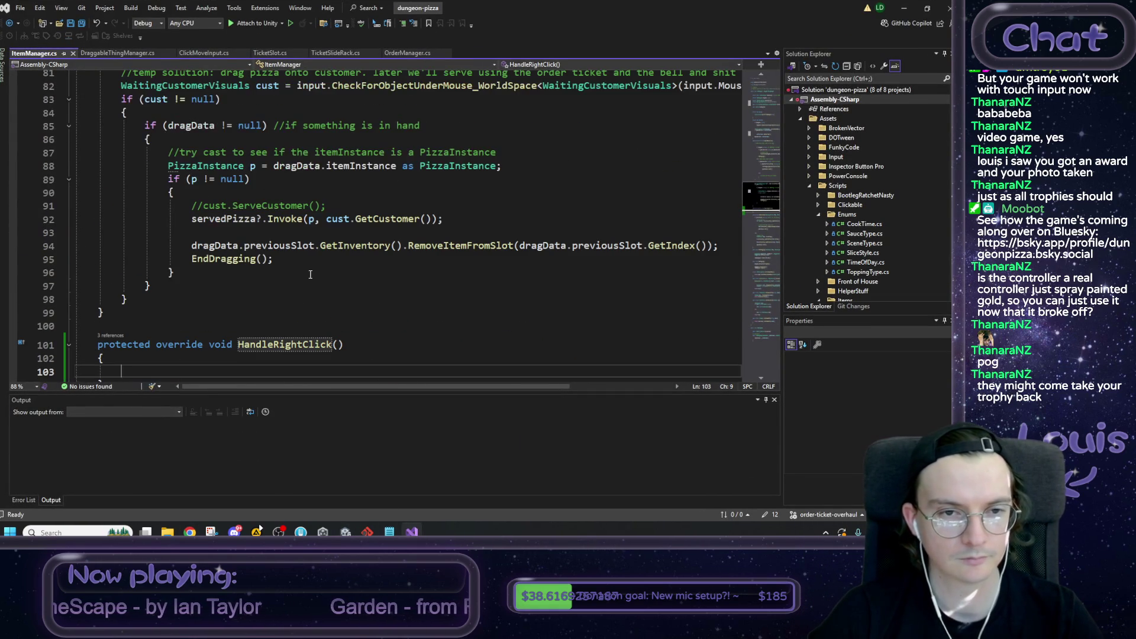
pyautogui.scroll(-1, 317, 254)
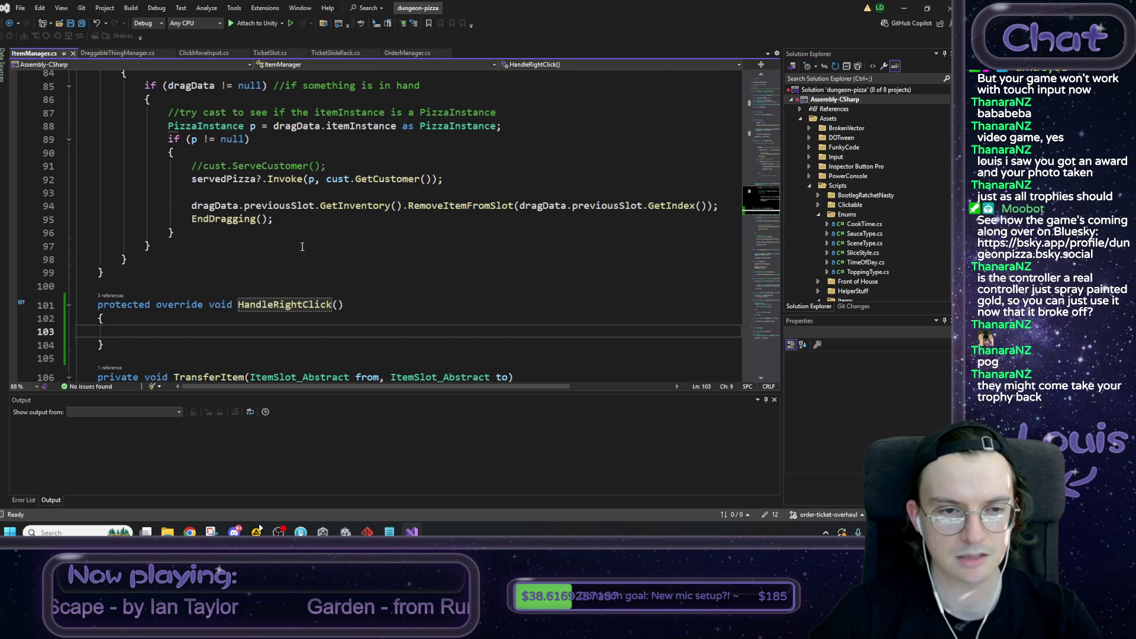
pyautogui.keyDown('ctrl'); pyautogui.click(231, 219); pyautogui.keyUp('ctrl')
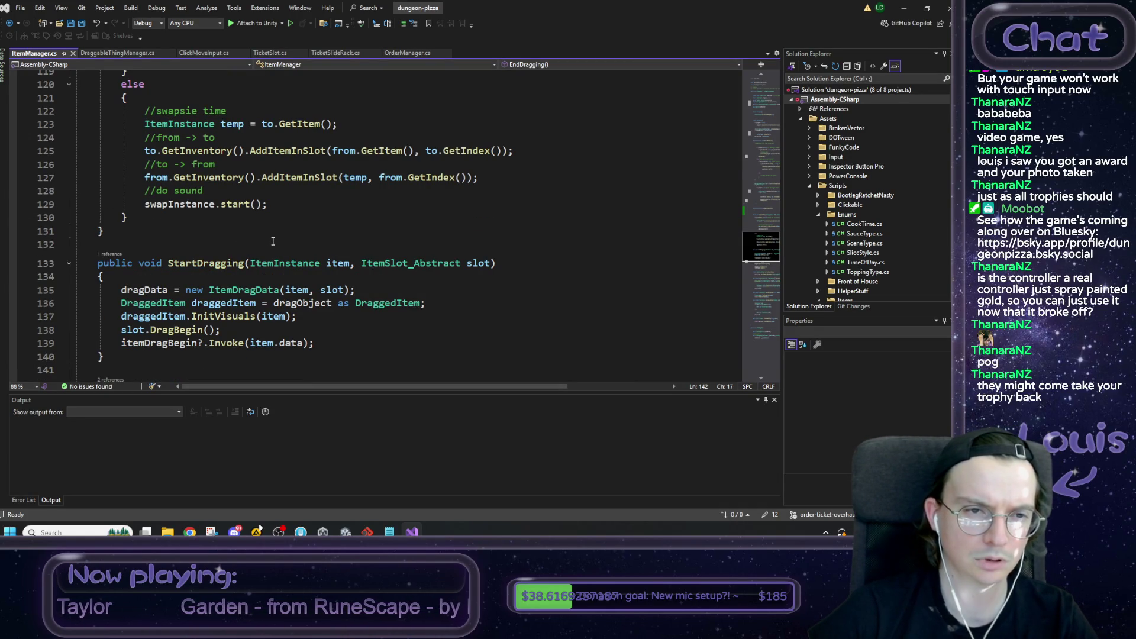
pyautogui.scroll(6, 274, 241)
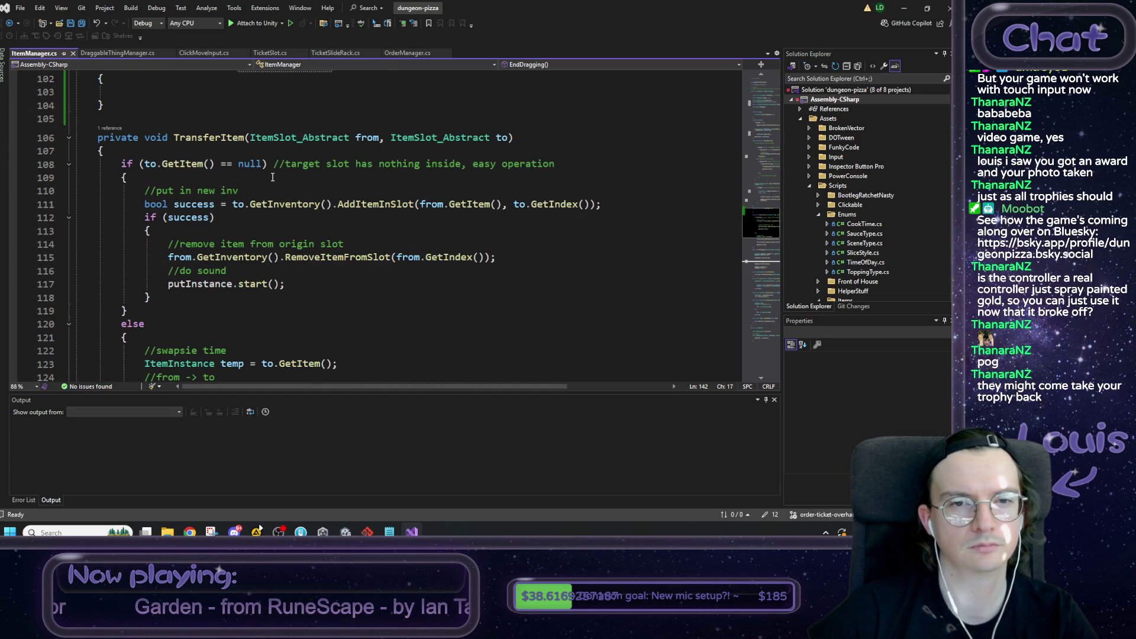
pyautogui.scroll(4, 273, 177)
# Step: Add EndDragging(); to the empty HandleRightClick body in OrderManager.cs and save
pyautogui.click(405, 52)
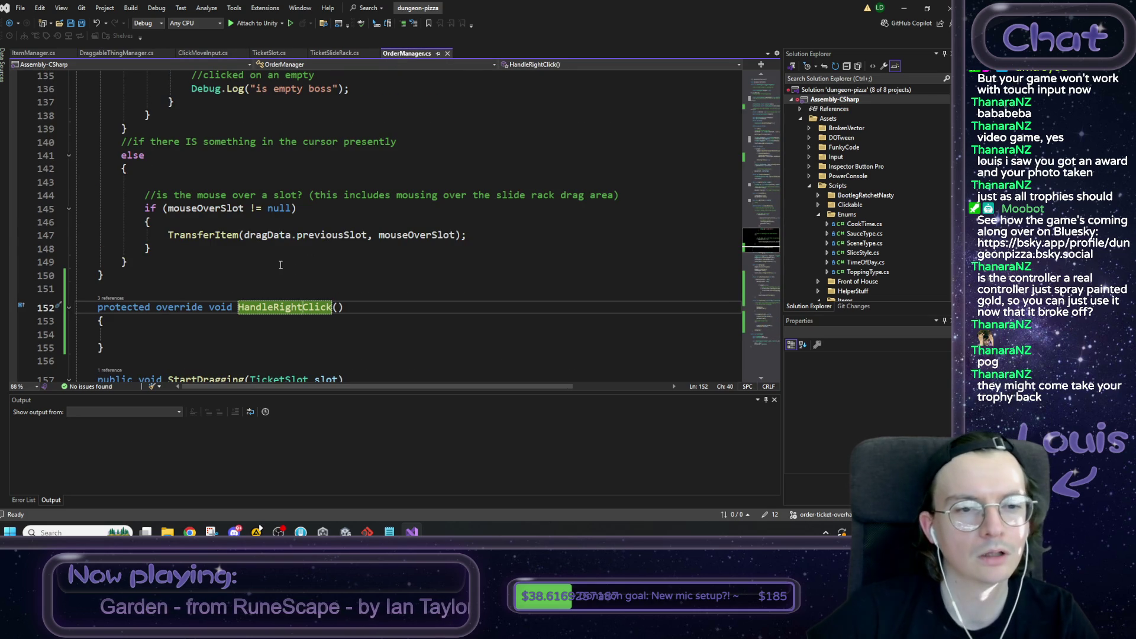
pyautogui.scroll(-7, 280, 265)
pyautogui.scroll(9, 262, 251)
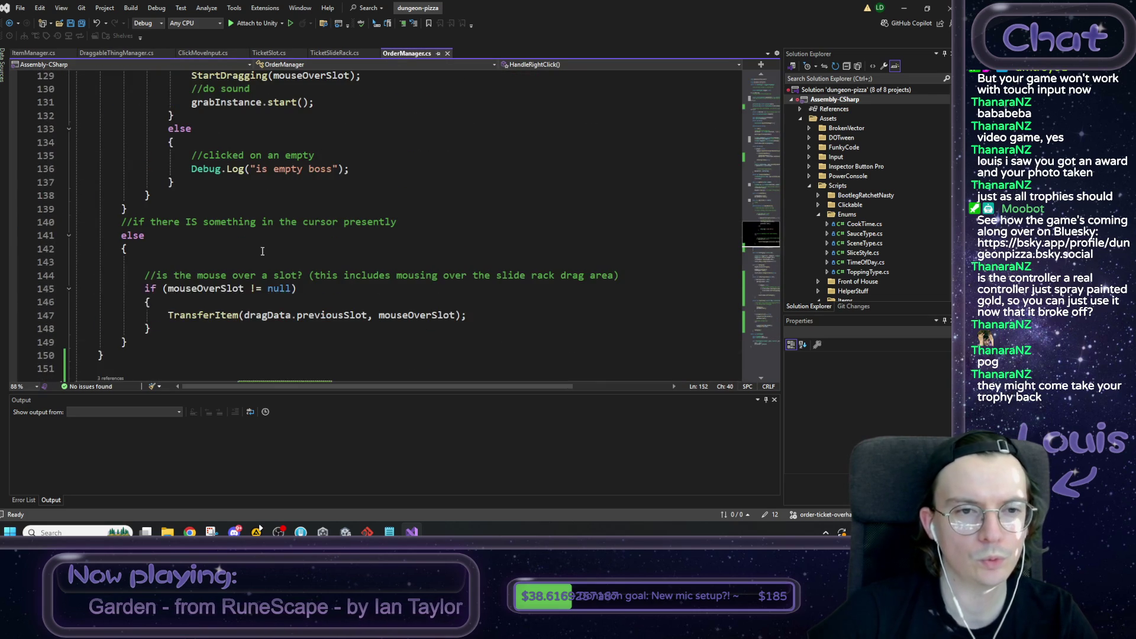
pyautogui.keyDown('ctrl'); pyautogui.click(225, 314); pyautogui.keyUp('ctrl')
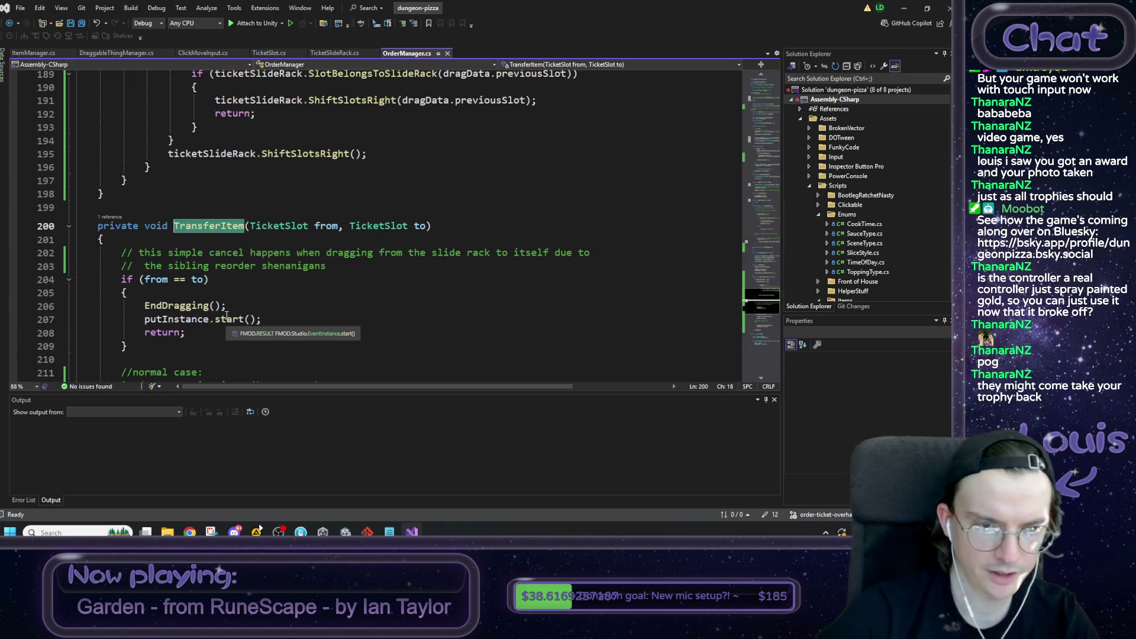
pyautogui.moveTo(226, 306); pyautogui.dragTo(146, 305)
pyautogui.doubleClick(148, 306)
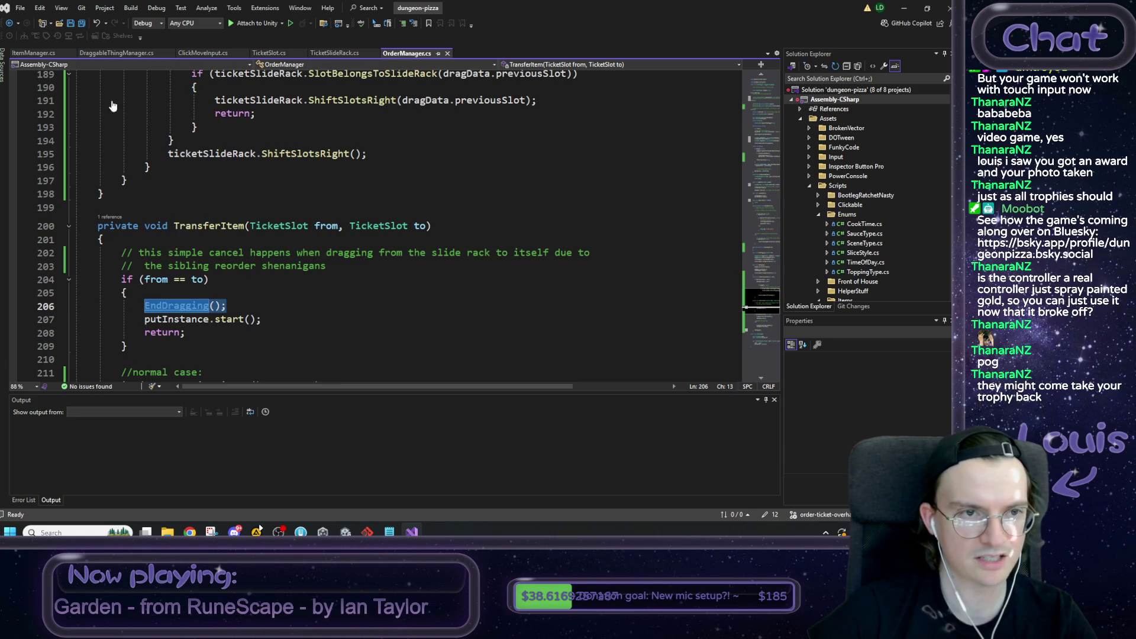
pyautogui.click(9, 23)
pyautogui.click(188, 326)
pyautogui.write('EndDragging();')
pyautogui.hotkey('ctrl', 's')
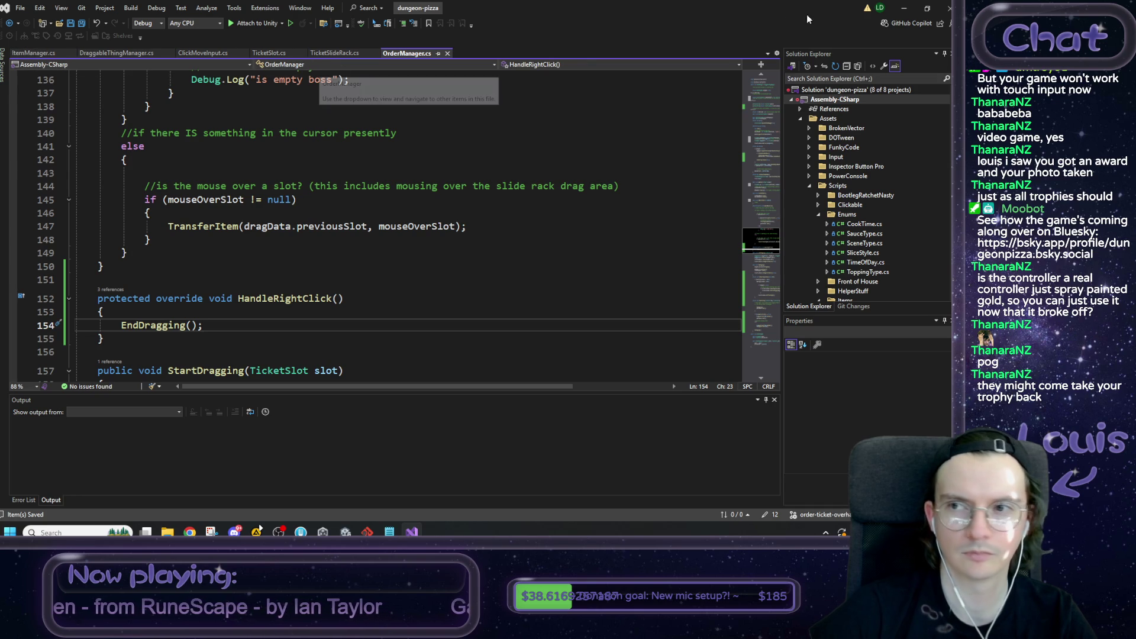
# Step: Run the game in Unity and swap the two order tickets on the shelf back and forth
pyautogui.click(907, 10)
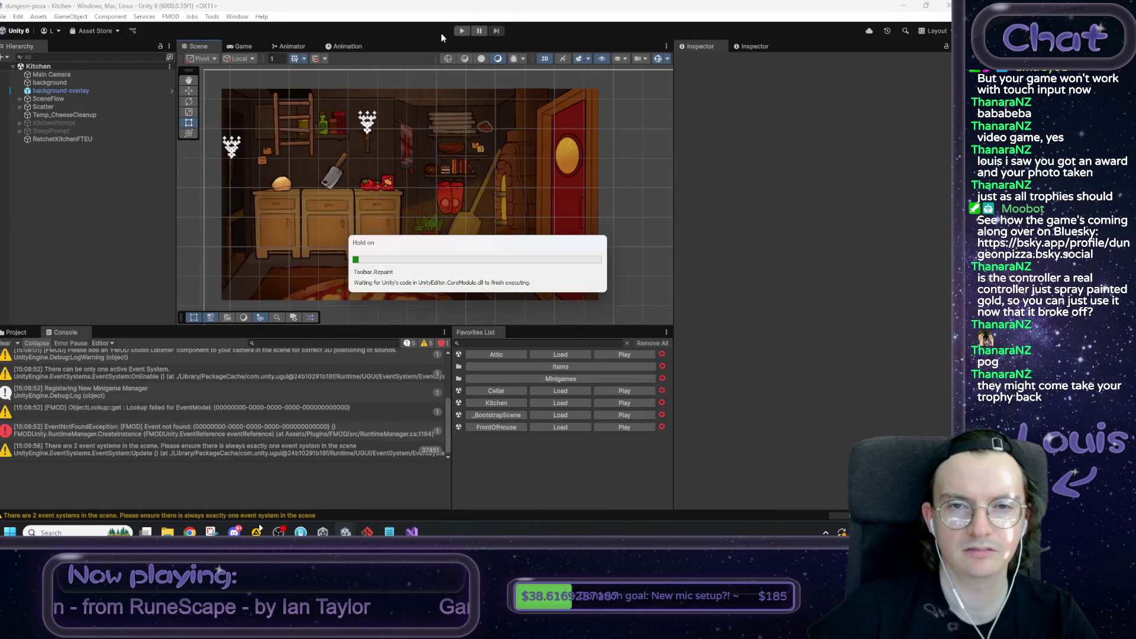
pyautogui.click(467, 31)
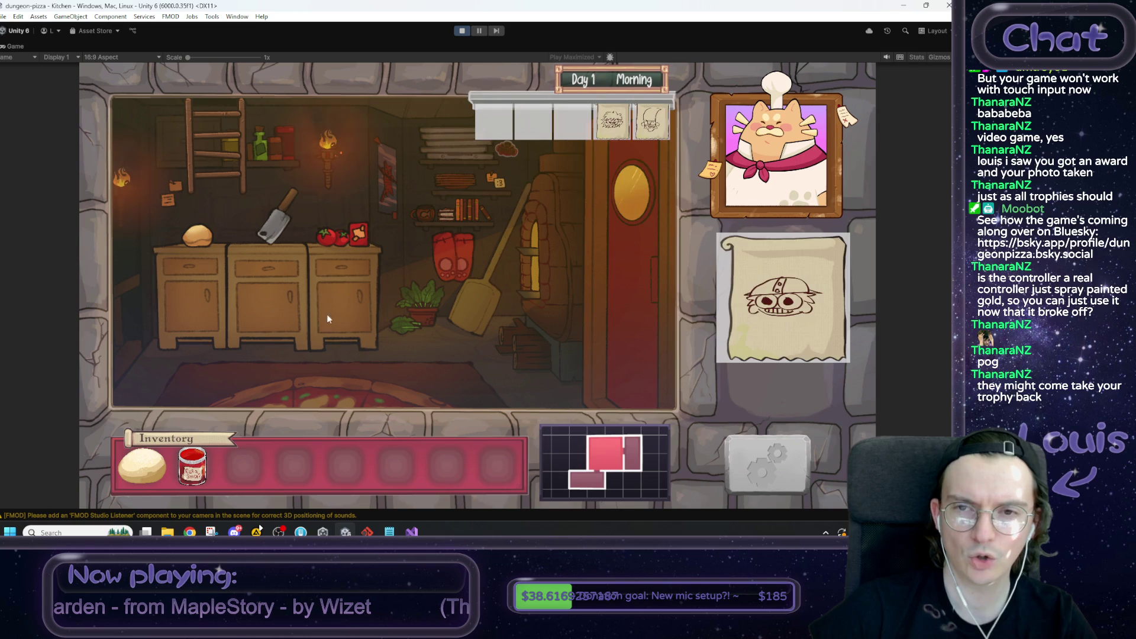
pyautogui.click(643, 122)
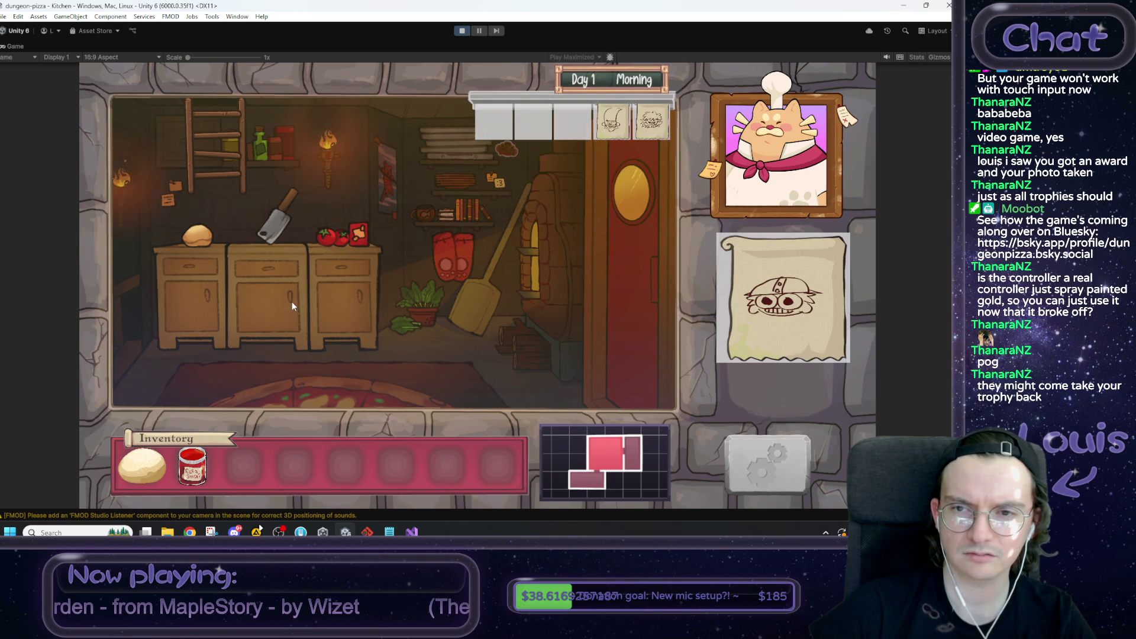
pyautogui.click(667, 136)
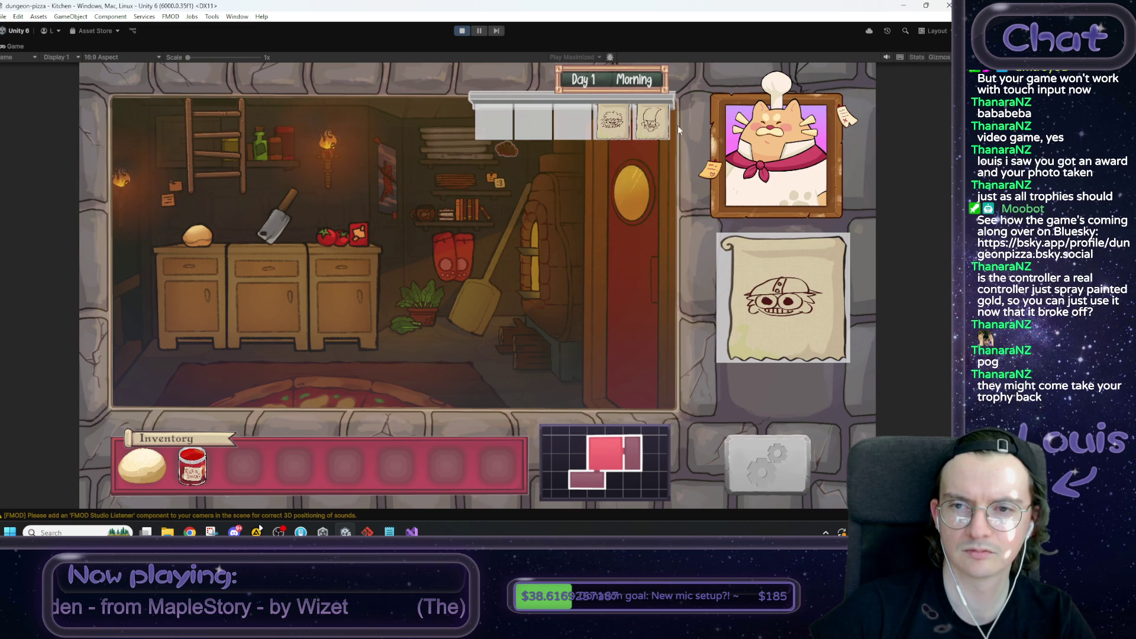
pyautogui.click(657, 125)
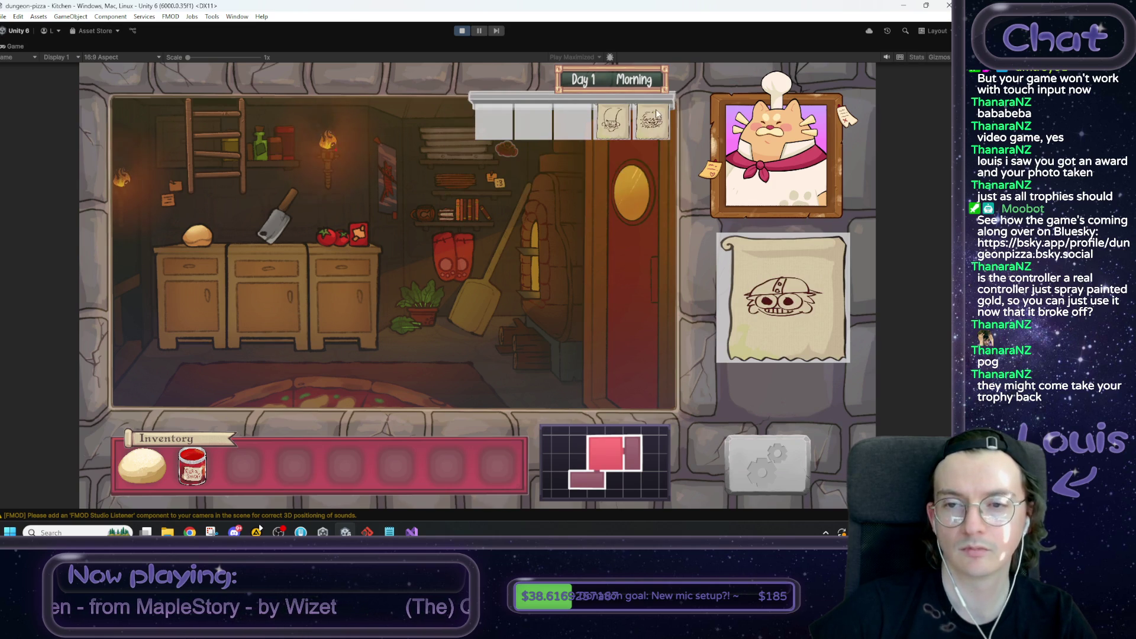
pyautogui.click(655, 117)
pyautogui.click(654, 121)
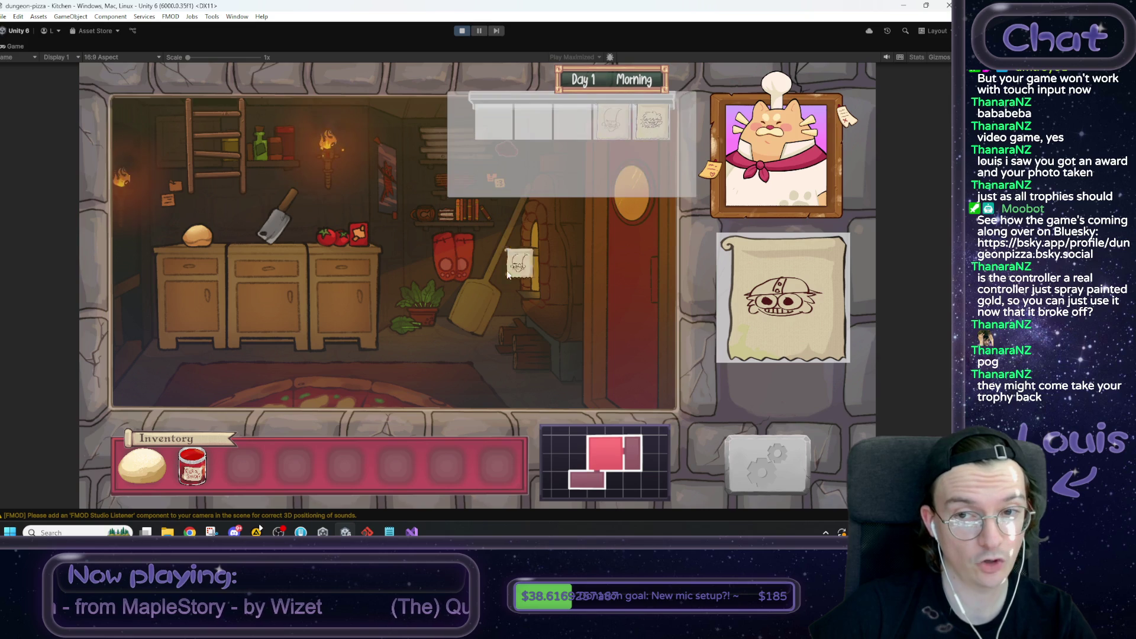
pyautogui.click(661, 117)
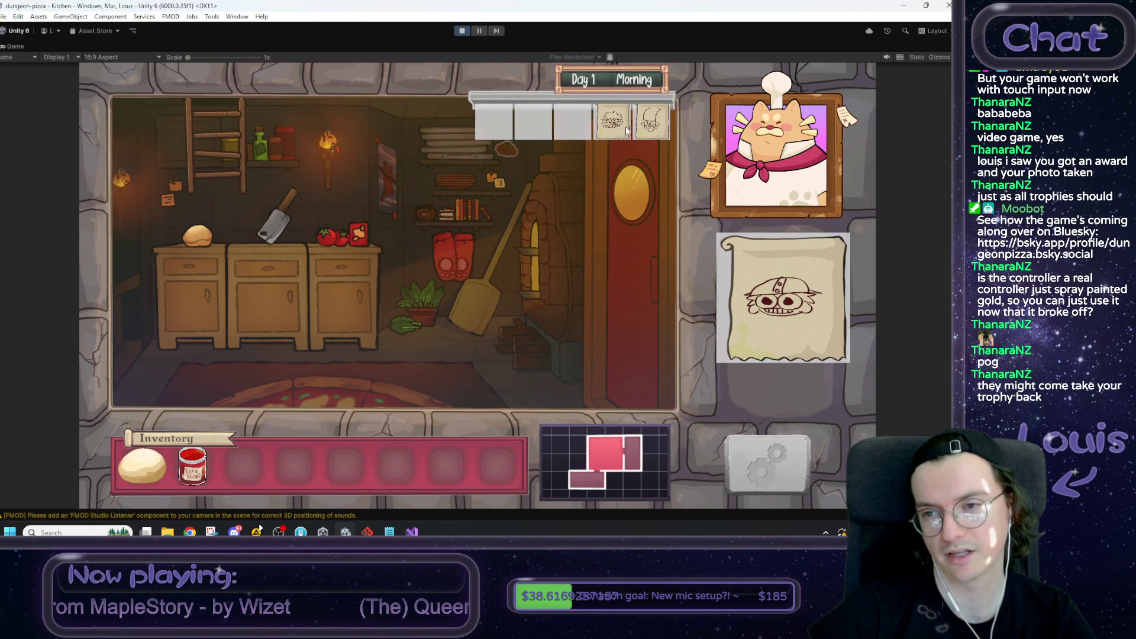
# Step: Move the spiky-hair ticket to slot one and the sauce jar to slot three, stop, and select EndDragging();
pyautogui.moveTo(615, 124); pyautogui.dragTo(506, 125)
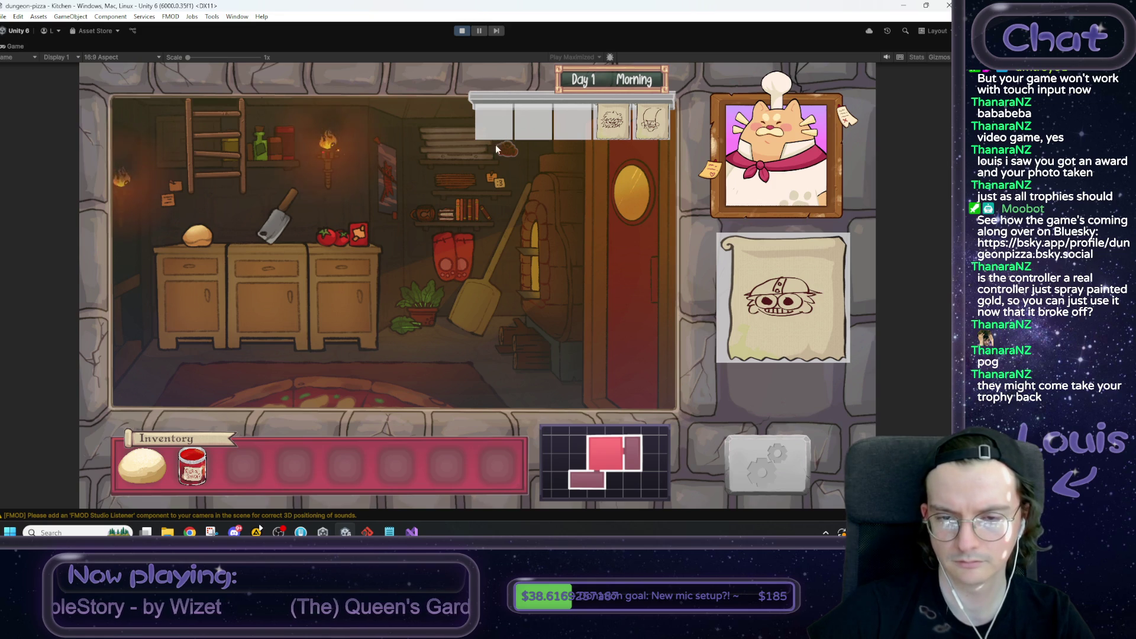
pyautogui.moveTo(412, 532)
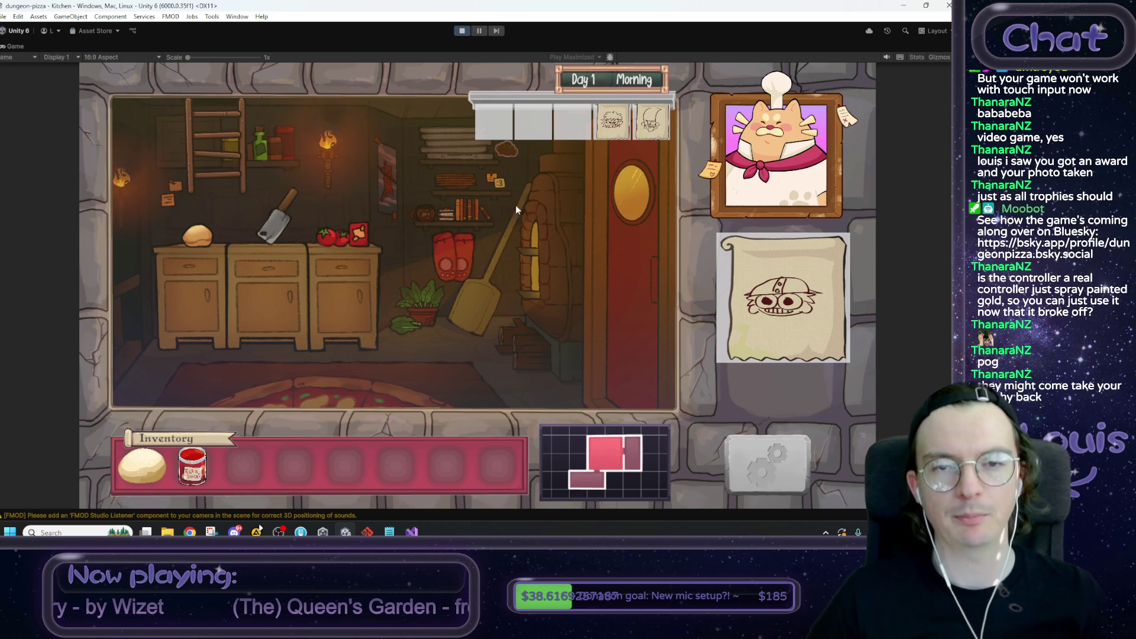
pyautogui.moveTo(183, 474)
pyautogui.mouseDown()
pyautogui.moveTo(488, 363)
pyautogui.moveTo(499, 347)
pyautogui.moveTo(481, 343)
pyautogui.moveTo(222, 470)
pyautogui.mouseUp()
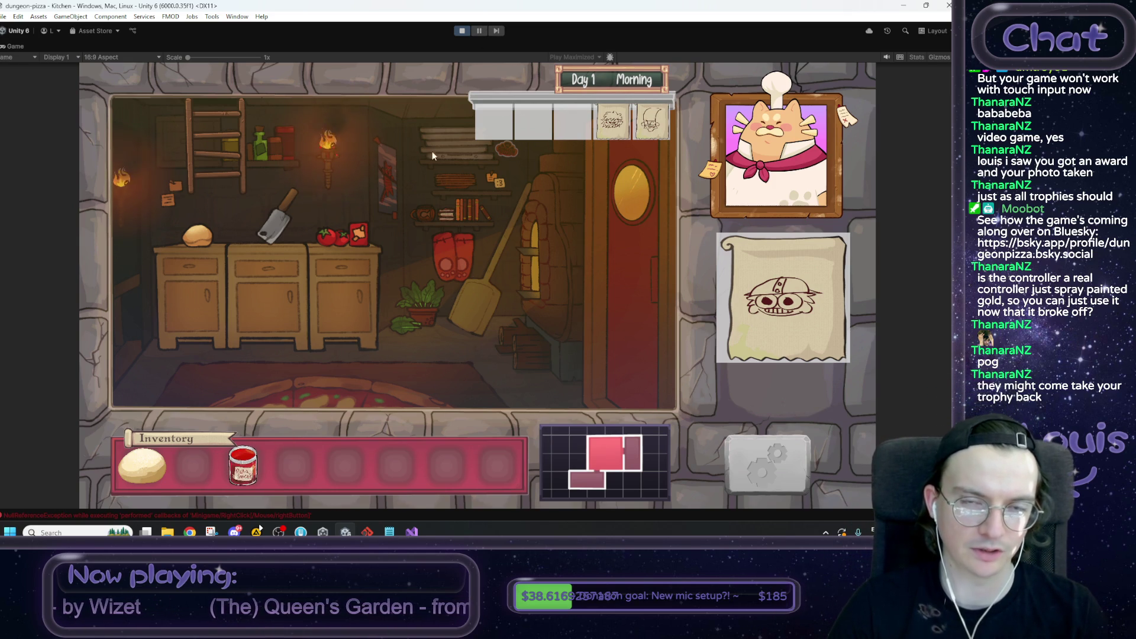
pyautogui.click(462, 31)
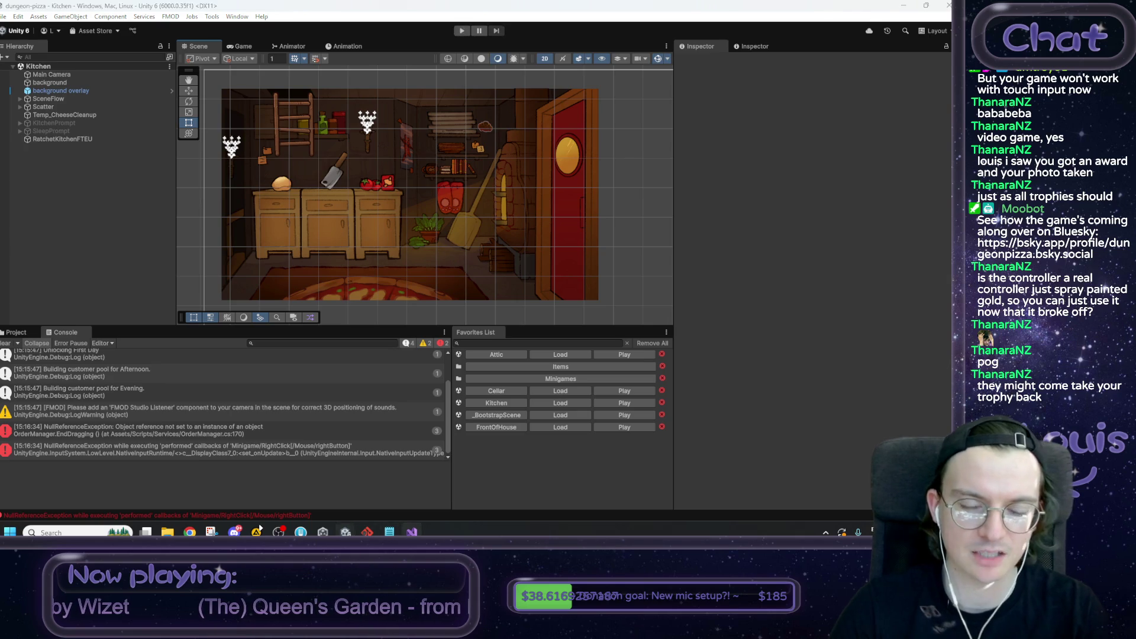
pyautogui.click(412, 531)
pyautogui.hotkey('shift', 'Home')
pyautogui.hotkey('ctrl', 'c')
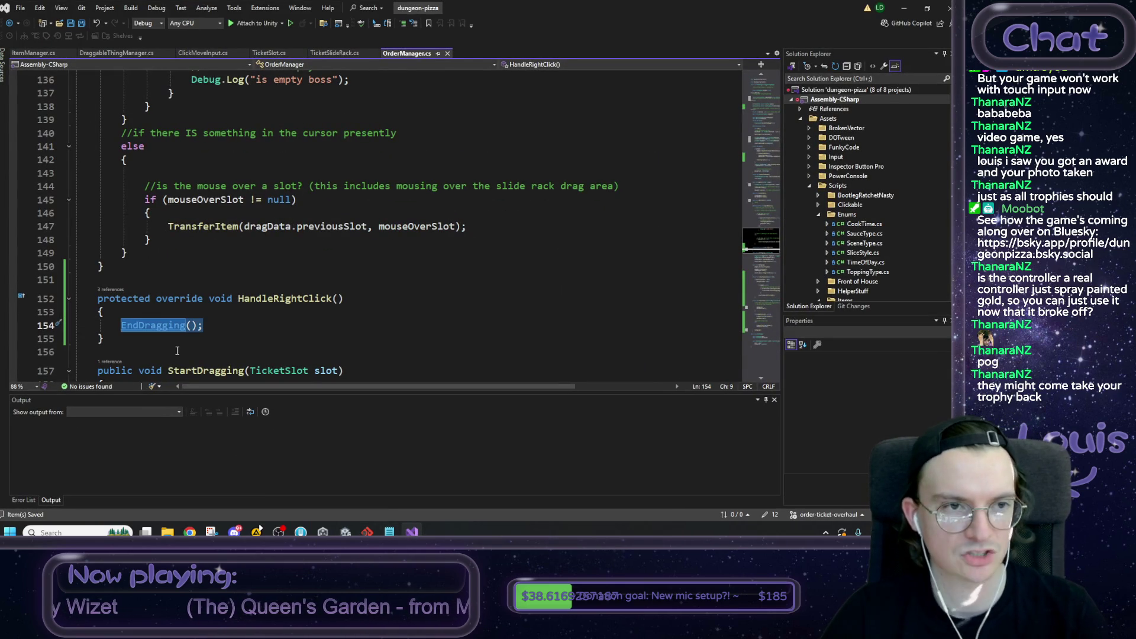
# Step: Paste EndDragging(); into line 103 of ItemManager.cs, save, and return to Unity
pyautogui.click(36, 53)
pyautogui.hotkey('ctrl', 'v')
pyautogui.hotkey('ctrl', 's')
pyautogui.click(904, 8)
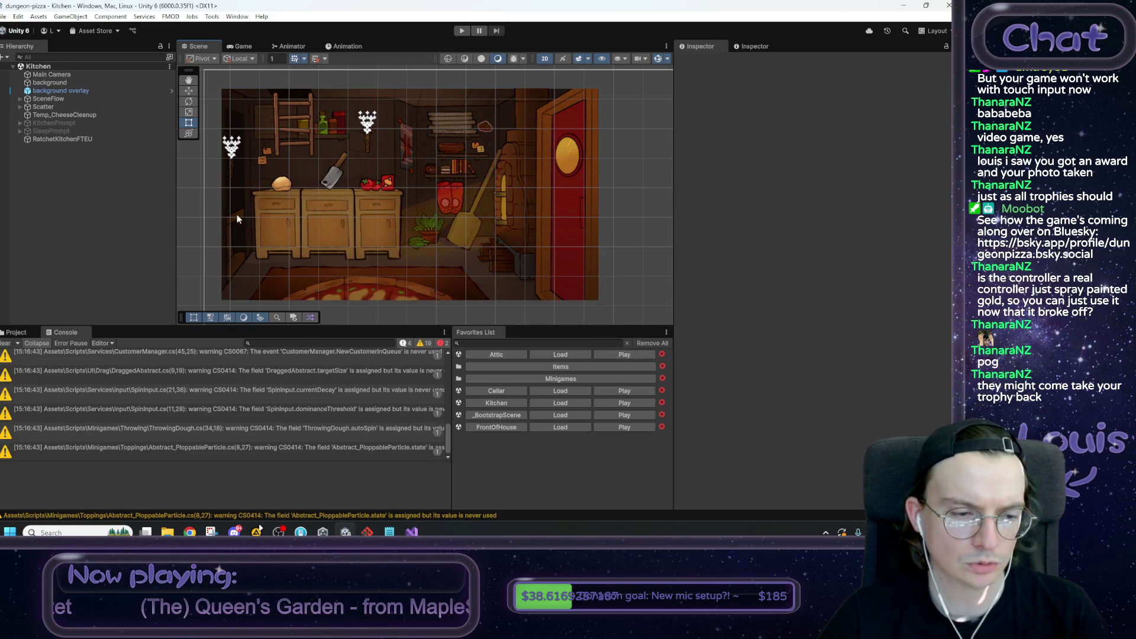
# Step: Clear the Console and playtest: right-click to drop the sauce jar, move dough to slot 5, visit the dining room
pyautogui.click(5, 344)
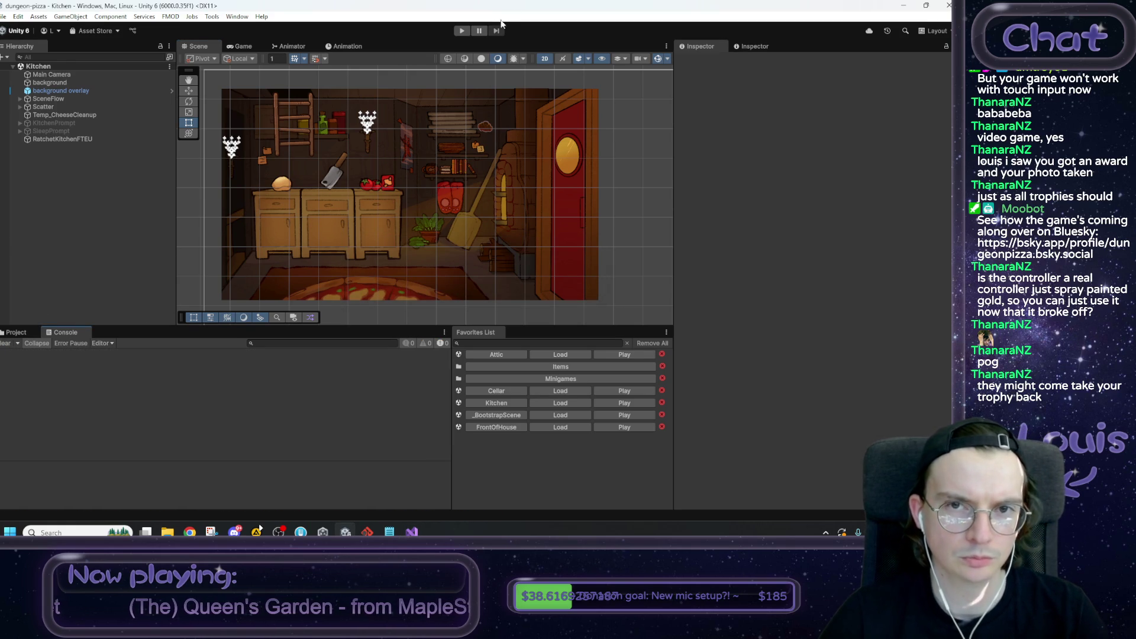
pyautogui.click(461, 32)
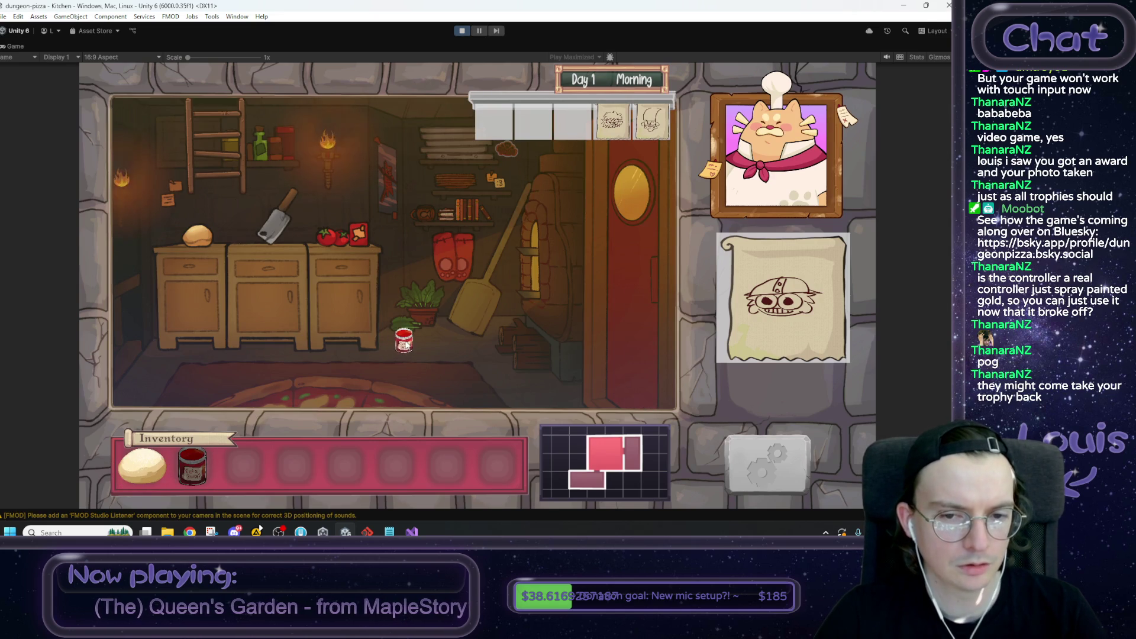
pyautogui.rightClick(405, 338)
pyautogui.moveTo(151, 459); pyautogui.dragTo(360, 455)
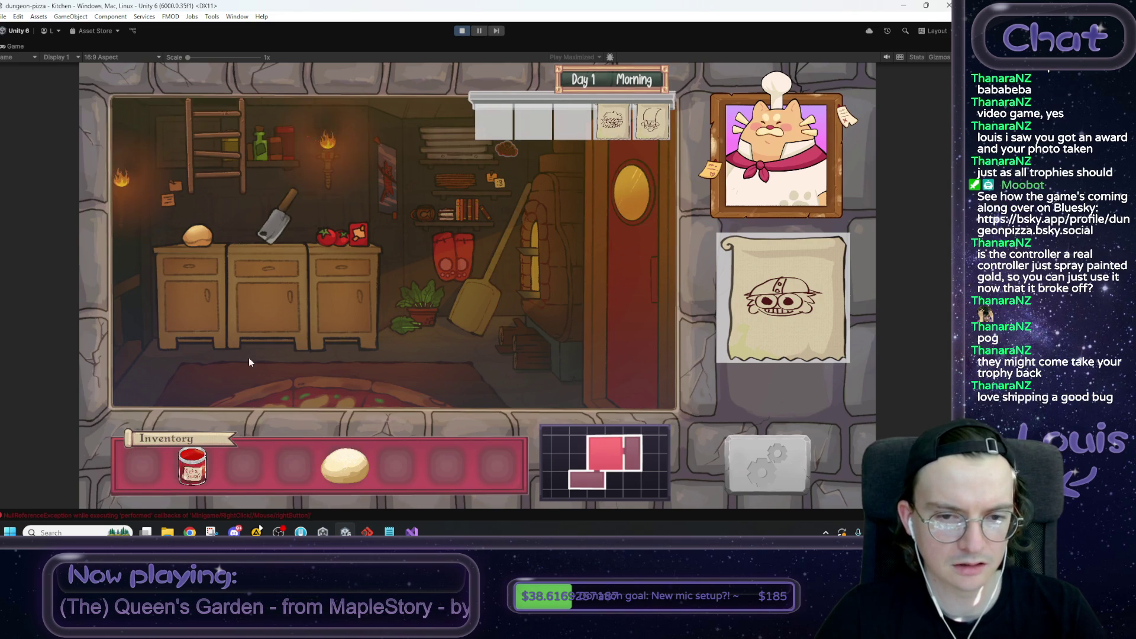
pyautogui.click(587, 326)
pyautogui.click(182, 323)
pyautogui.click(462, 31)
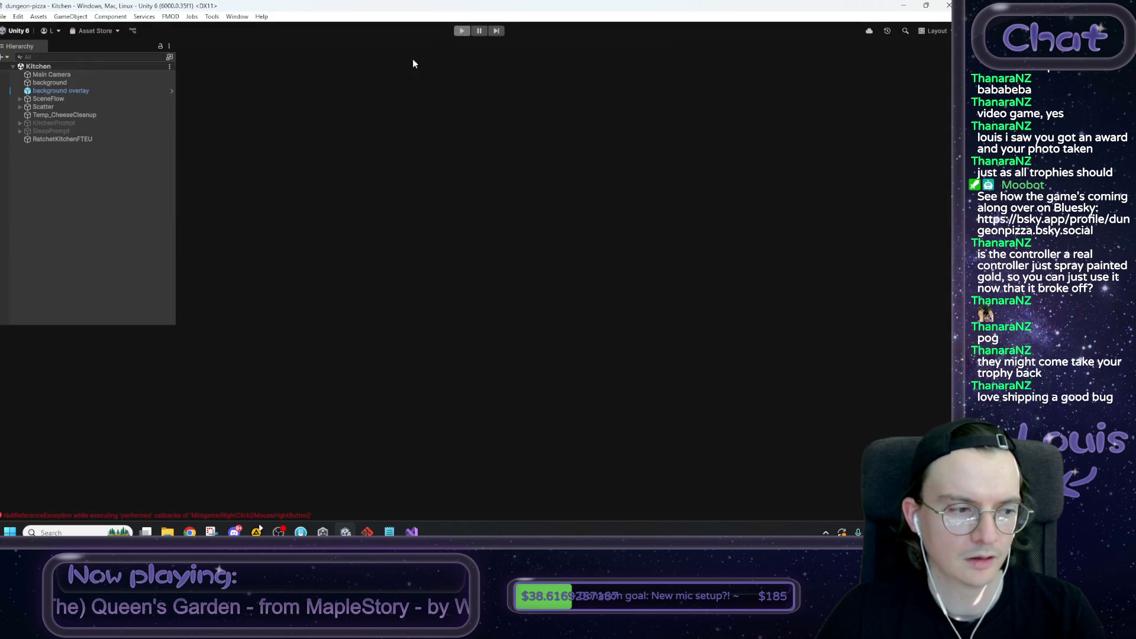
# Step: Adjust the Game view play-mode option, then open the NullReferenceException's source line from its stack trace
pyautogui.click(244, 47)
pyautogui.click(527, 58)
pyautogui.click(527, 67)
pyautogui.click(200, 45)
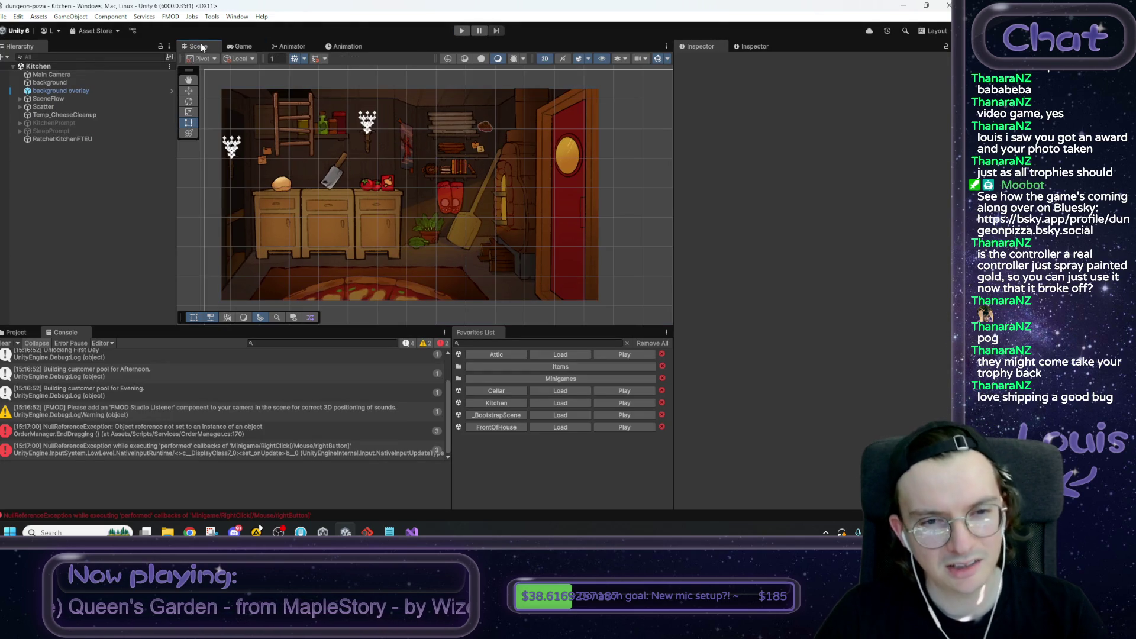
pyautogui.click(164, 435)
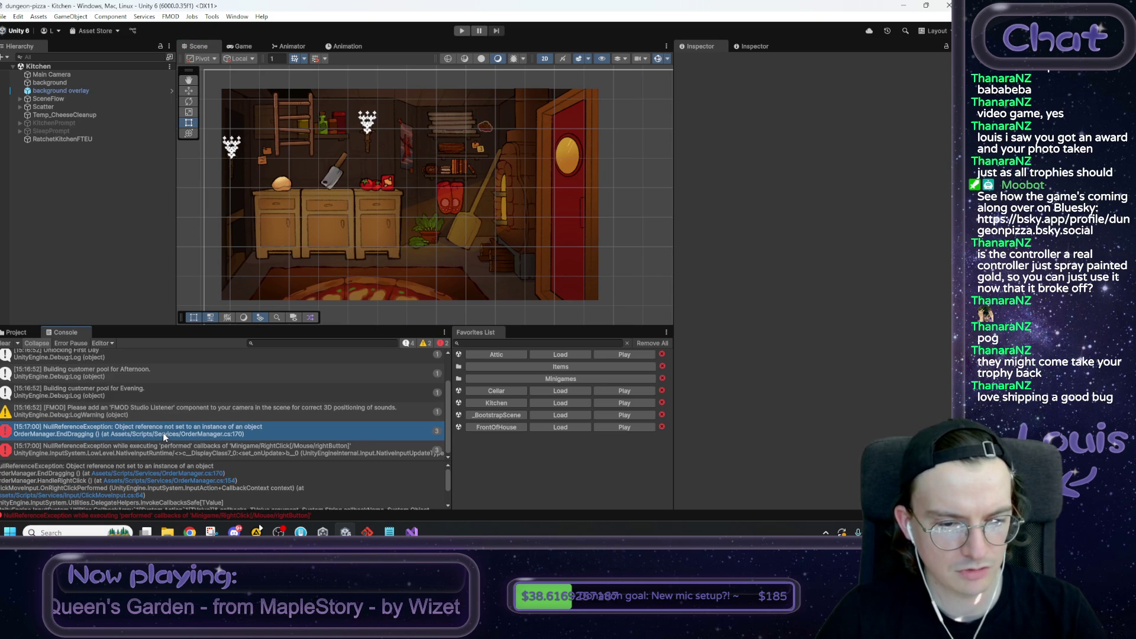
pyautogui.doubleClick(164, 436)
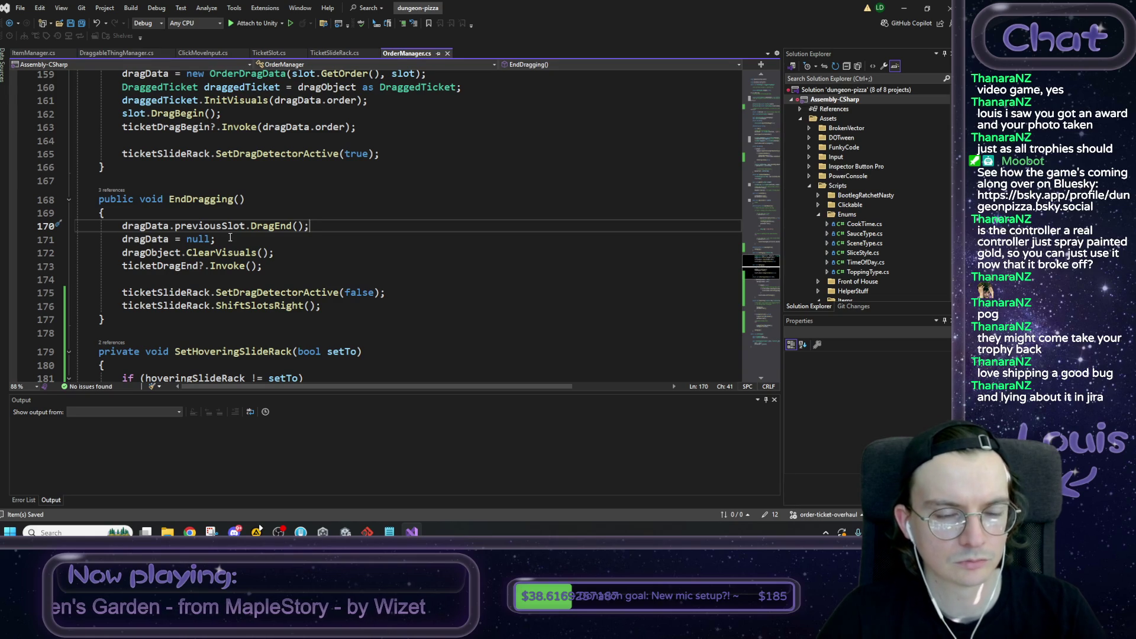
# Step: Insert the null-conditional ? after previousSlot on line 170, save OrderManager.cs, and minimize Visual Studio
pyautogui.click(175, 225)
pyautogui.write('?')
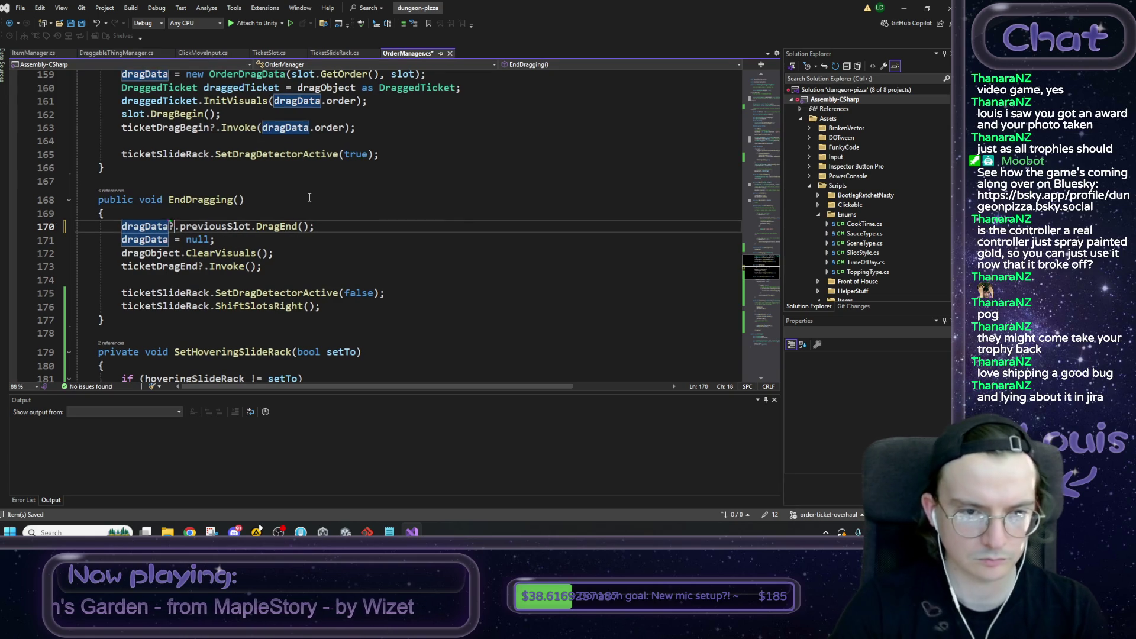
pyautogui.press('BackSpace')
pyautogui.click(245, 226)
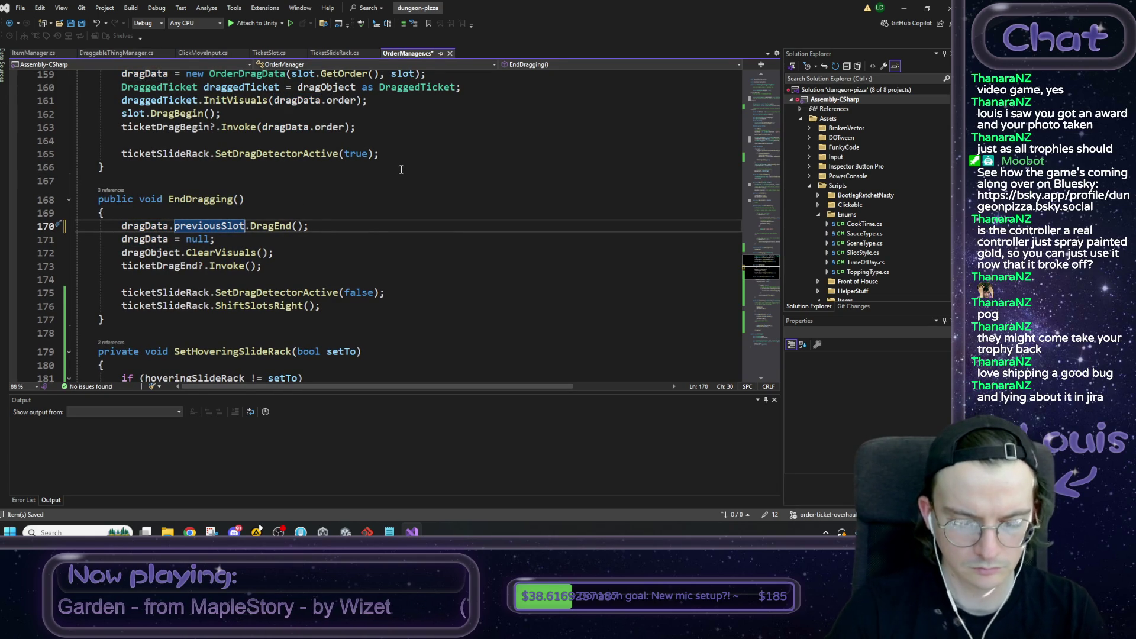
pyautogui.write('?')
pyautogui.hotkey('ctrl', 's')
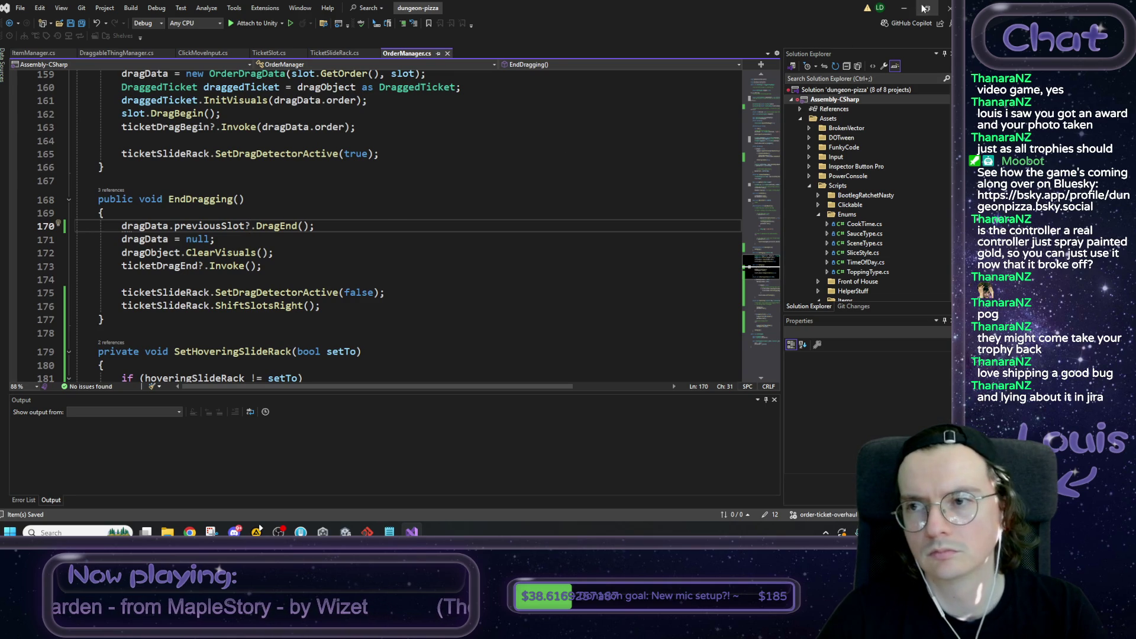
pyautogui.click(903, 7)
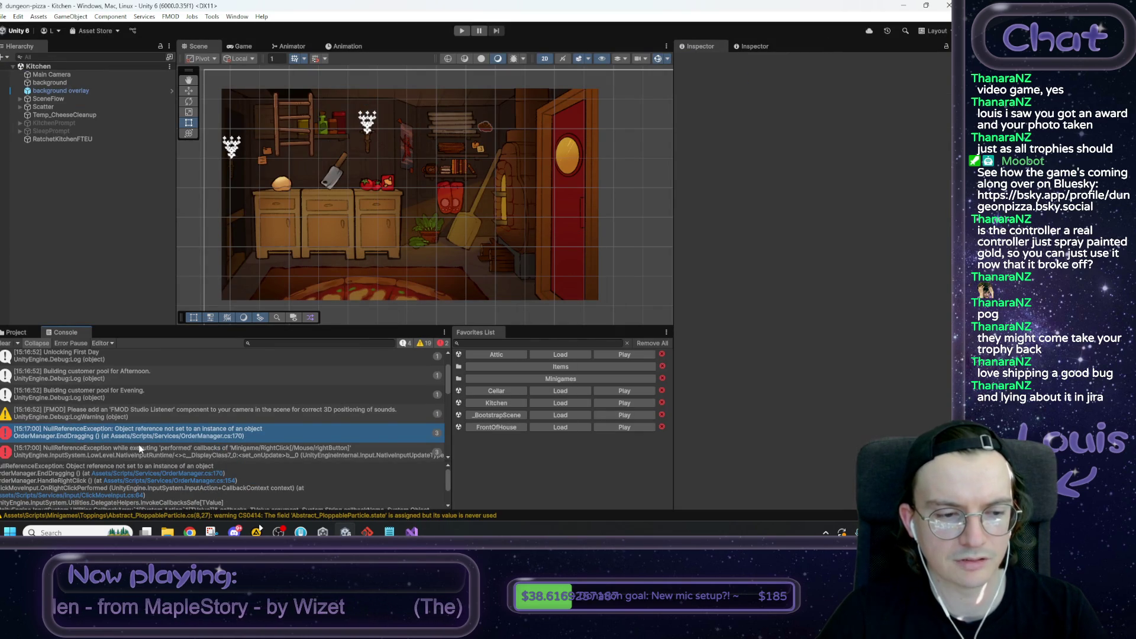
# Step: Play, drag the recipe parchment and right-click to cancel, then open the resulting NullReferenceException's code line
pyautogui.scroll(4, 142, 448)
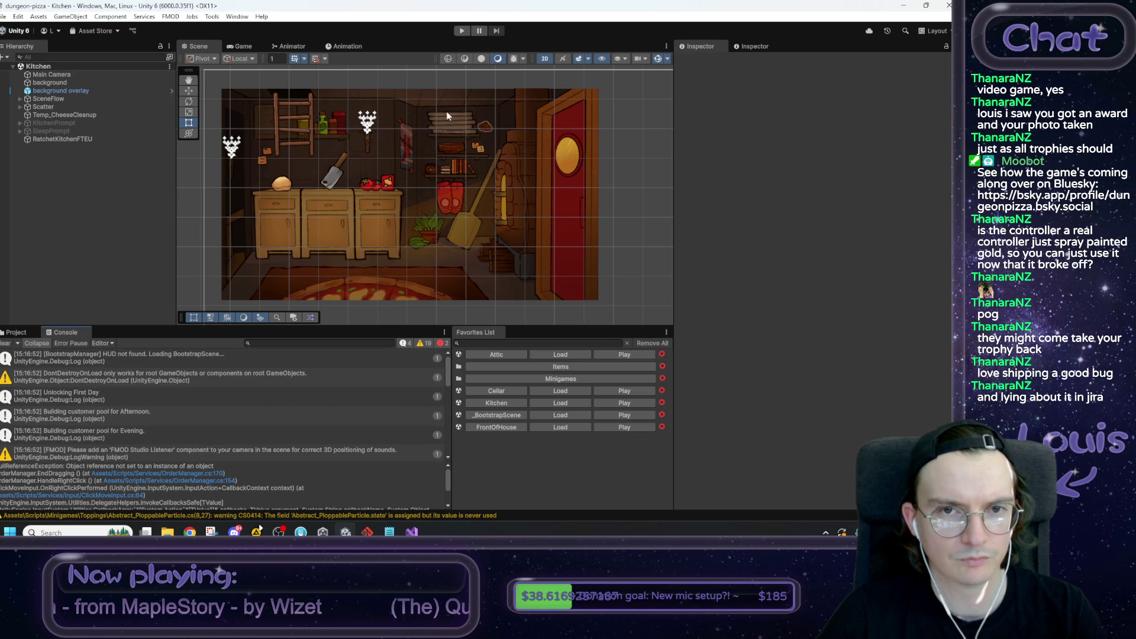
pyautogui.click(461, 31)
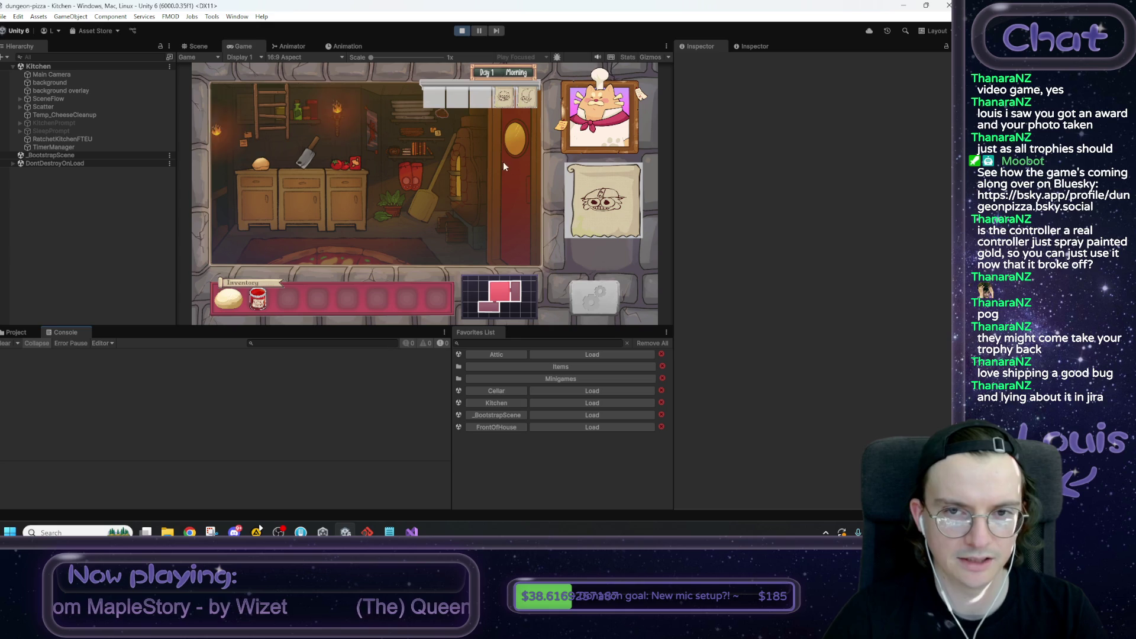
pyautogui.moveTo(594, 207)
pyautogui.mouseDown()
pyautogui.moveTo(577, 185)
pyautogui.moveTo(520, 208)
pyautogui.moveTo(415, 211)
pyautogui.mouseUp()
pyautogui.rightClick(415, 211)
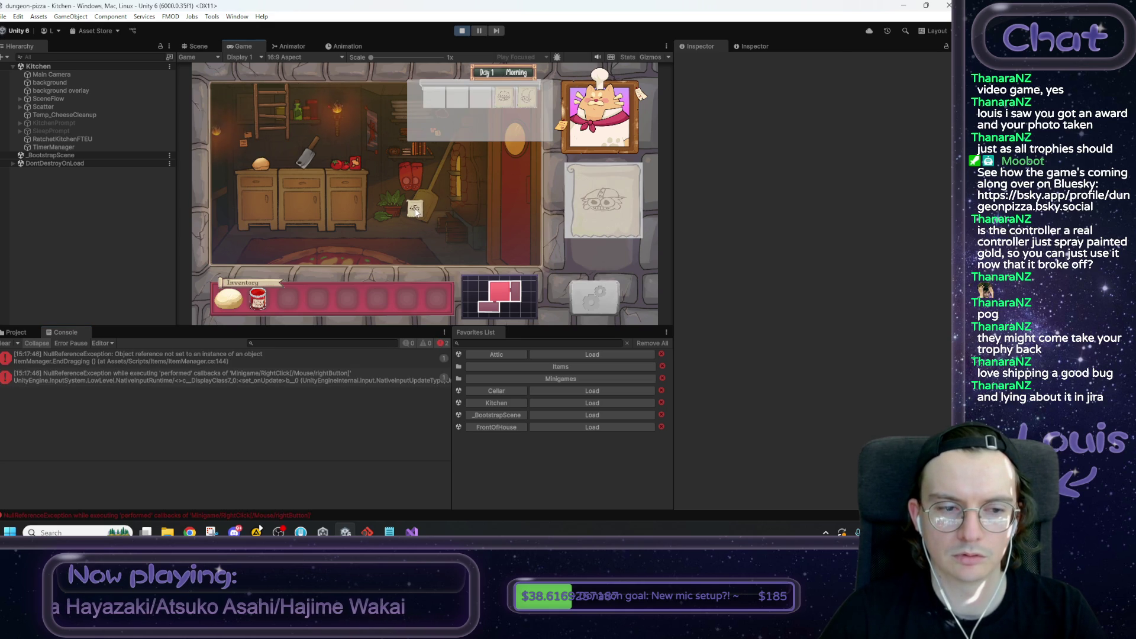
pyautogui.doubleClick(116, 362)
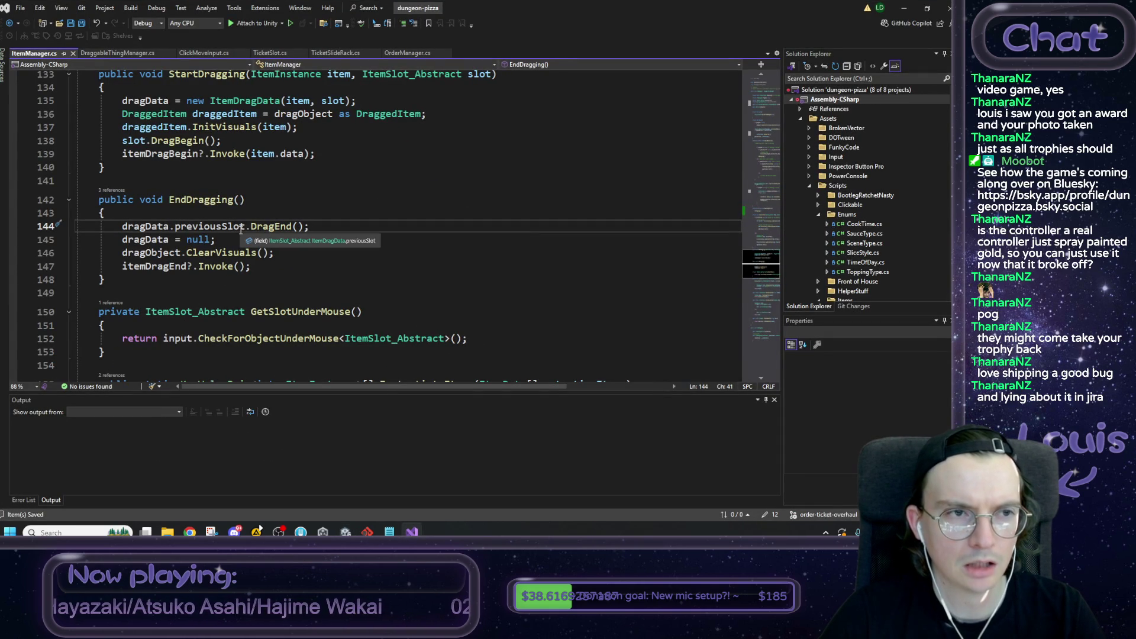
# Step: Open ItemManager's EndDragging from the error and type 'if (' on line 143
pyautogui.click(904, 8)
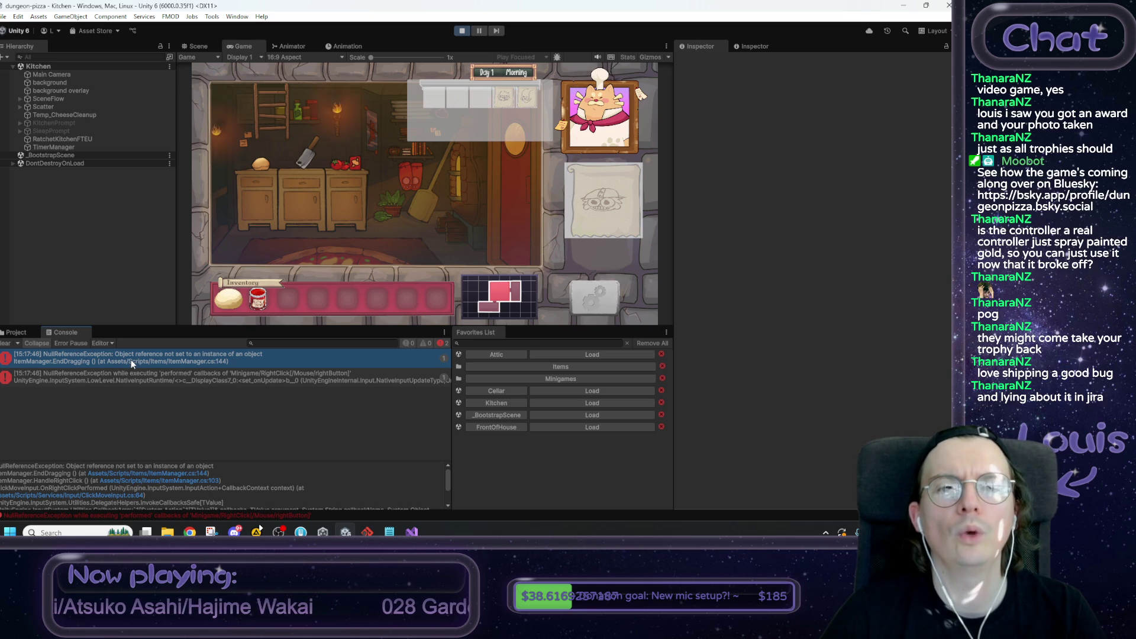
pyautogui.doubleClick(130, 359)
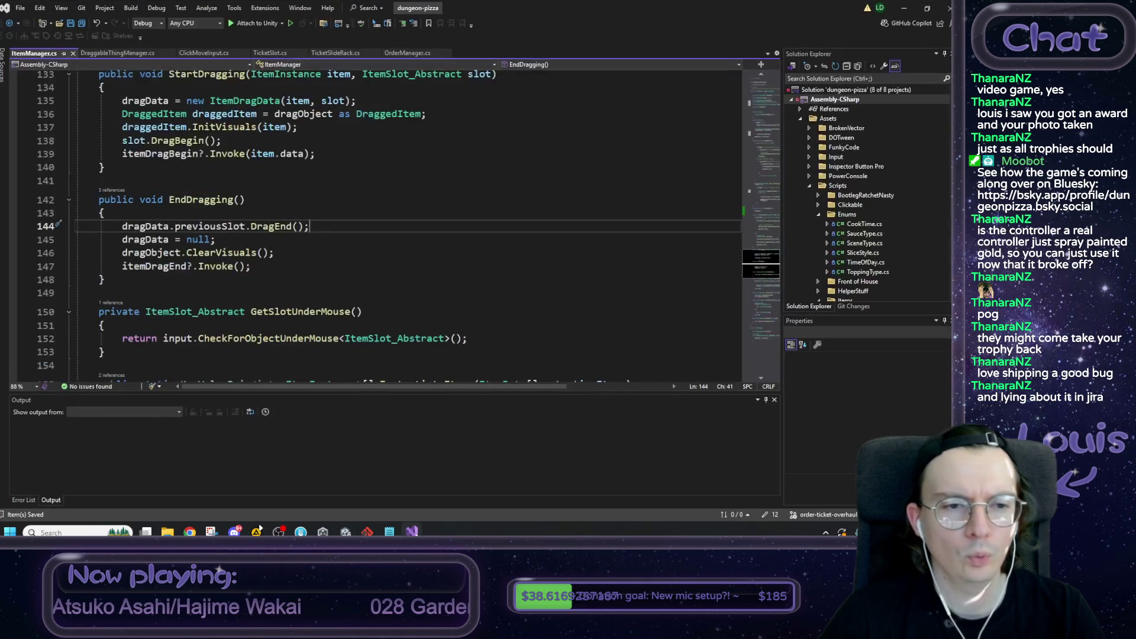
pyautogui.click(903, 8)
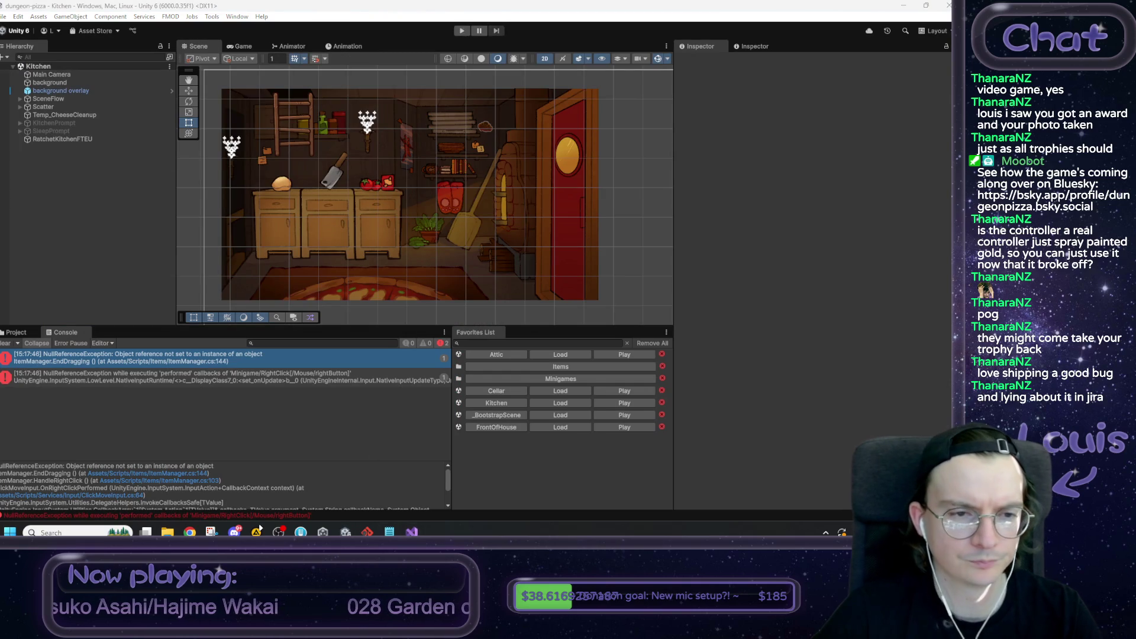
pyautogui.click(411, 532)
pyautogui.click(165, 214)
pyautogui.write('if ')
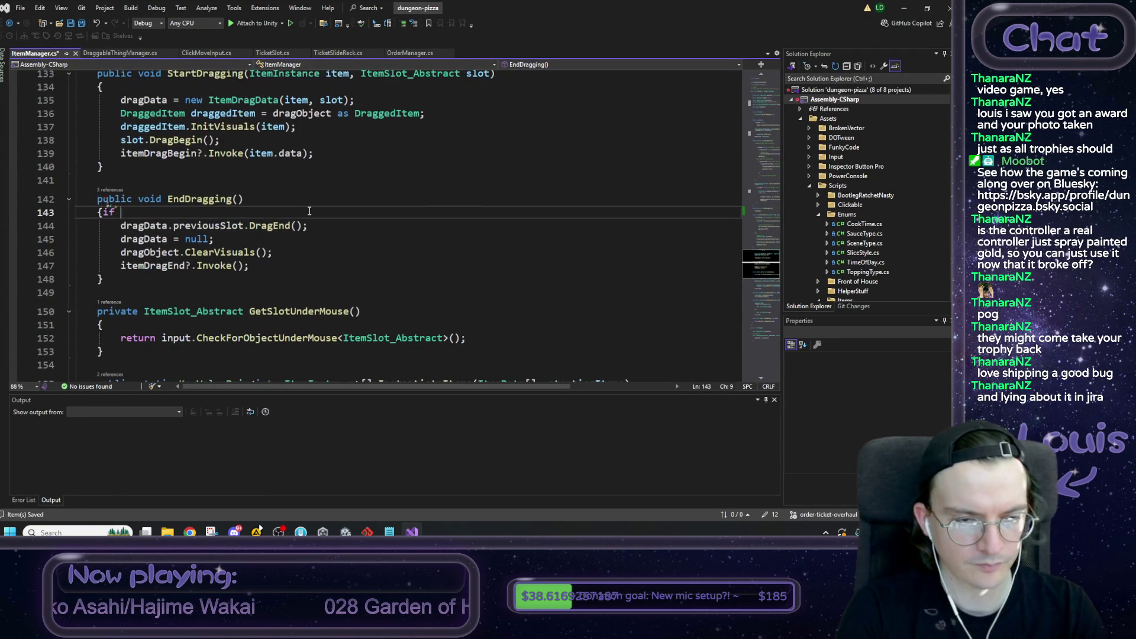
pyautogui.write('(')
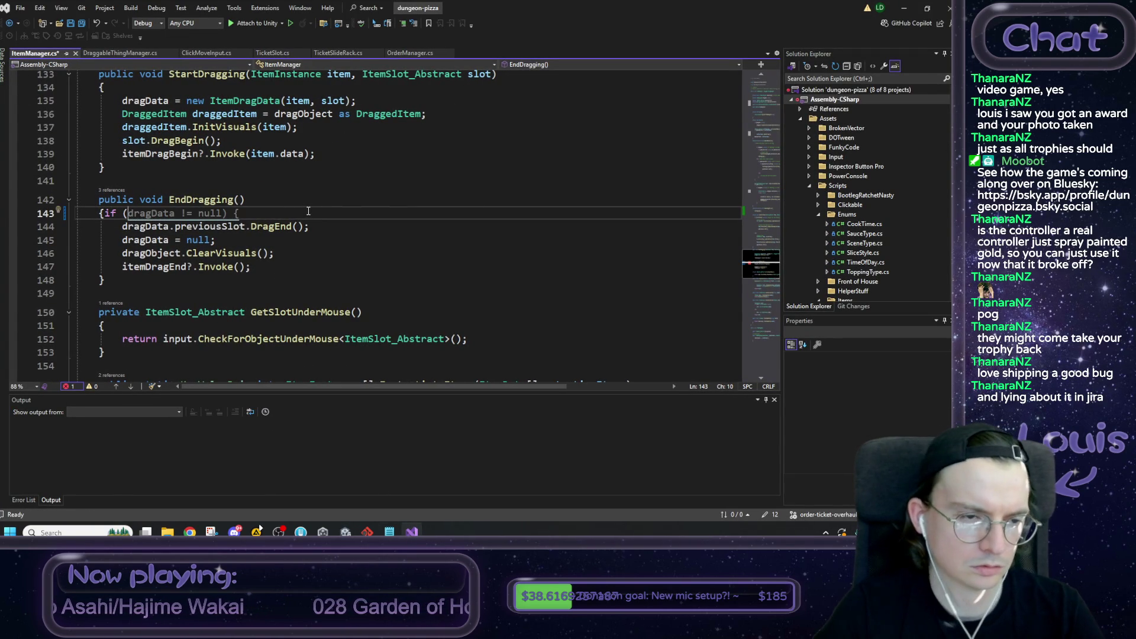
# Step: Finish ItemManager's dragData null check with its own line and closing brace, then save ItemManager.cs
pyautogui.press('Tab')
pyautogui.press('Home')
pyautogui.press('Right')
pyautogui.press('Return')
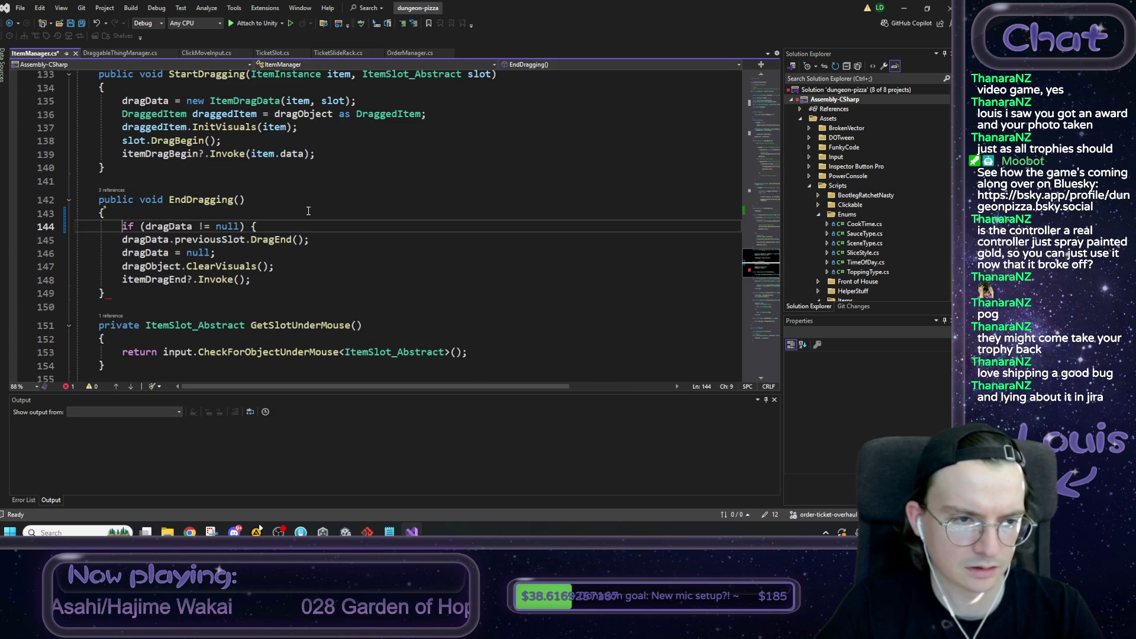
pyautogui.press('Down')
pyautogui.press('Down')
pyautogui.press('Down')
pyautogui.press('Down')
pyautogui.press('End')
pyautogui.press('Return')
pyautogui.write('}')
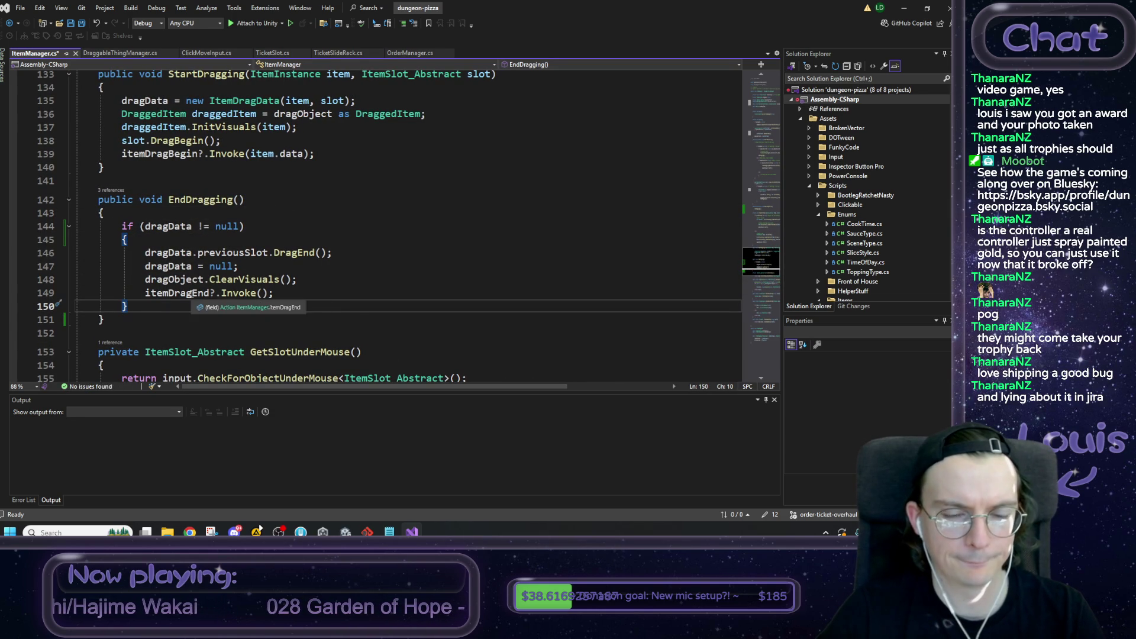
pyautogui.hotkey('ctrl', 's')
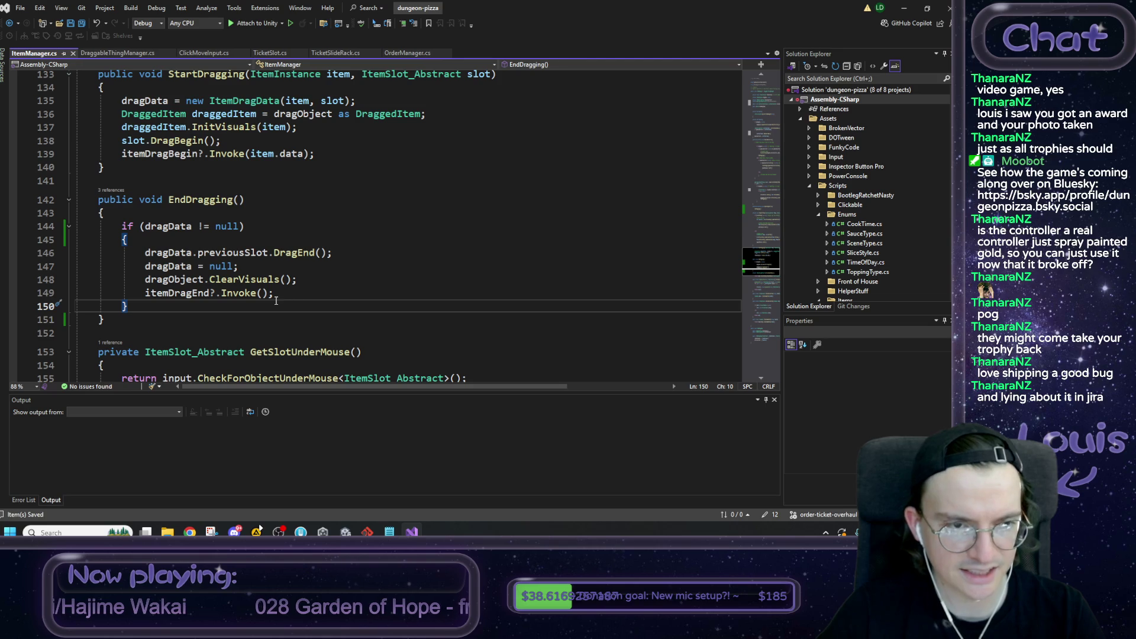
# Step: In OrderManager.cs, wrap EndDragging's drag-end calls in if (dragData != null) { } and minimize Visual Studio
pyautogui.moveTo(123, 241); pyautogui.dragTo(123, 227)
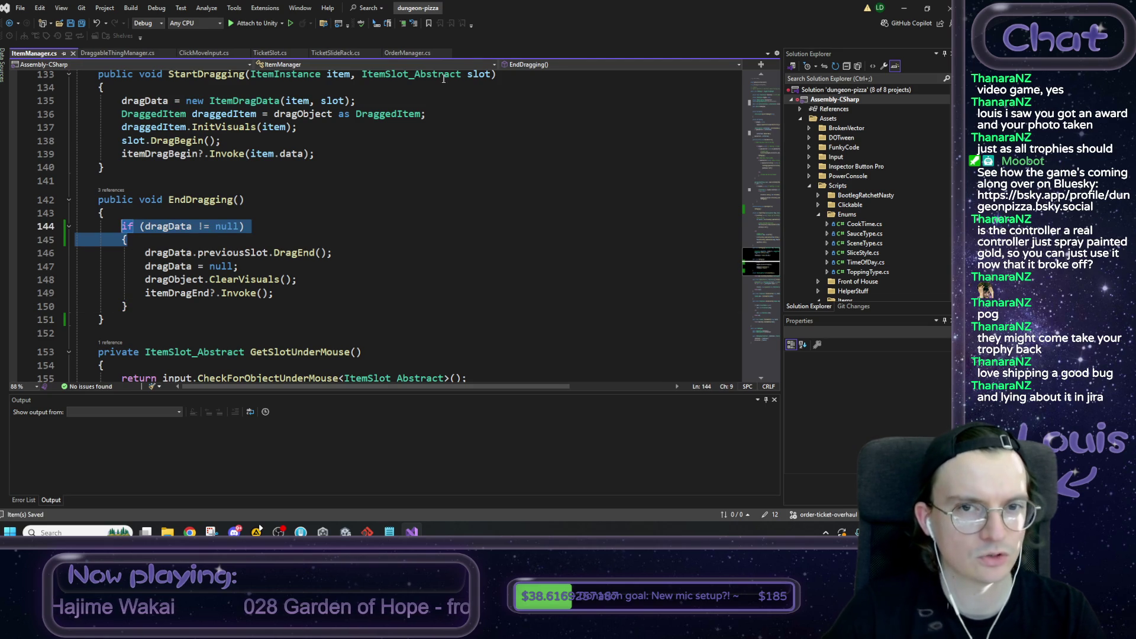
pyautogui.click(417, 55)
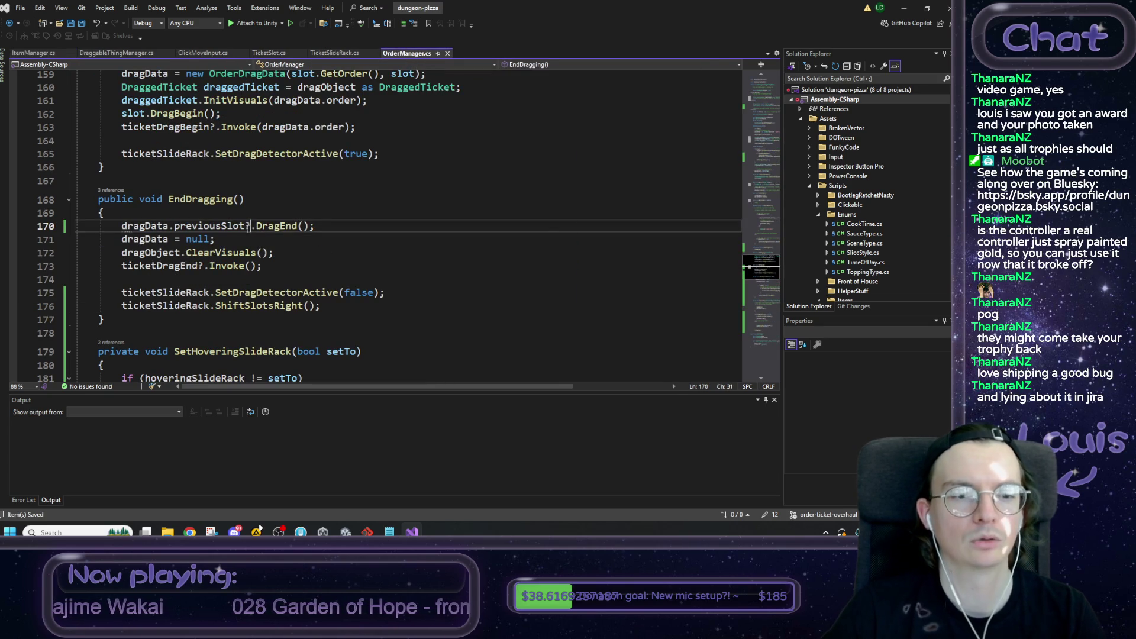
pyautogui.press('BackSpace')
pyautogui.click(273, 207)
pyautogui.press('Return')
pyautogui.write('if (dragData != null)')
pyautogui.press('Return')
pyautogui.write('{')
pyautogui.press('Down')
pyautogui.press('Down')
pyautogui.press('Down')
pyautogui.press('Down')
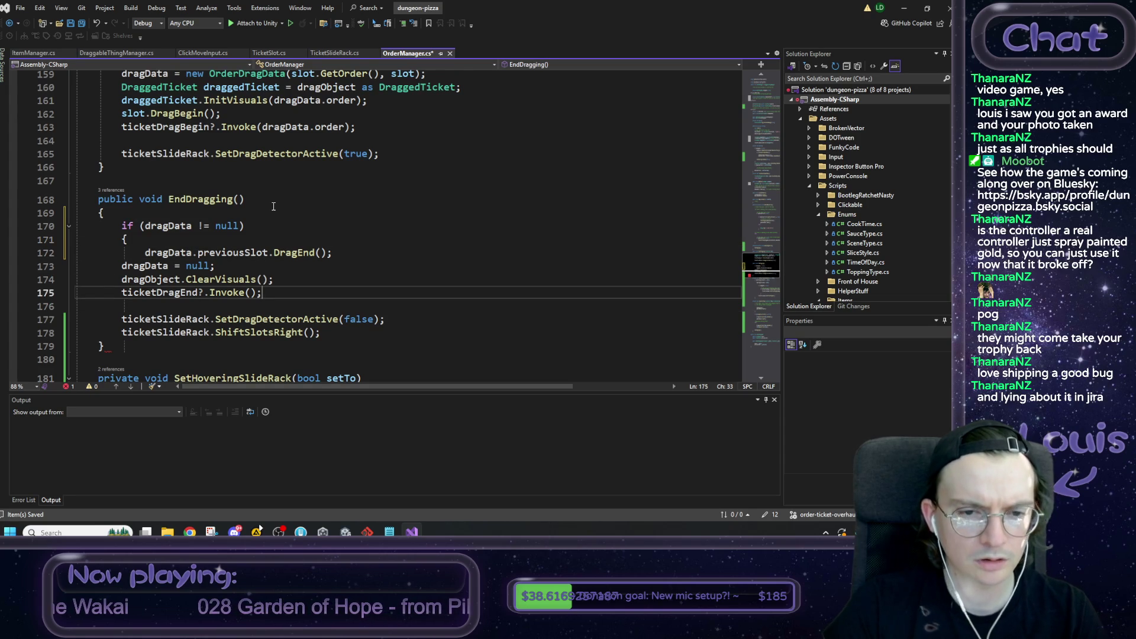
pyautogui.press('Return')
pyautogui.write('}')
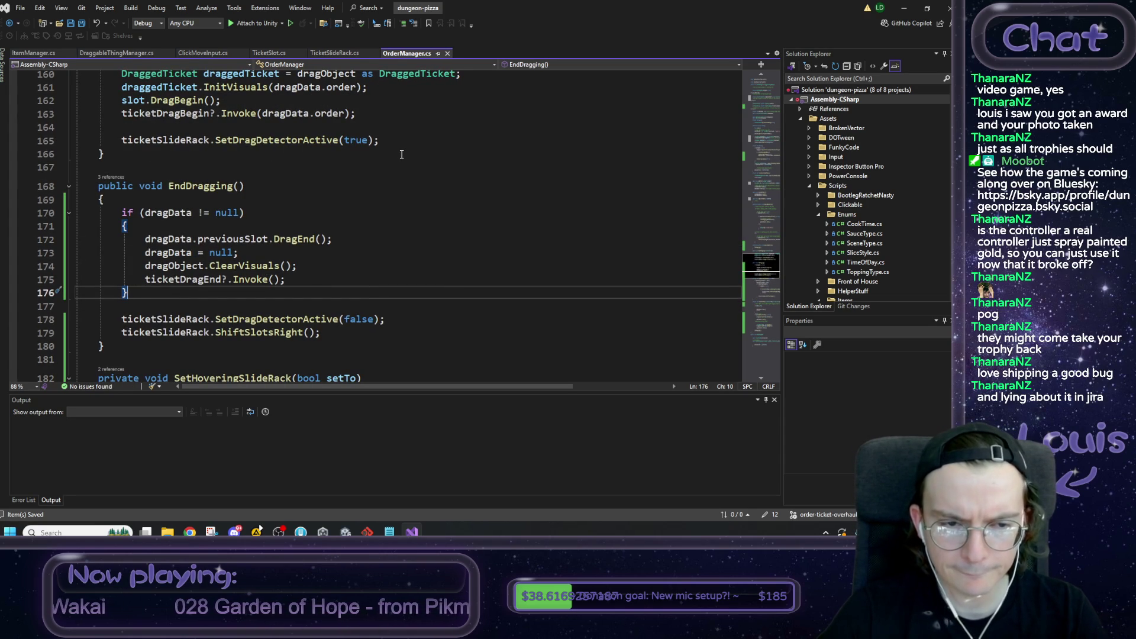
pyautogui.click(910, 10)
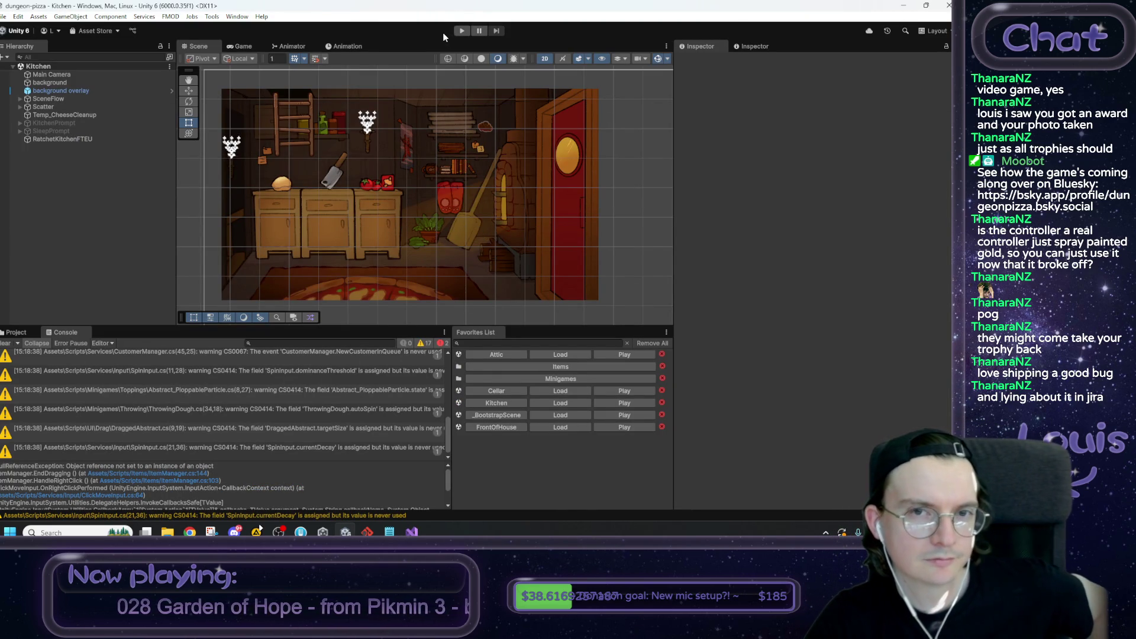
# Step: Play the Kitchen scene, drag order tickets on and off the rail, stop, and open the Notepad checklist
pyautogui.click(464, 29)
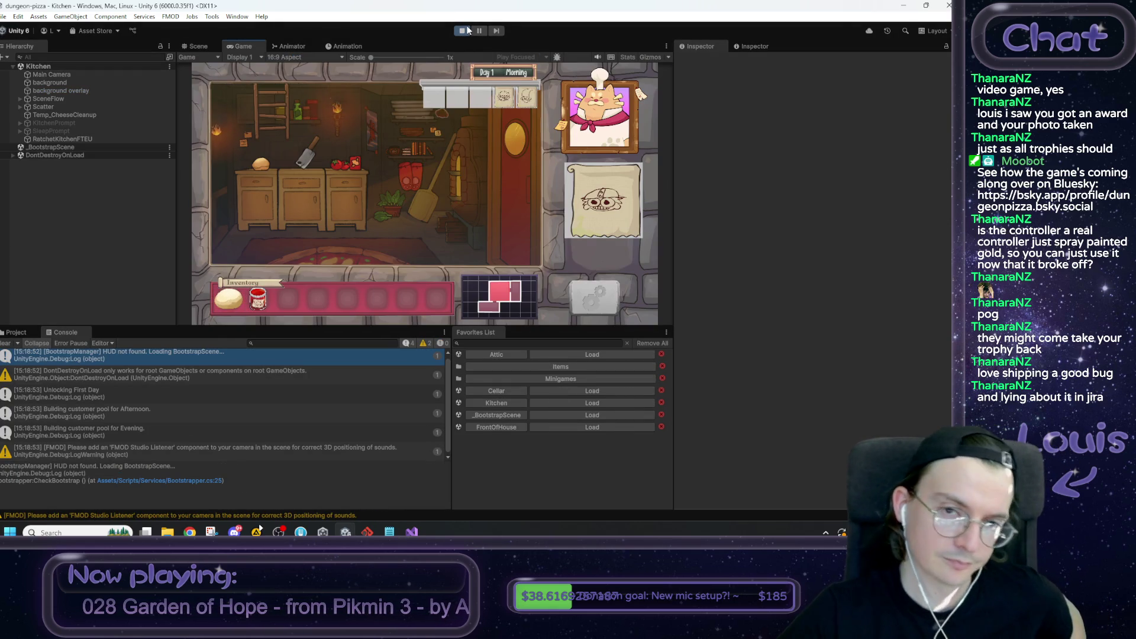
pyautogui.moveTo(615, 191)
pyautogui.mouseDown()
pyautogui.moveTo(460, 150)
pyautogui.moveTo(333, 136)
pyautogui.mouseUp()
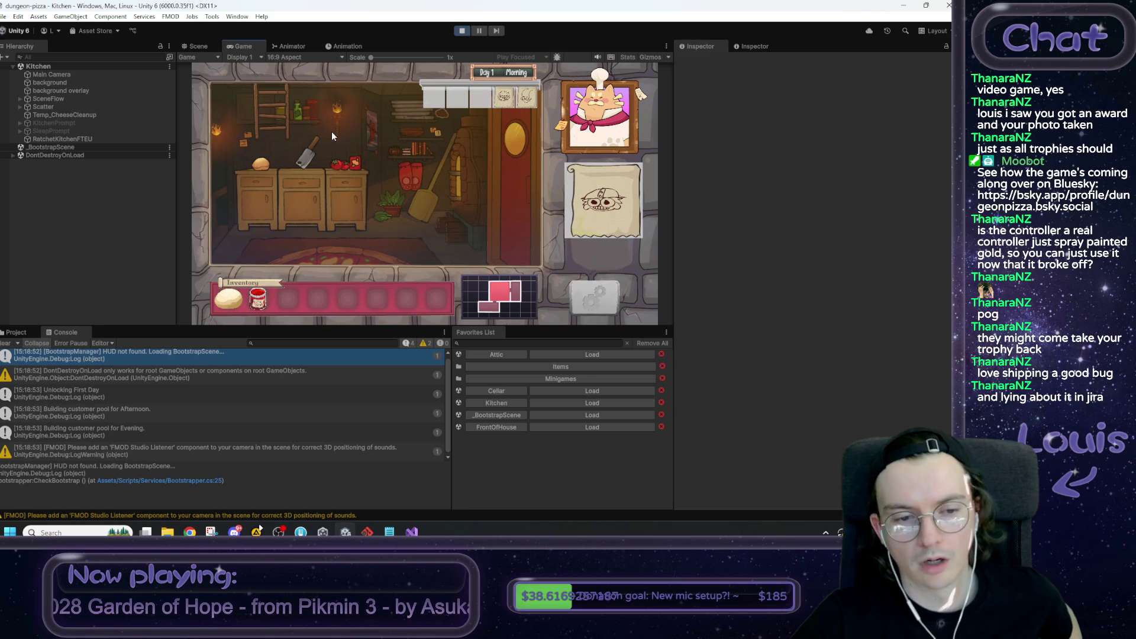
pyautogui.moveTo(524, 98)
pyautogui.mouseDown()
pyautogui.moveTo(504, 99)
pyautogui.moveTo(408, 179)
pyautogui.moveTo(387, 204)
pyautogui.moveTo(382, 238)
pyautogui.mouseUp()
pyautogui.moveTo(526, 101)
pyautogui.mouseDown()
pyautogui.moveTo(354, 148)
pyautogui.moveTo(334, 130)
pyautogui.mouseUp()
pyautogui.moveTo(526, 99)
pyautogui.mouseDown()
pyautogui.moveTo(406, 220)
pyautogui.moveTo(379, 228)
pyautogui.moveTo(586, 207)
pyautogui.mouseUp()
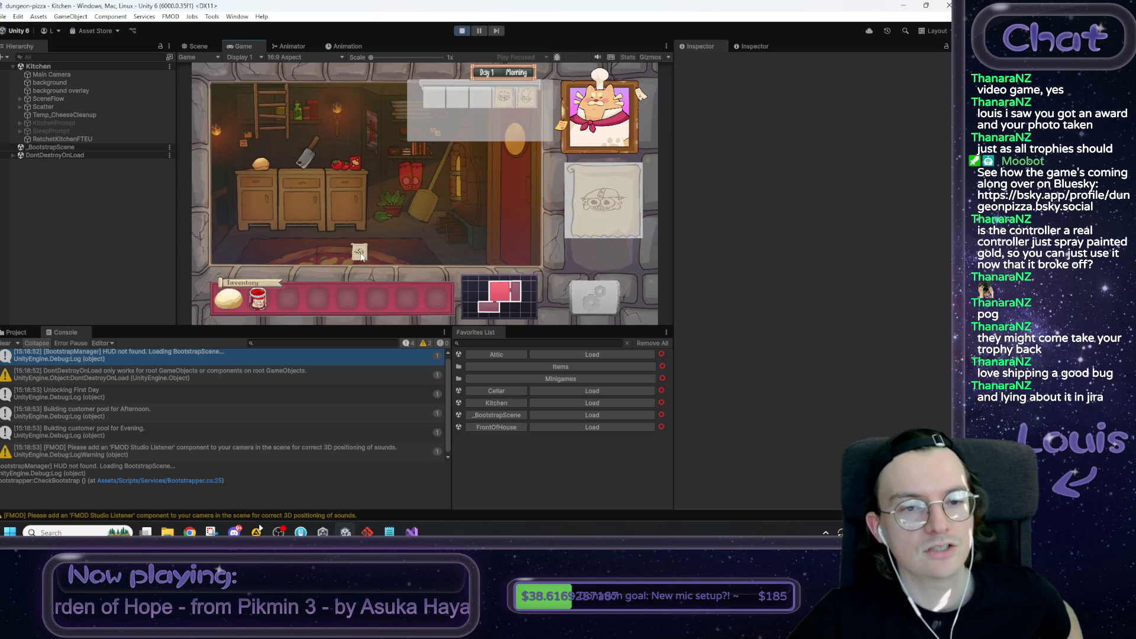
pyautogui.click(462, 31)
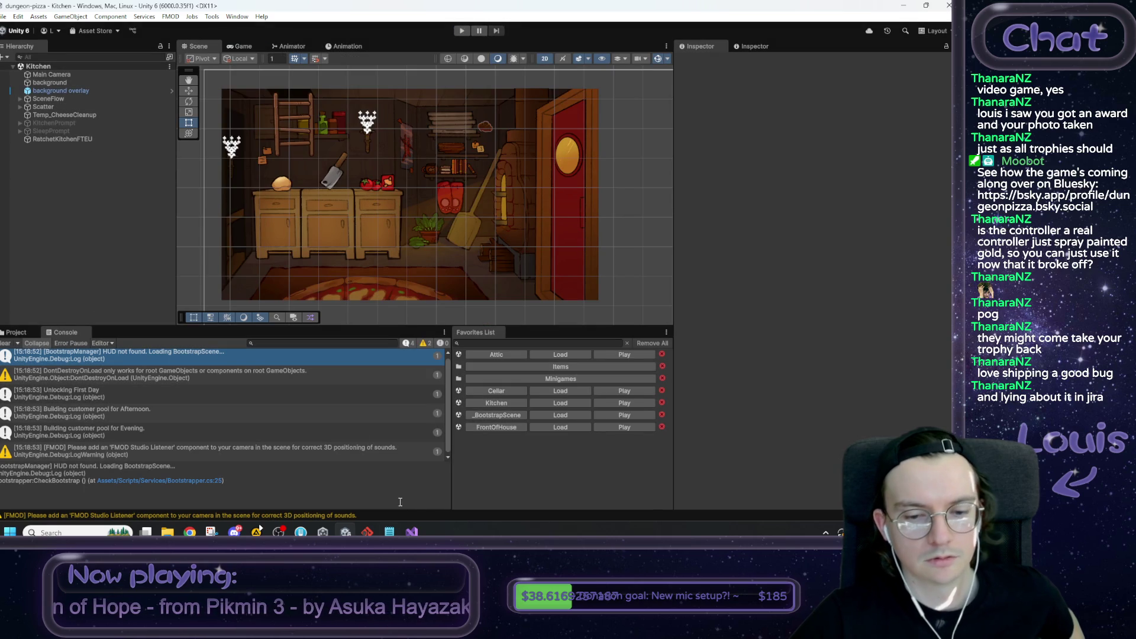
pyautogui.click(389, 532)
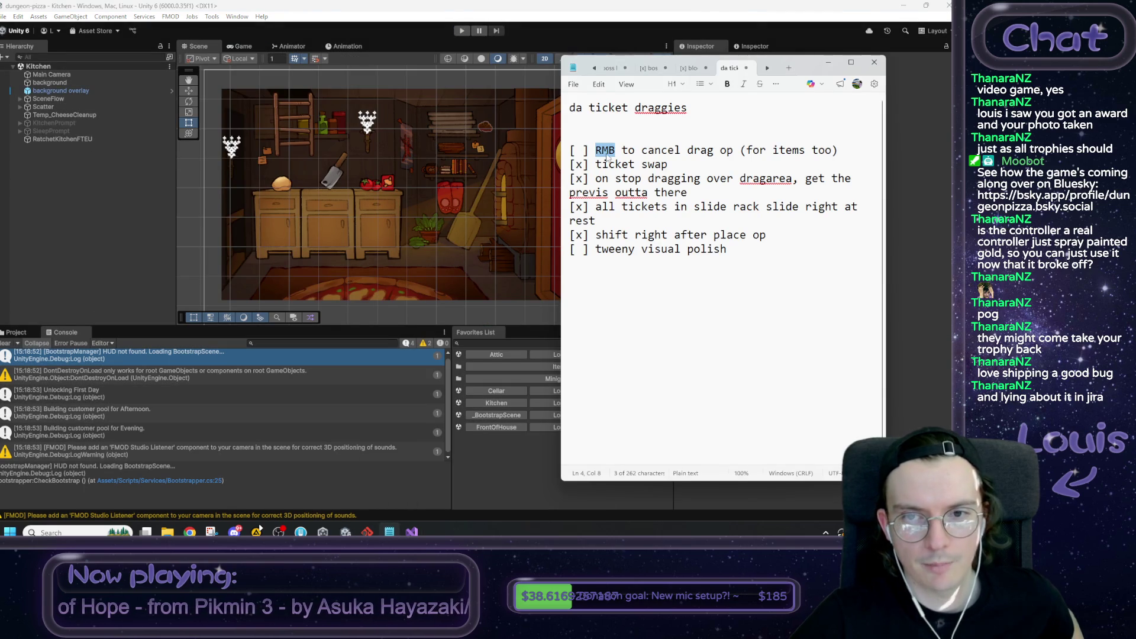
# Step: Tick the first checklist item with an x and review the completed ticket tasks
pyautogui.press('Delete')
pyautogui.write('x')
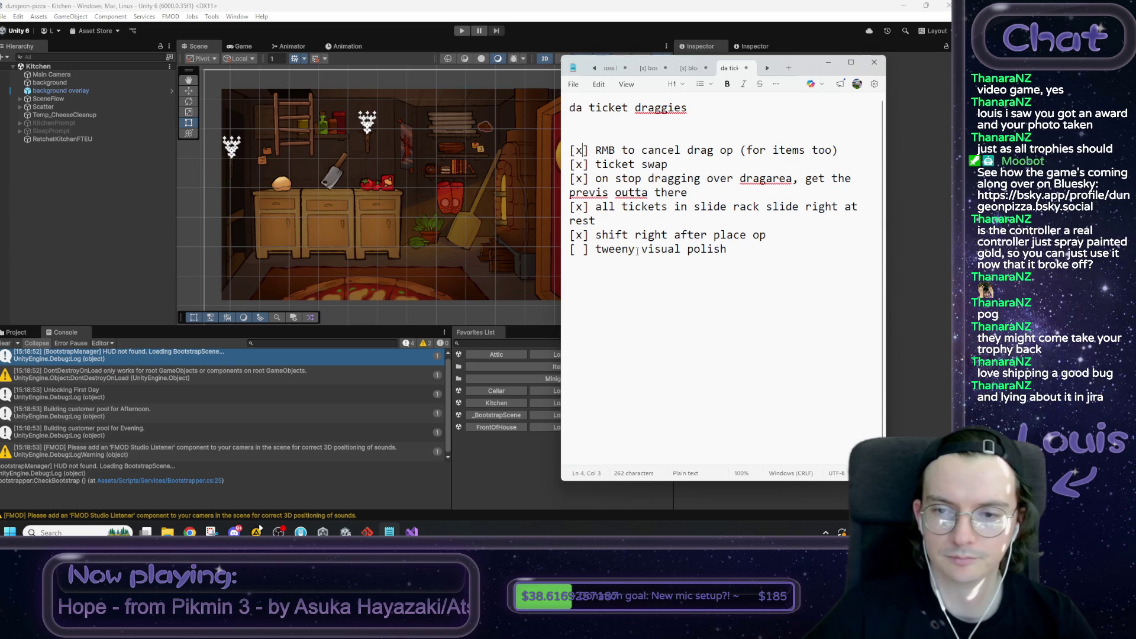
pyautogui.moveTo(766, 235)
pyautogui.mouseDown()
pyautogui.moveTo(615, 107)
pyautogui.moveTo(786, 167)
pyautogui.moveTo(736, 172)
pyautogui.mouseUp()
pyautogui.click(734, 169)
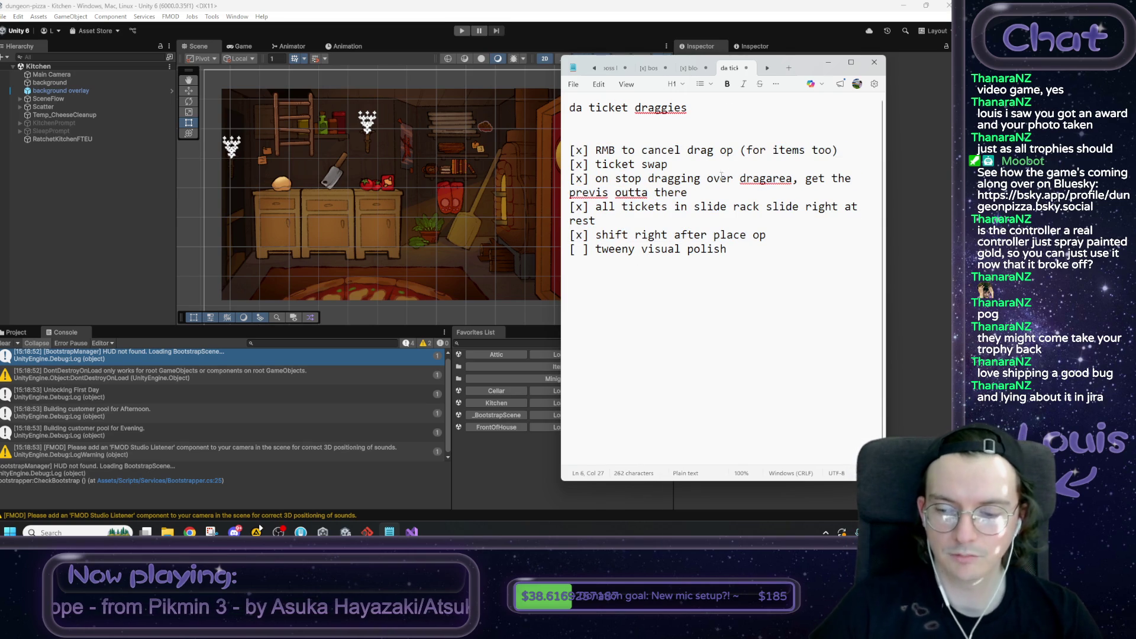
pyautogui.click(301, 531)
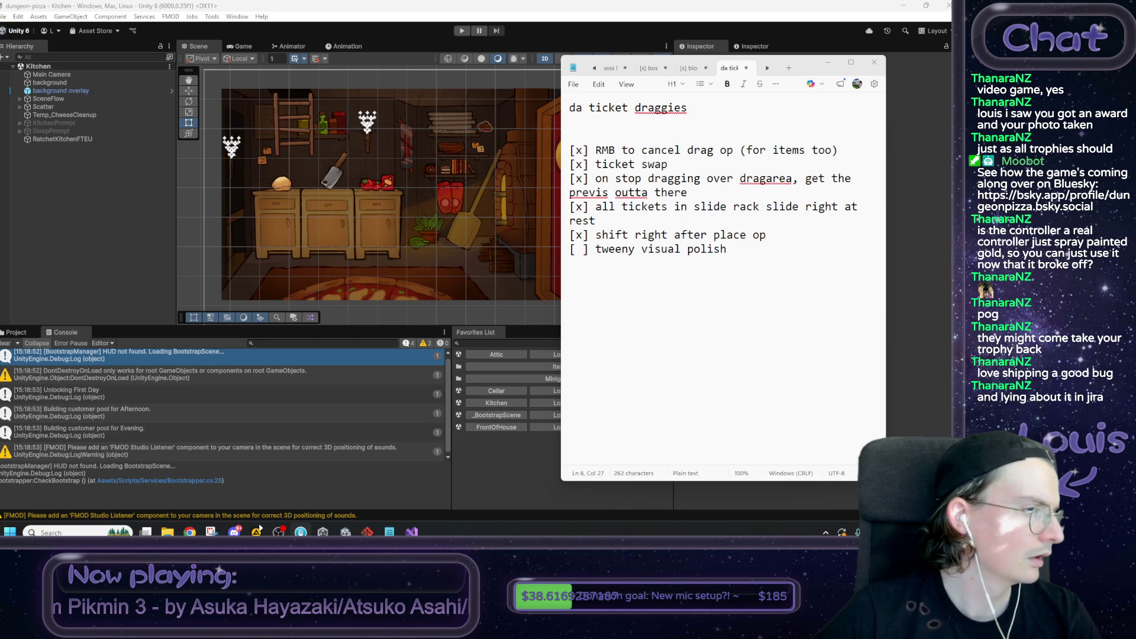
# Step: Write the note 'lots of progress. RMB now cancels drag ops for orders AND items' plus a ticket-sliding line
pyautogui.click(742, 258)
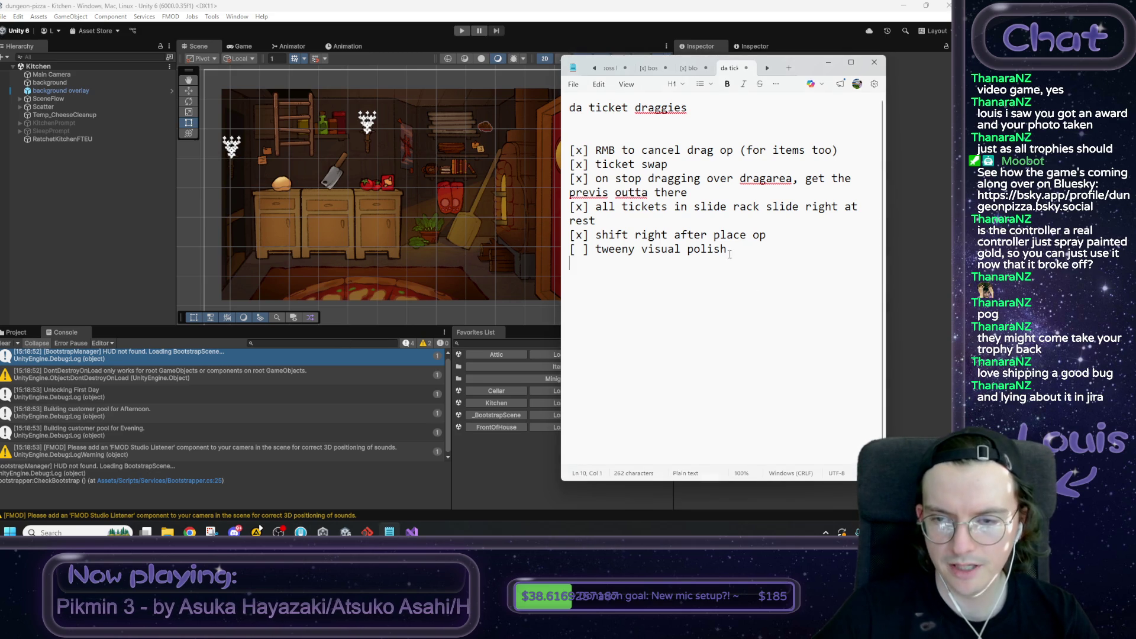
pyautogui.write('lot')
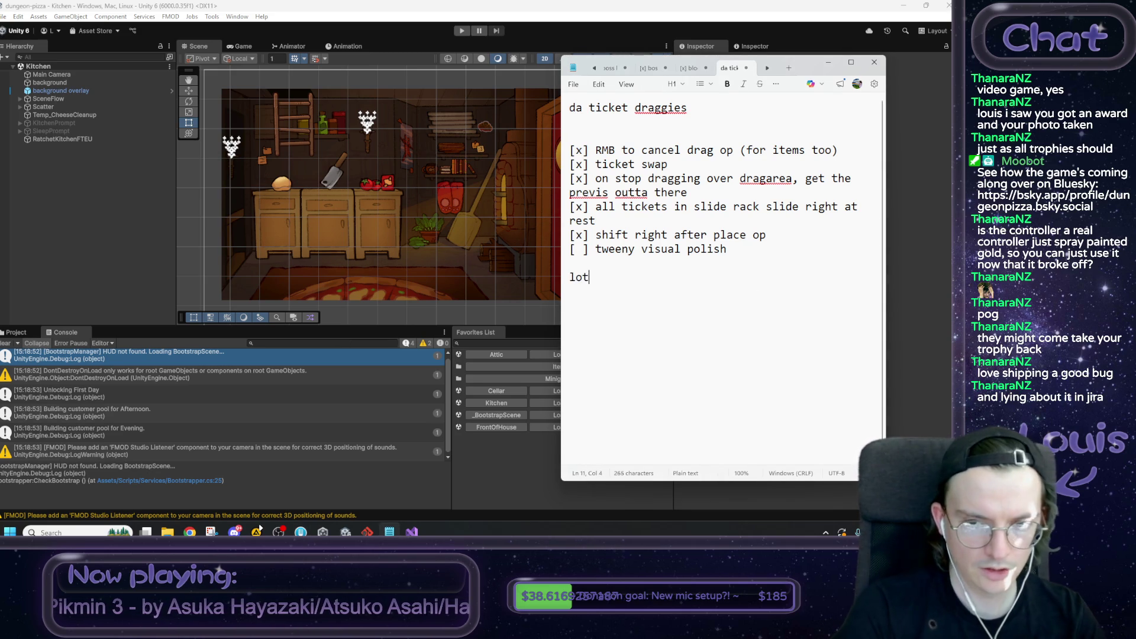
pyautogui.write('s of progress.')
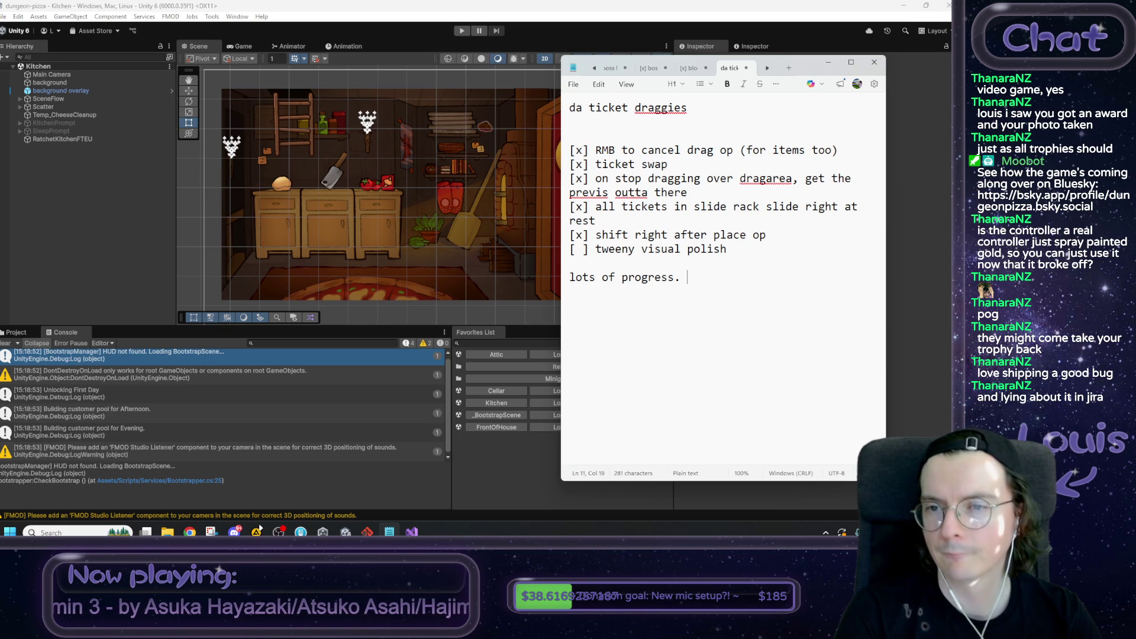
pyautogui.write('RMBnow cancels')
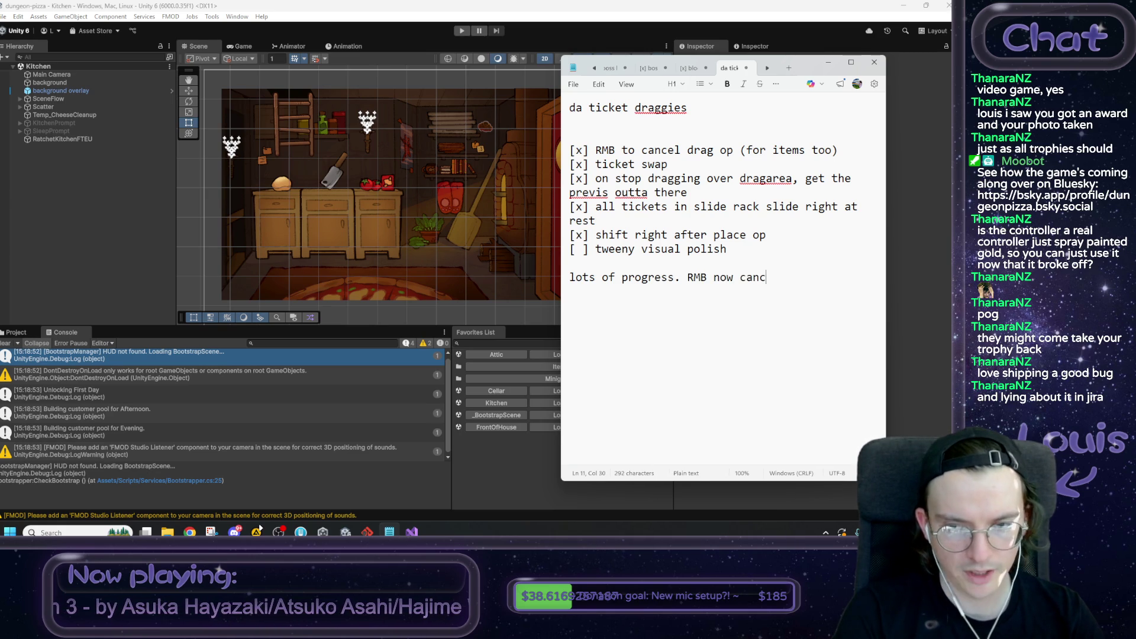
pyautogui.write('darg')
pyautogui.press('BackSpace')
pyautogui.press('BackSpace')
pyautogui.press('BackSpace')
pyautogui.write('rag ops for orders AND items.')
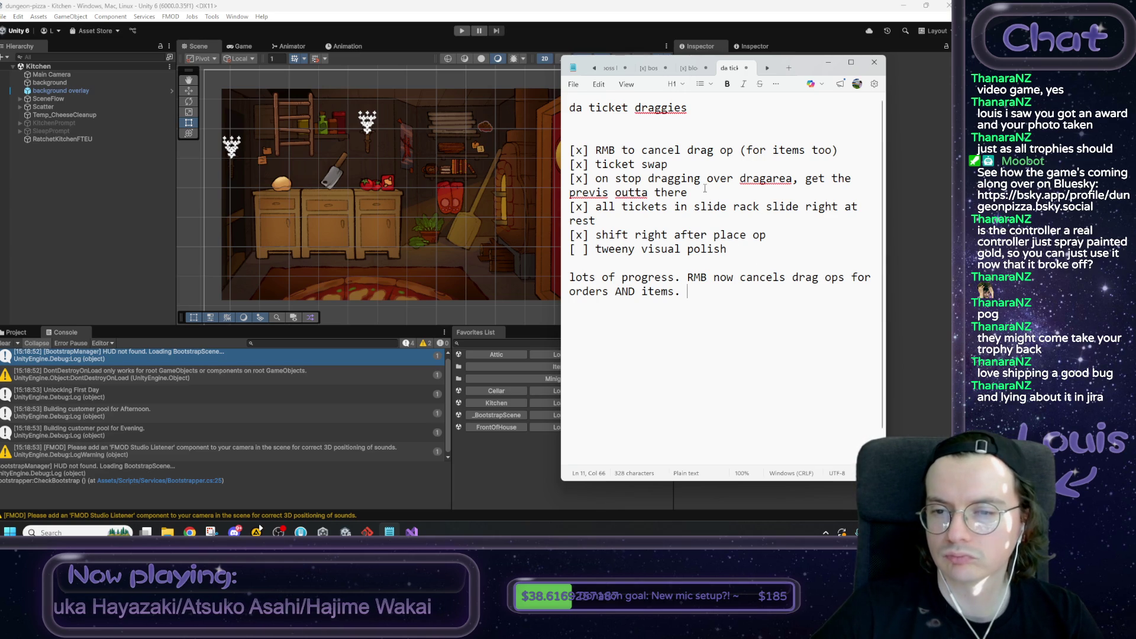
pyautogui.write('tic')
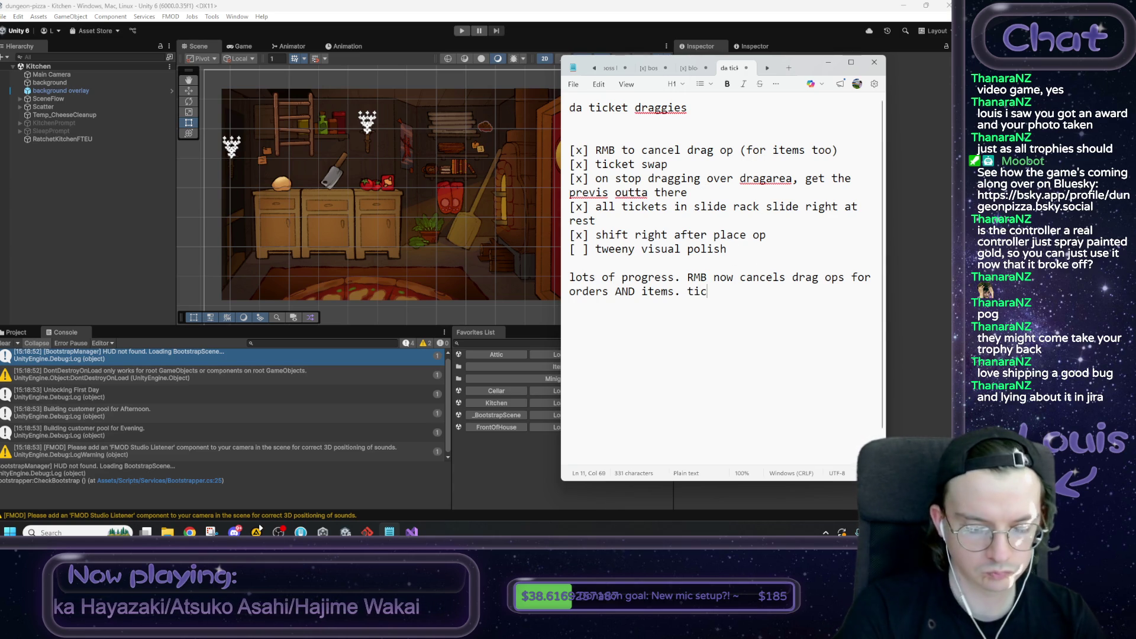
pyautogui.write('kets in slide ri')
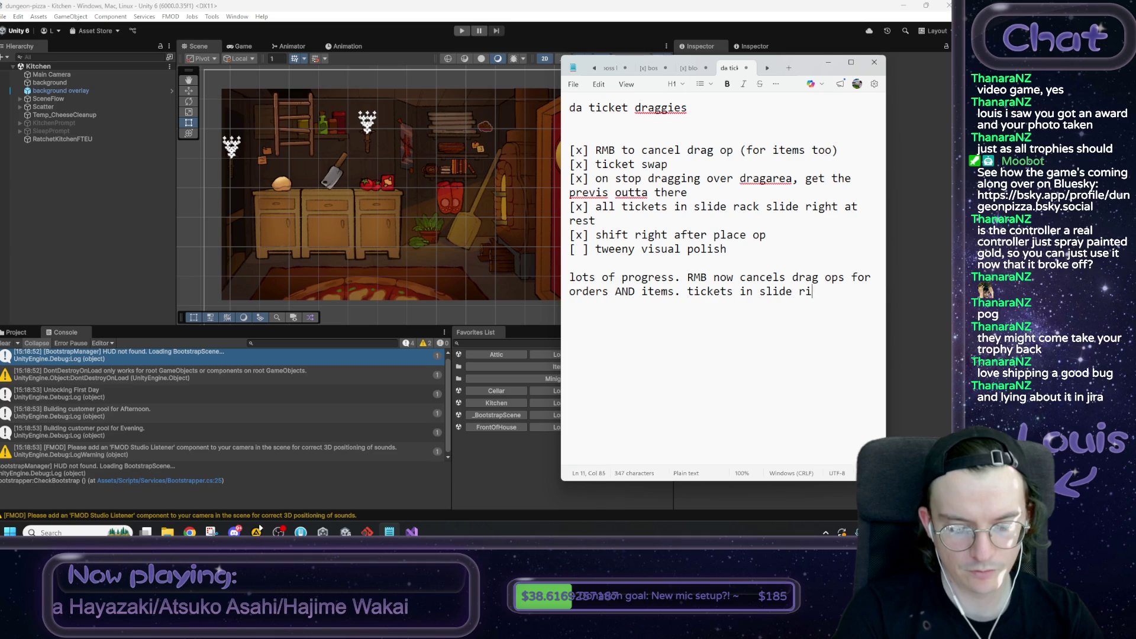
pyautogui.press('BackSpace')
pyautogui.write('ack')
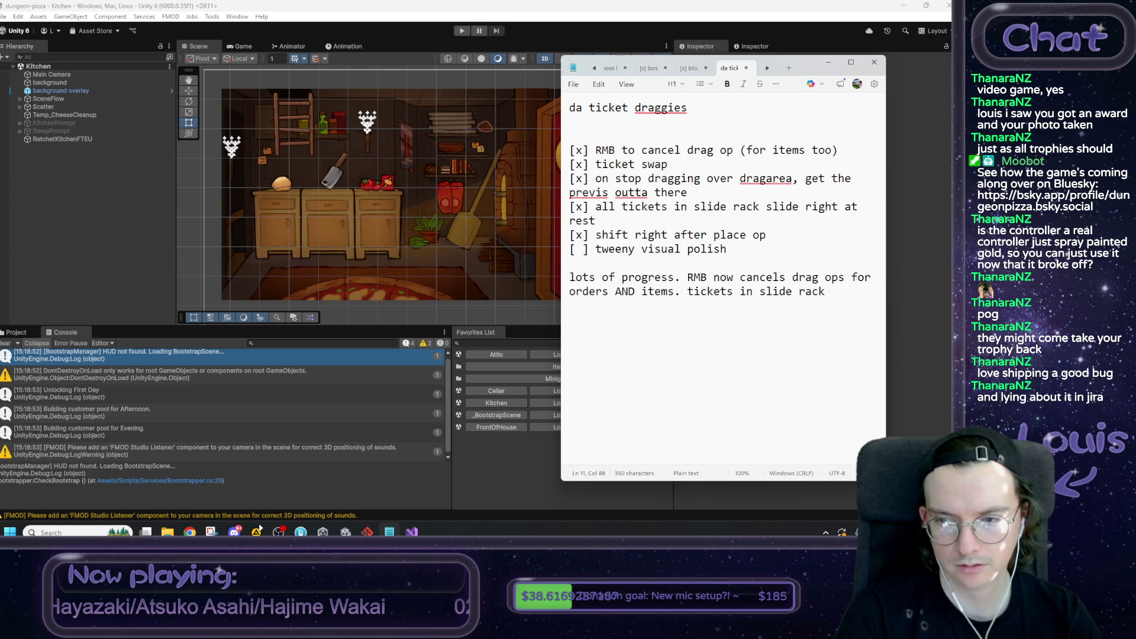
pyautogui.write(' kee p')
pyautogui.press('BackSpace')
pyautogui.press('BackSpace')
pyautogui.press('BackSpace')
pyautogui.write('p to the right in more ')
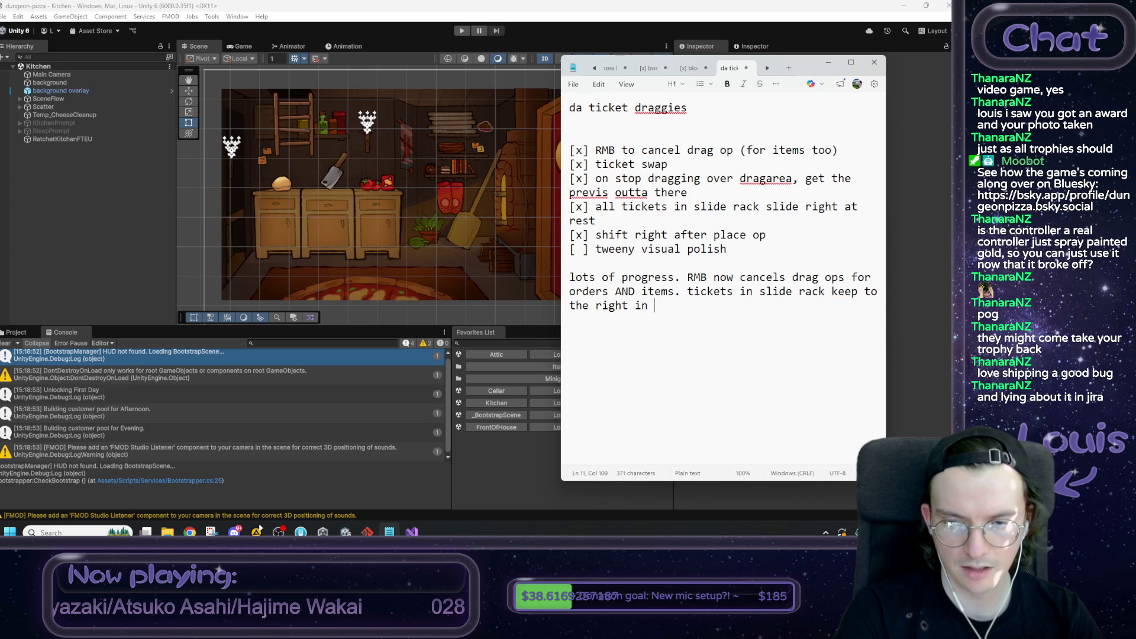
pyautogui.write('situations.')
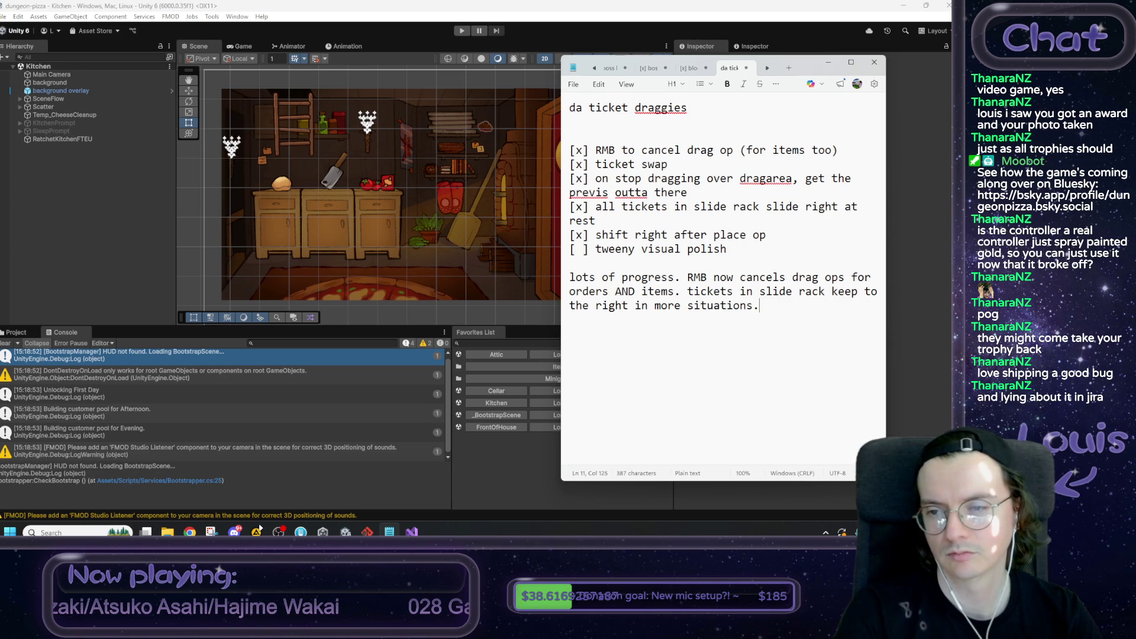
pyautogui.press('Return')
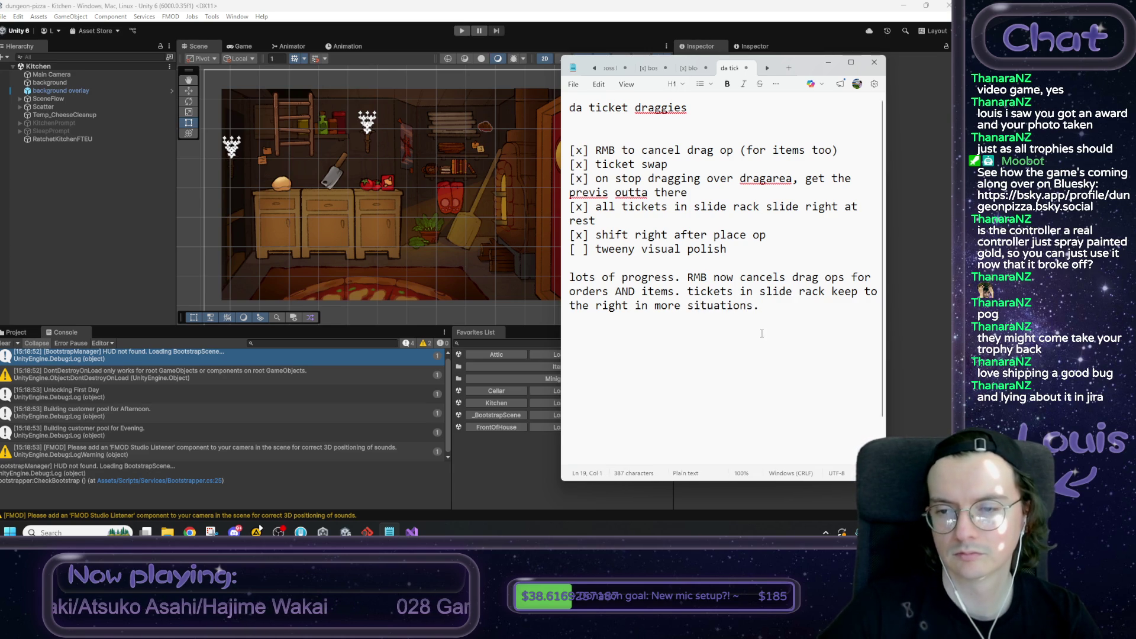
# Step: Add 'correctly' and 'can swap two tickets now.', change 'progress.' to 'progress!', and copy the paragraph
pyautogui.click(832, 291)
pyautogui.write('correctly')
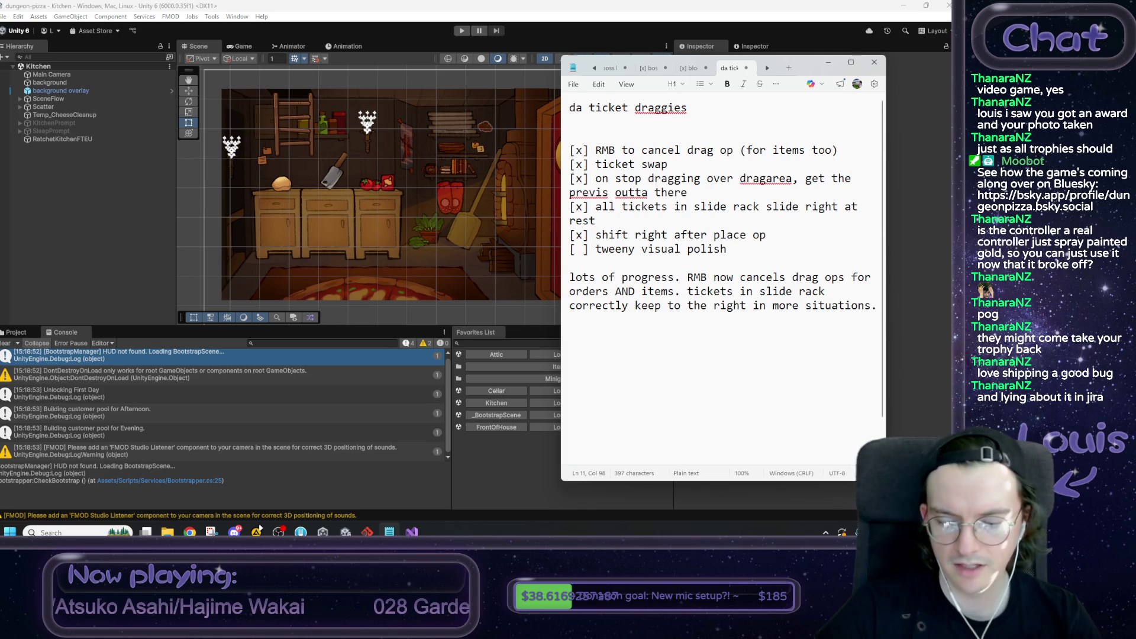
pyautogui.click(878, 307)
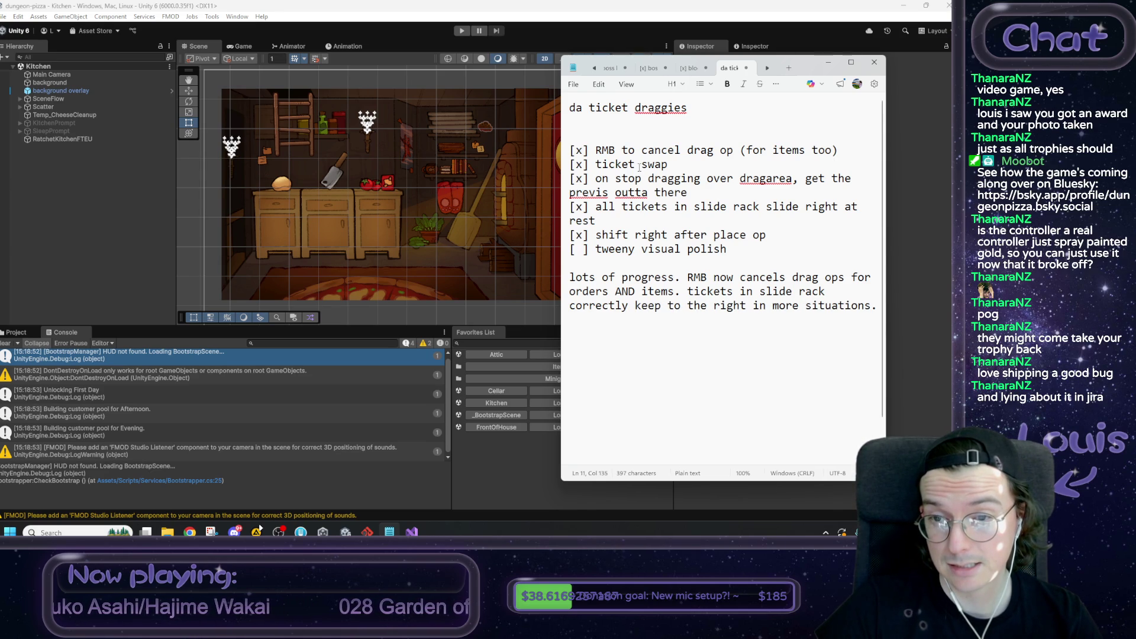
pyautogui.click(687, 292)
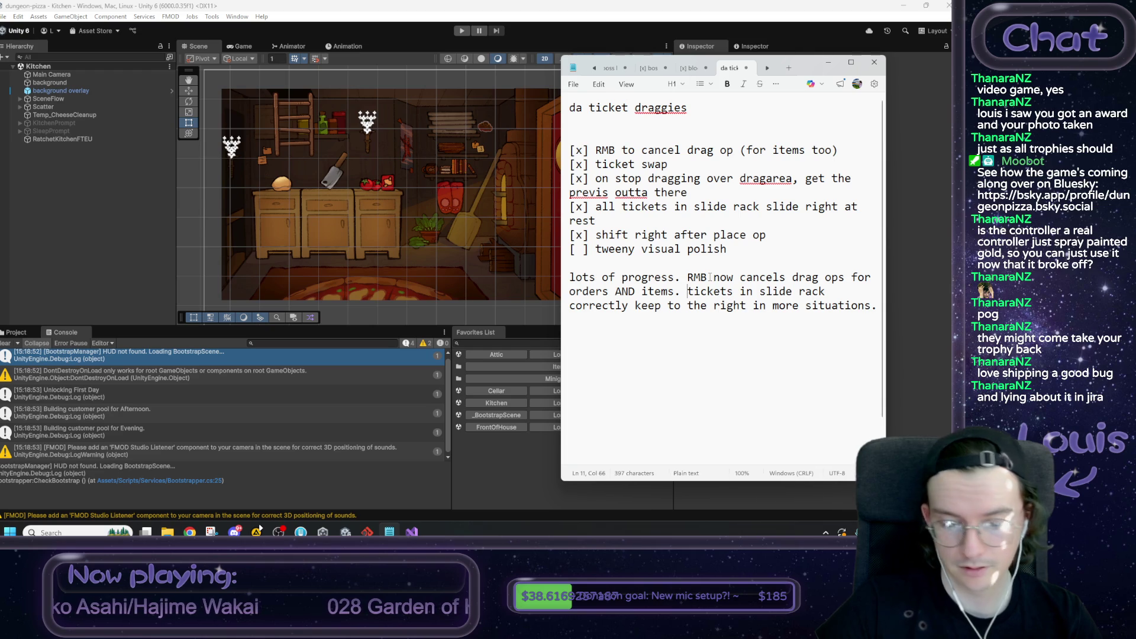
pyautogui.write('can swap two ticket')
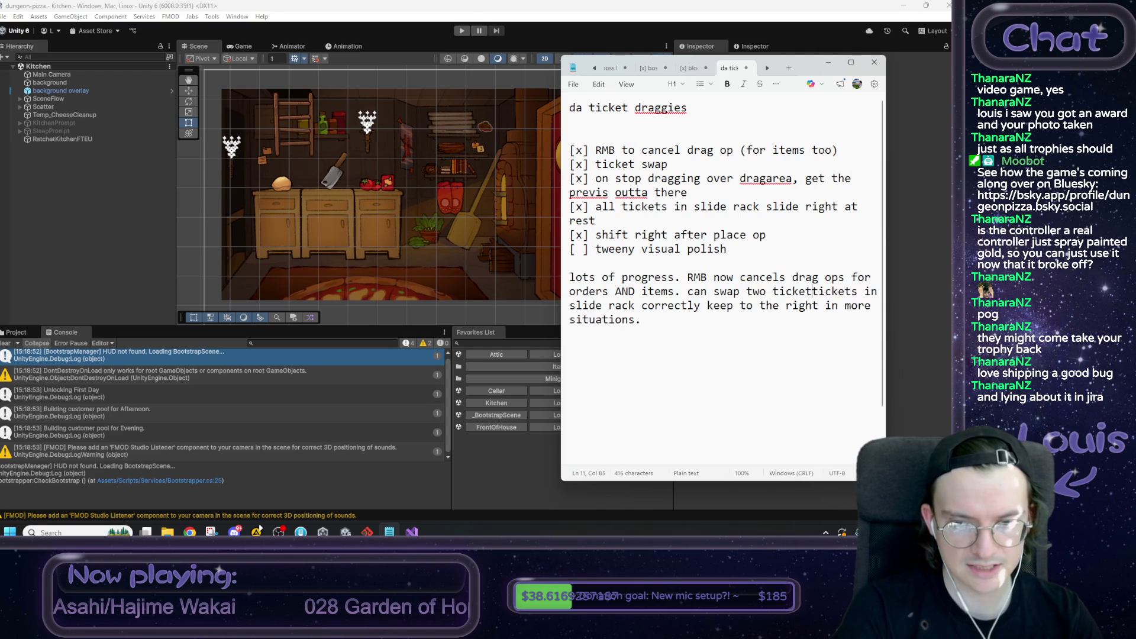
pyautogui.write('s now.')
pyautogui.click(688, 277)
pyautogui.press('BackSpace')
pyautogui.write('!')
pyautogui.moveTo(734, 319); pyautogui.dragTo(541, 281)
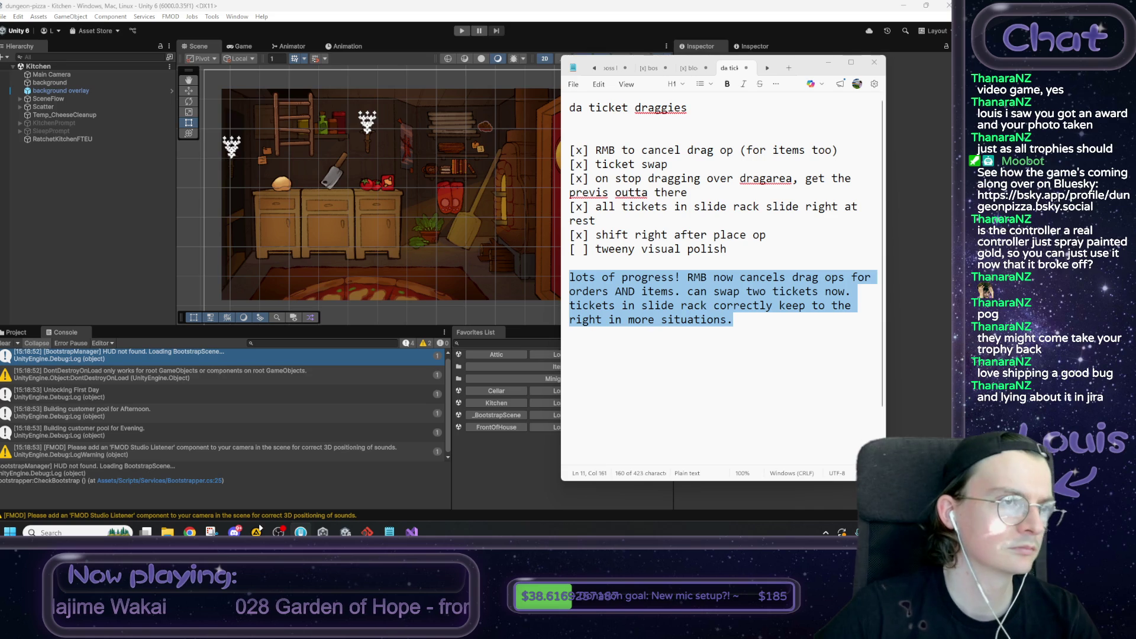
pyautogui.hotkey('alt', 'Tab')
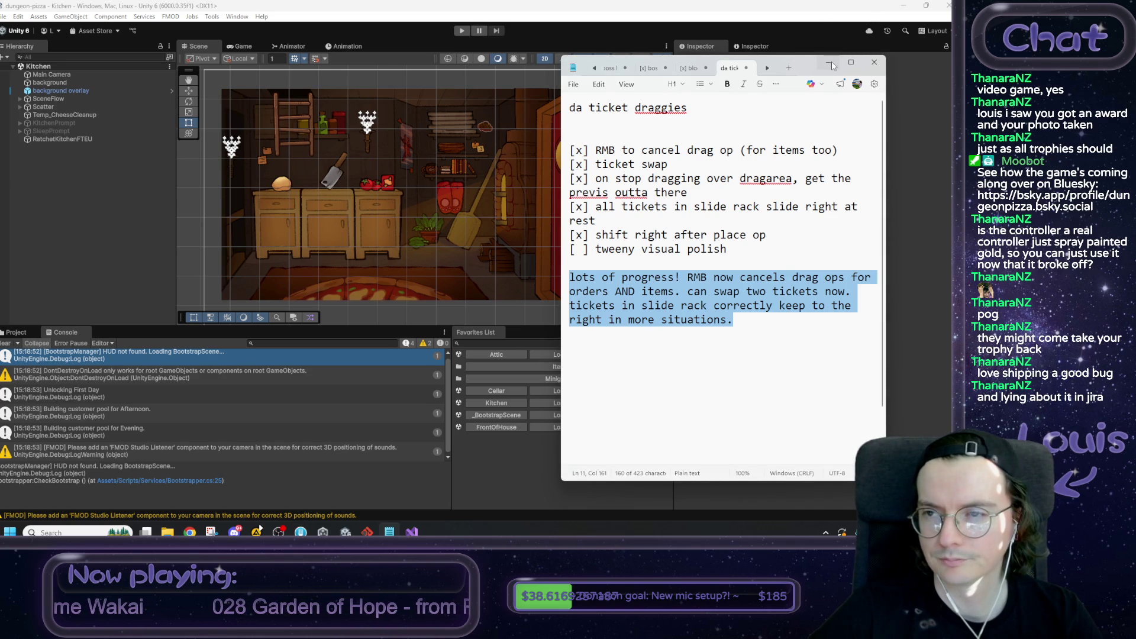
pyautogui.click(758, 249)
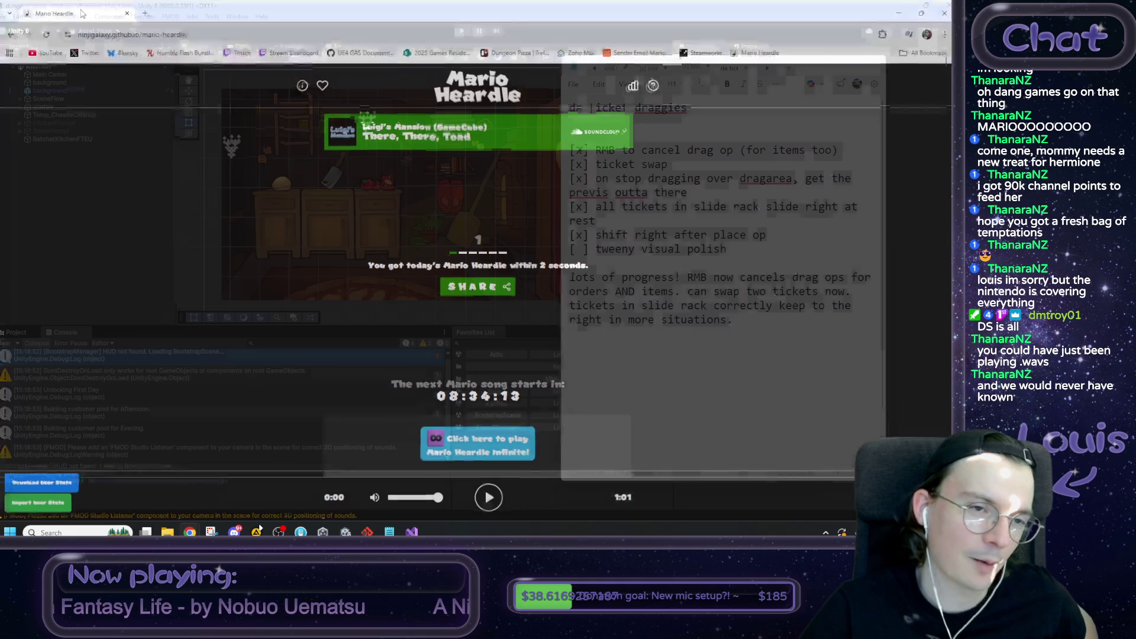
# Step: Return to Mario Heardle Infinite, turn the clip volume to maximum and play the clip twice
pyautogui.hotkey('alt', 'Tab')
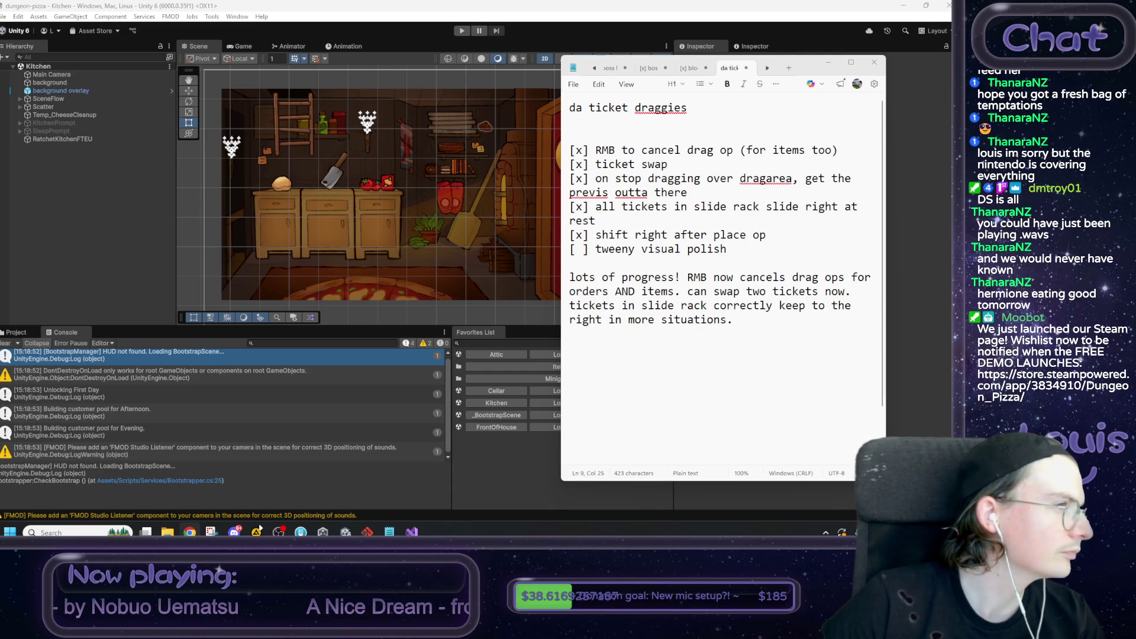
pyautogui.hotkey('alt', 'Tab')
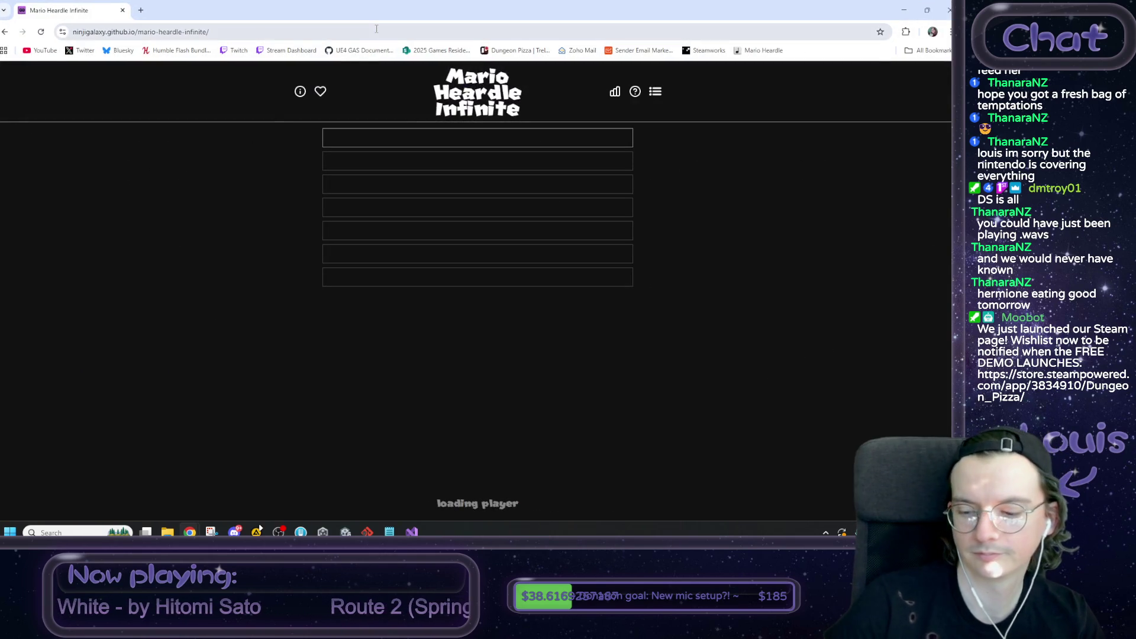
pyautogui.moveTo(412, 443); pyautogui.dragTo(438, 444)
pyautogui.click(489, 444)
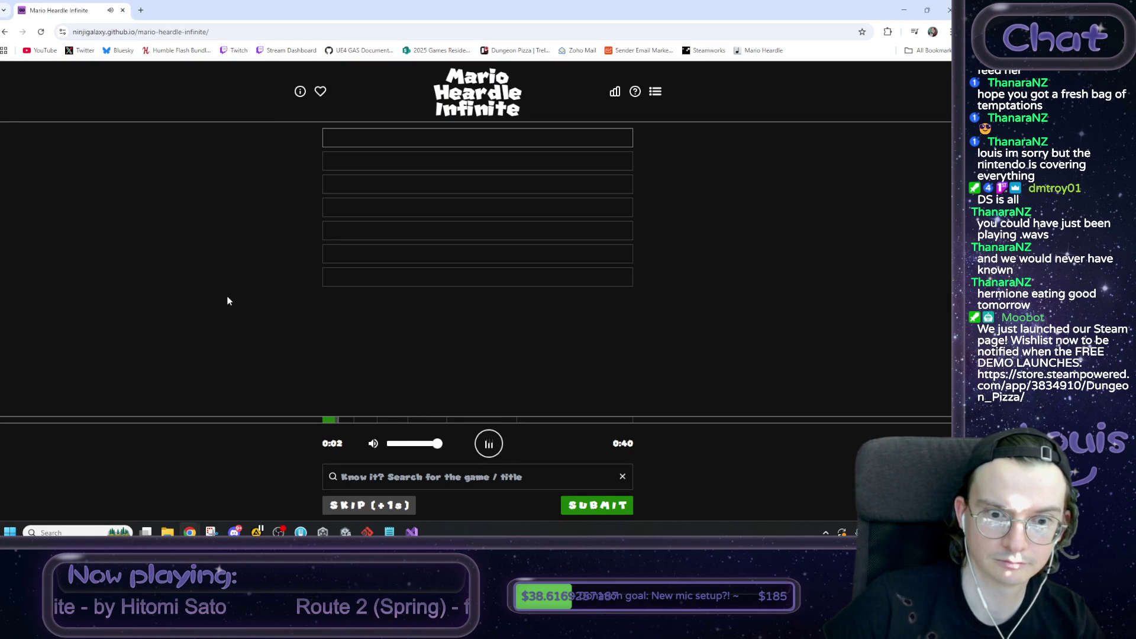
pyautogui.click(475, 444)
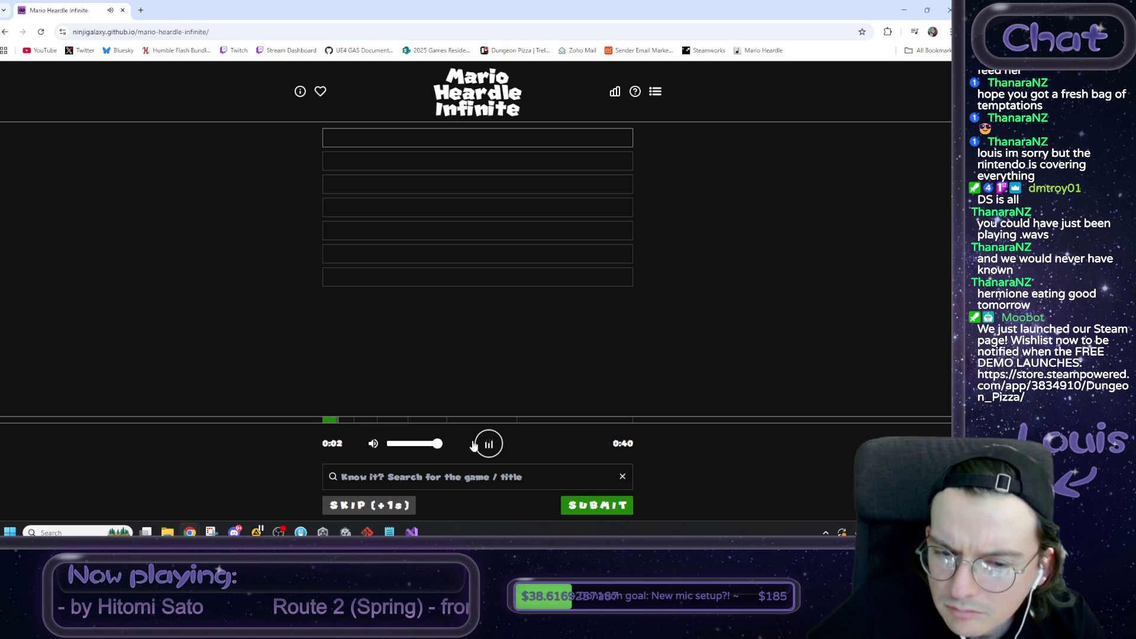
# Step: Search 'party super', submit Everyone's A Superstar (Staff Roll) as the first guess, then replay the clip
pyautogui.click(454, 482)
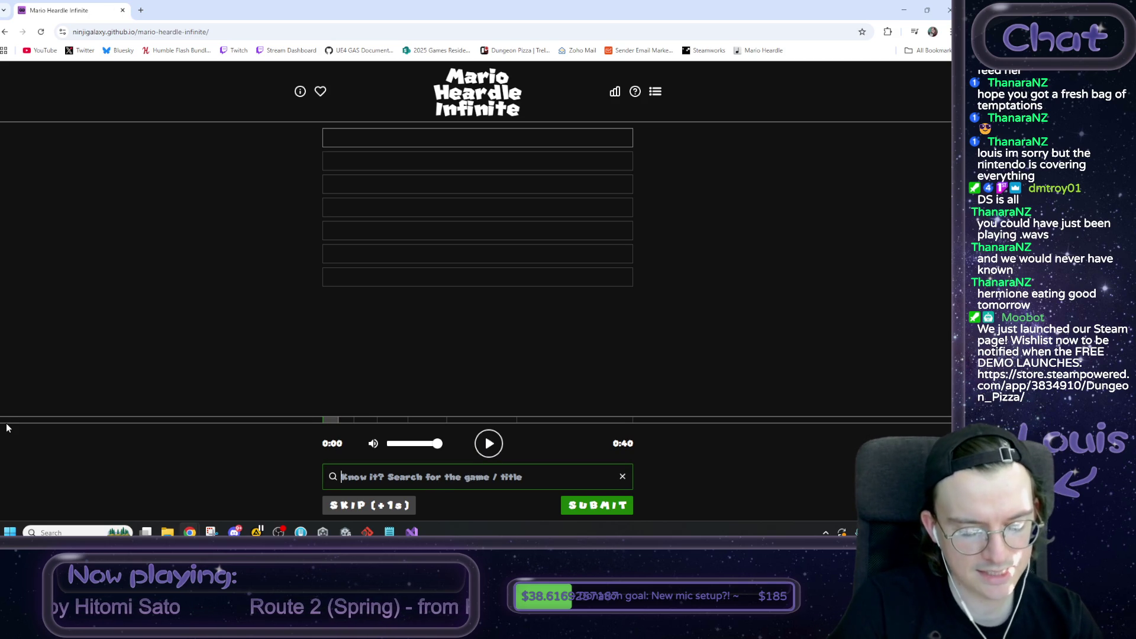
pyautogui.write('party ')
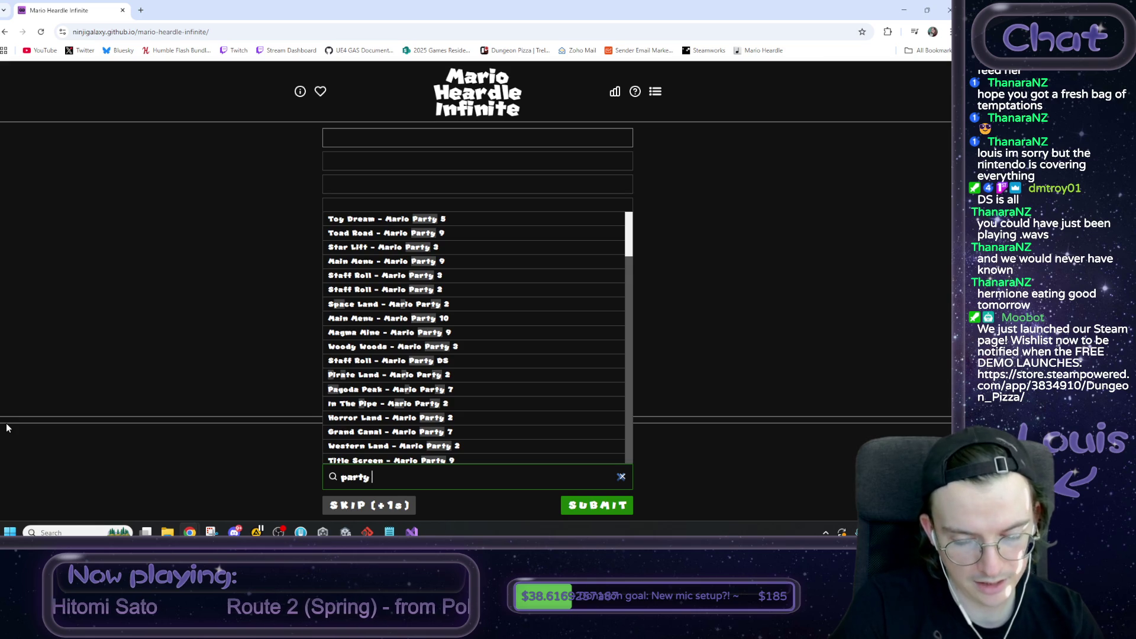
pyautogui.write('super')
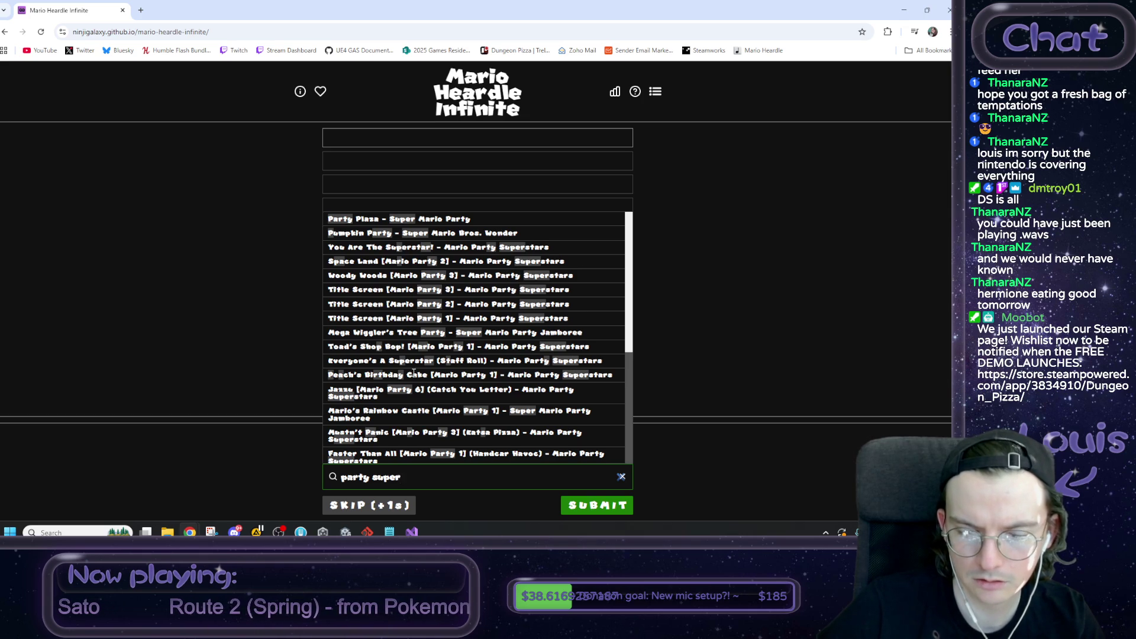
pyautogui.click(395, 364)
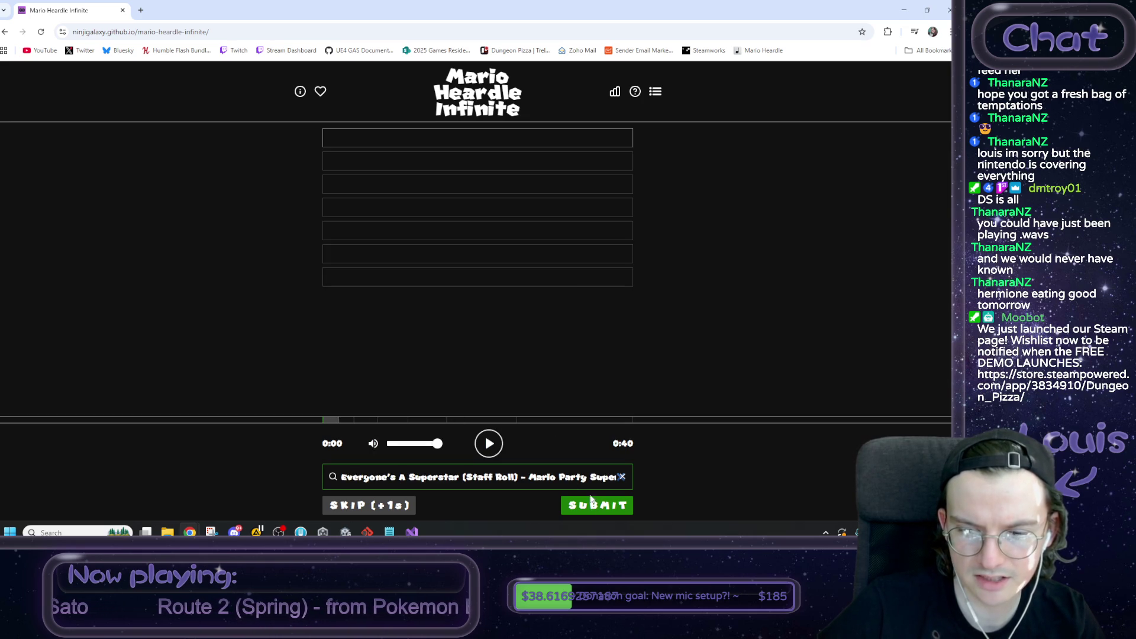
pyautogui.click(605, 510)
pyautogui.click(500, 444)
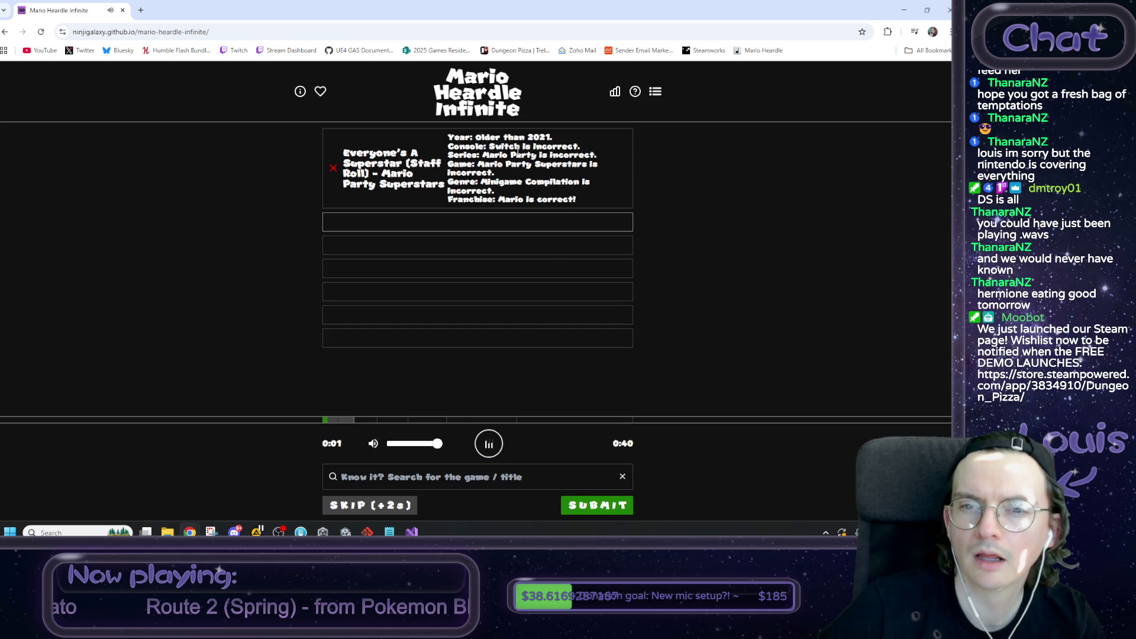
pyautogui.moveTo(475, 137); pyautogui.dragTo(551, 136)
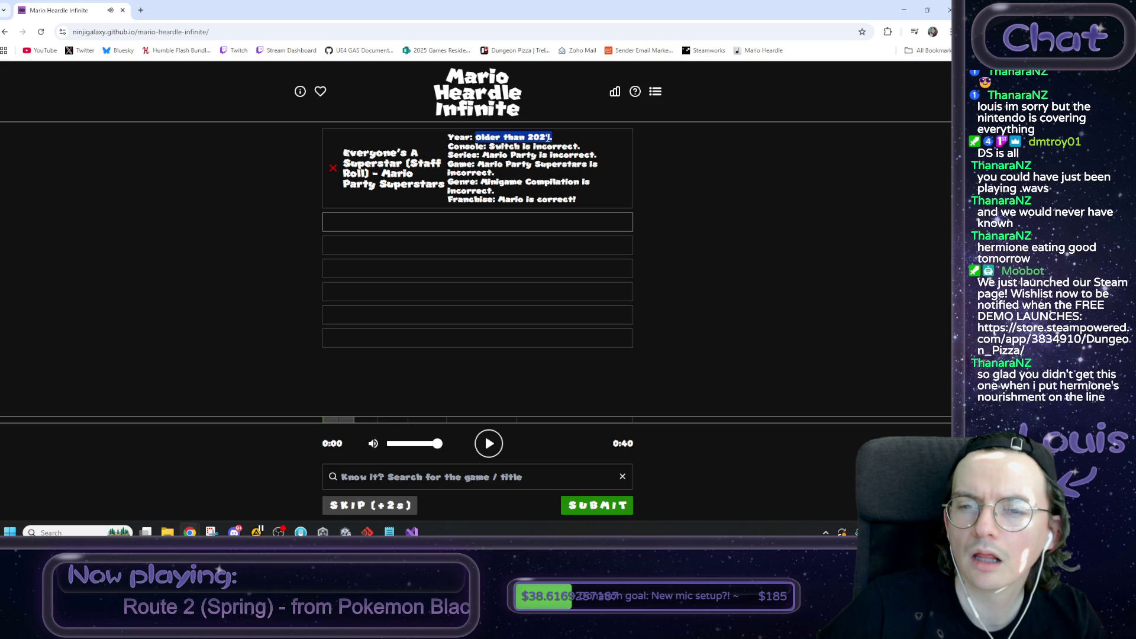
pyautogui.moveTo(483, 155); pyautogui.dragTo(596, 153)
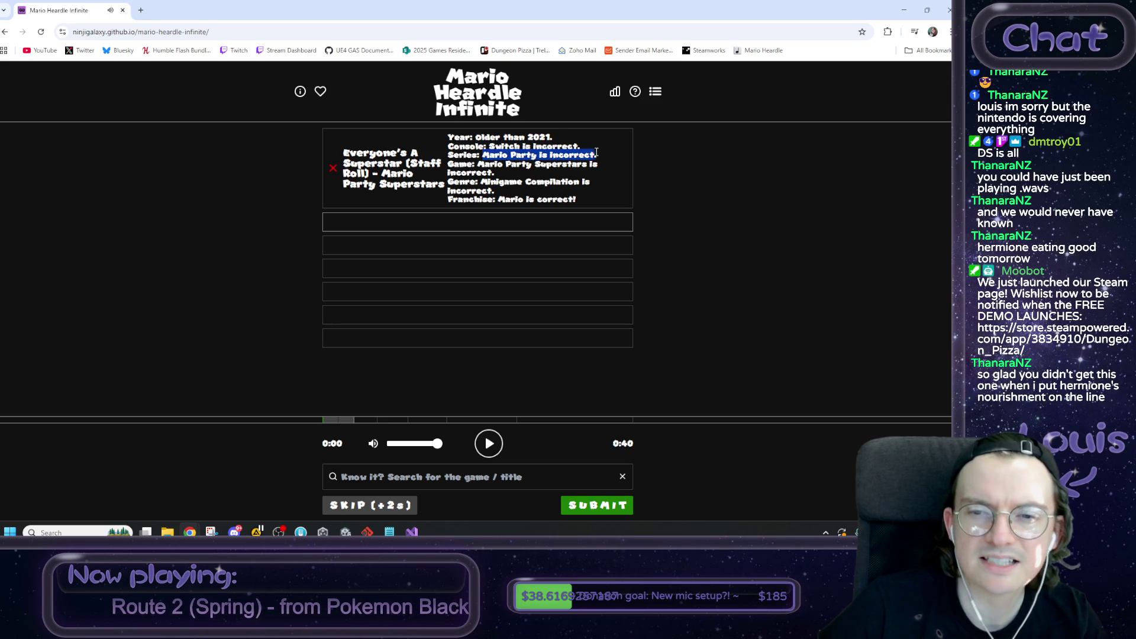
pyautogui.click(597, 154)
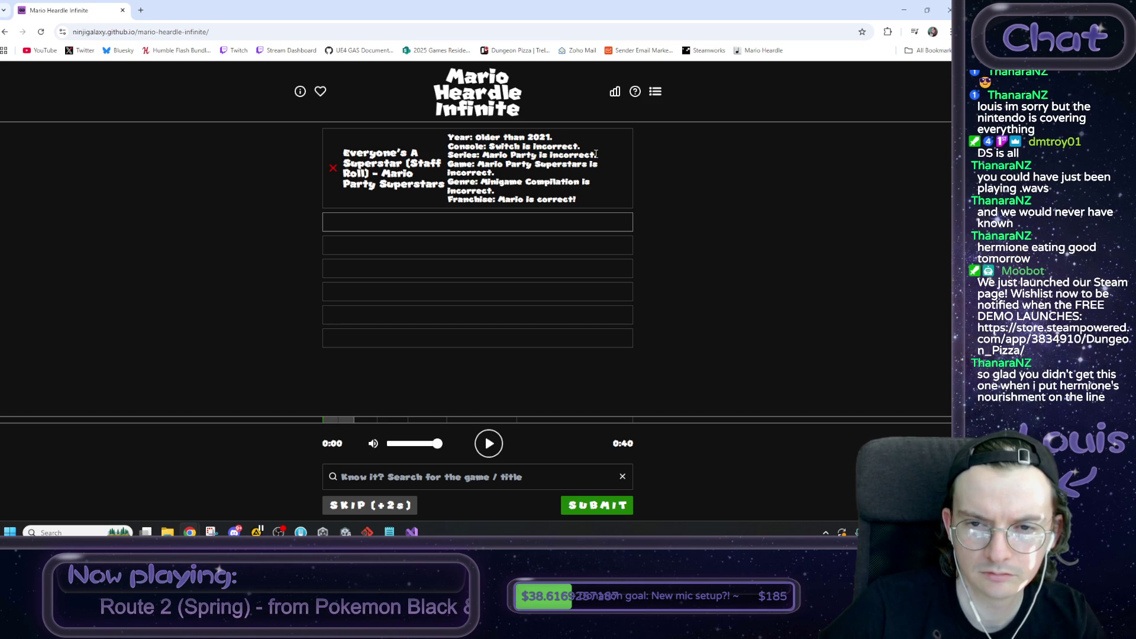
pyautogui.click(488, 444)
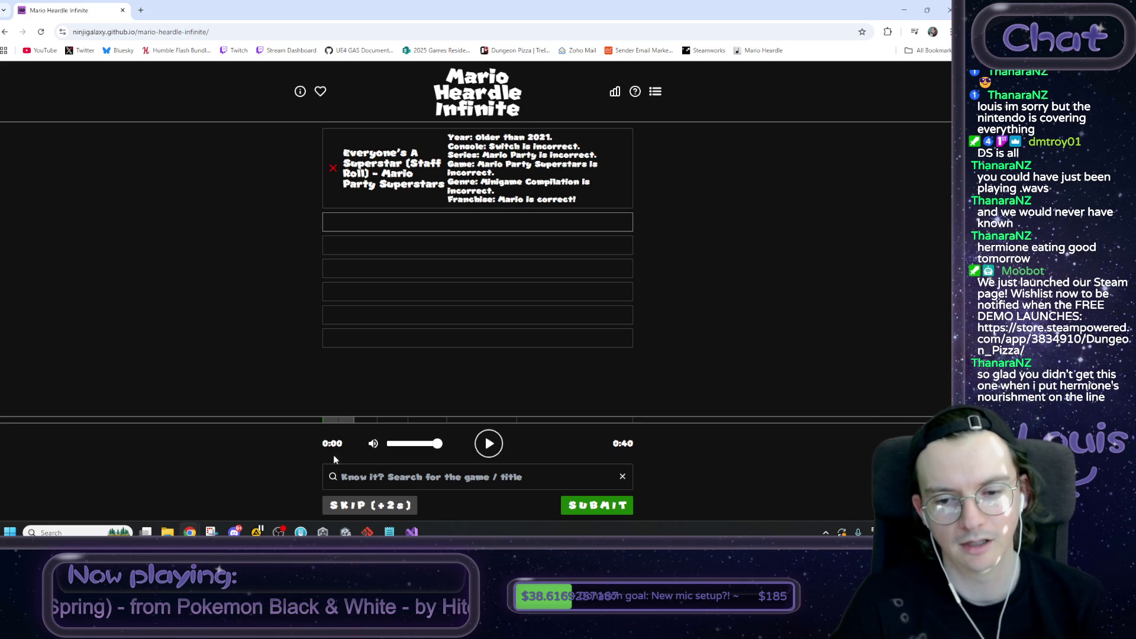
pyautogui.click(499, 453)
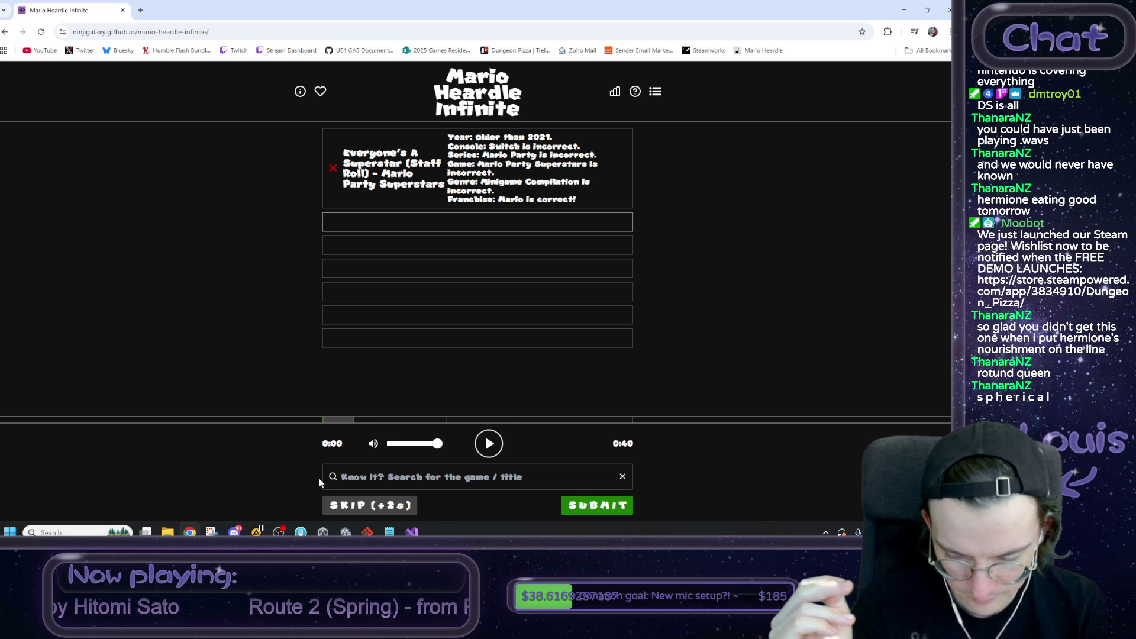
# Step: Search 'mario sonic' and submit Main Menu - Mario & Sonic At The Olympic Games (2007)
pyautogui.click(360, 483)
pyautogui.write('mario and sonic')
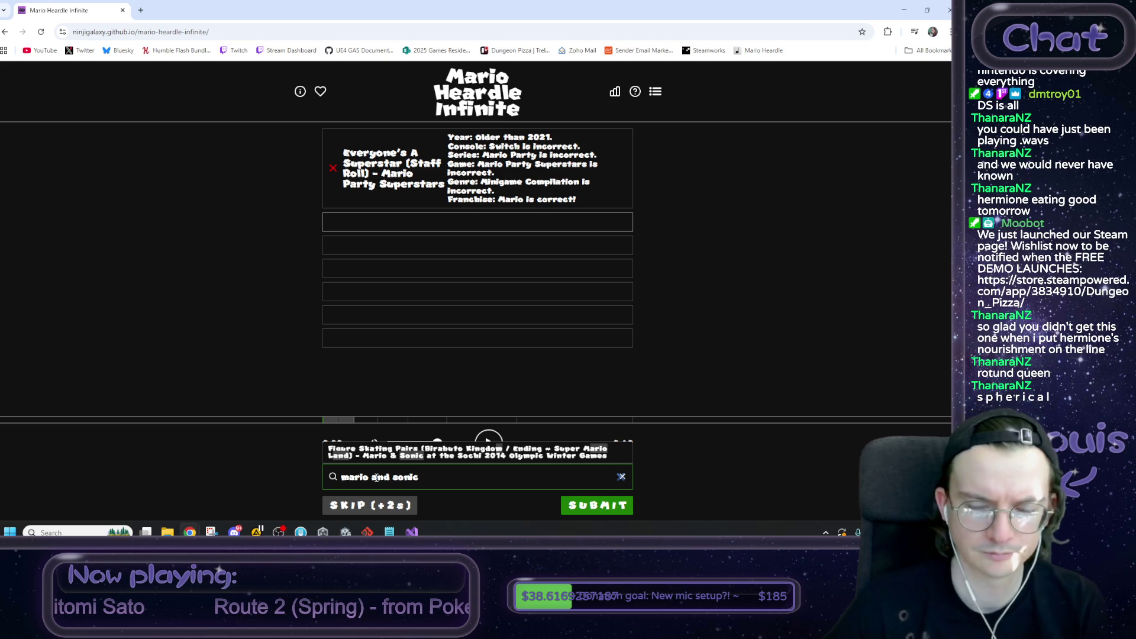
pyautogui.doubleClick(377, 477)
pyautogui.write('&')
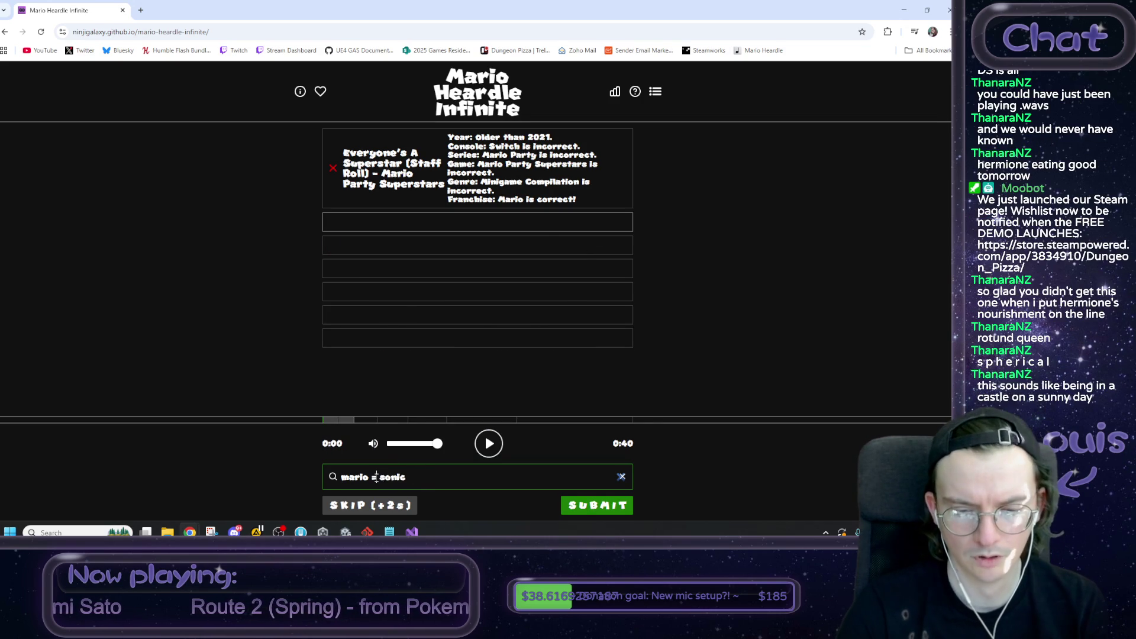
pyautogui.press('BackSpace')
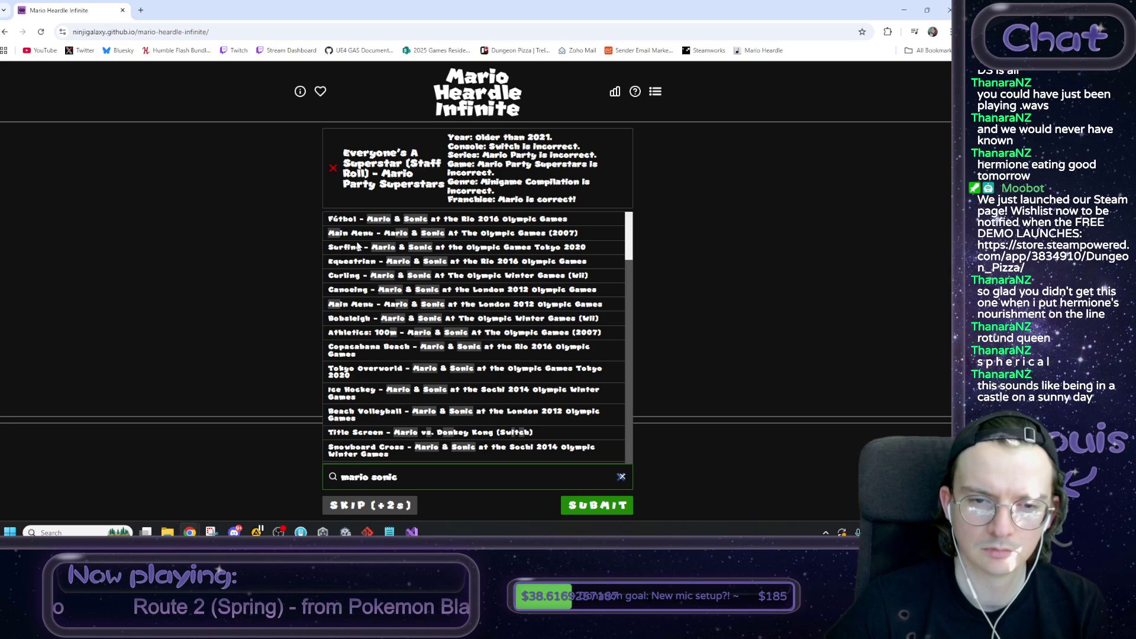
pyautogui.click(359, 235)
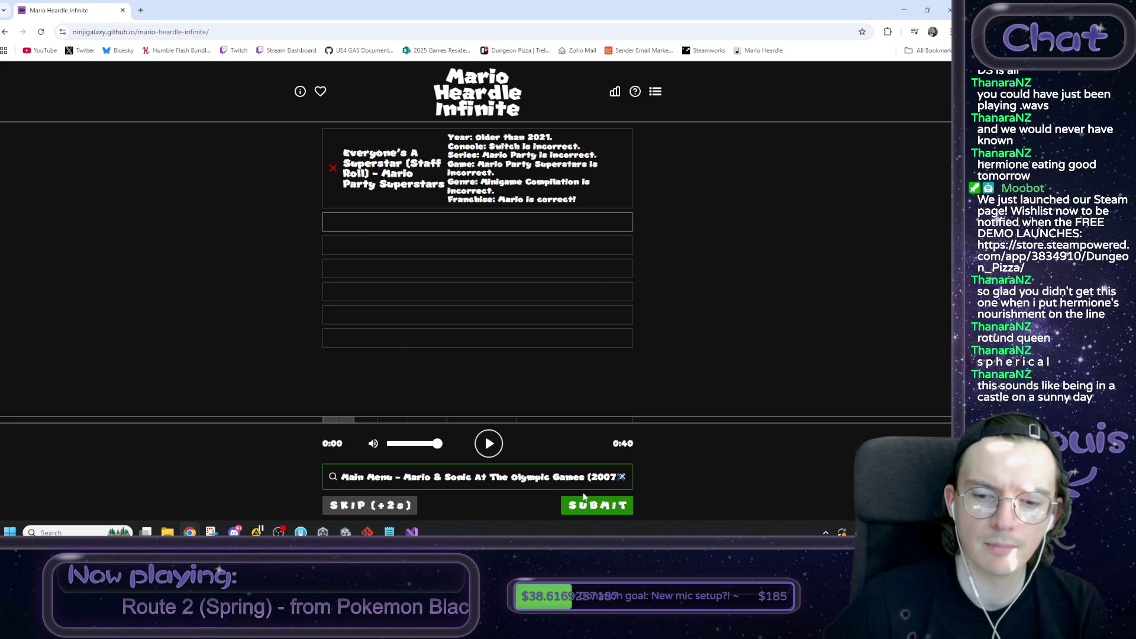
pyautogui.click(594, 508)
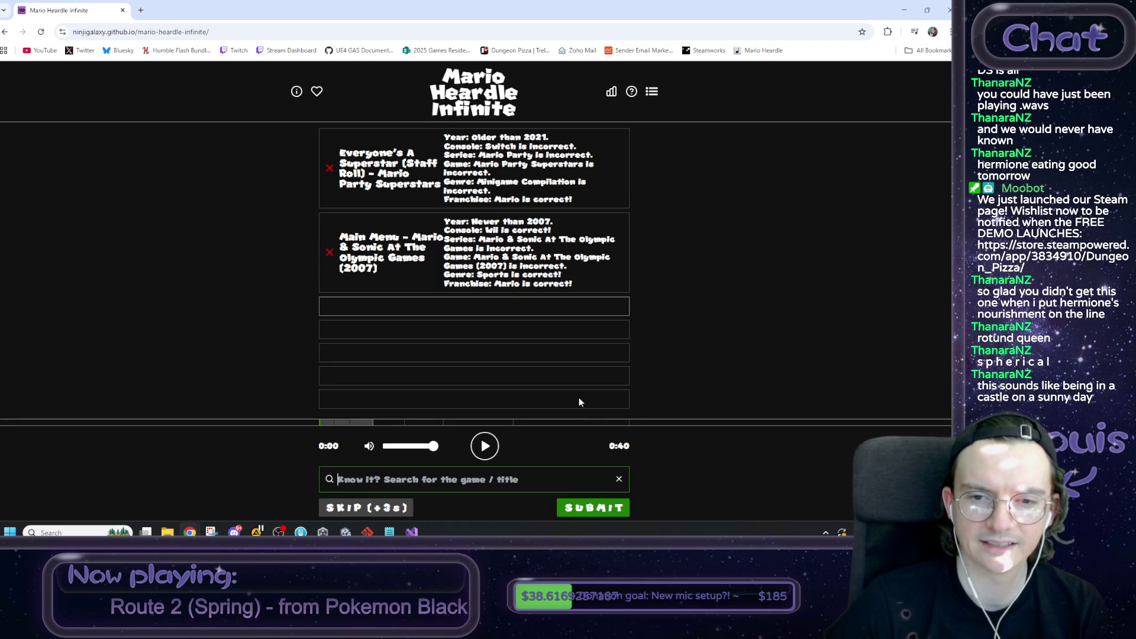
pyautogui.click(500, 230)
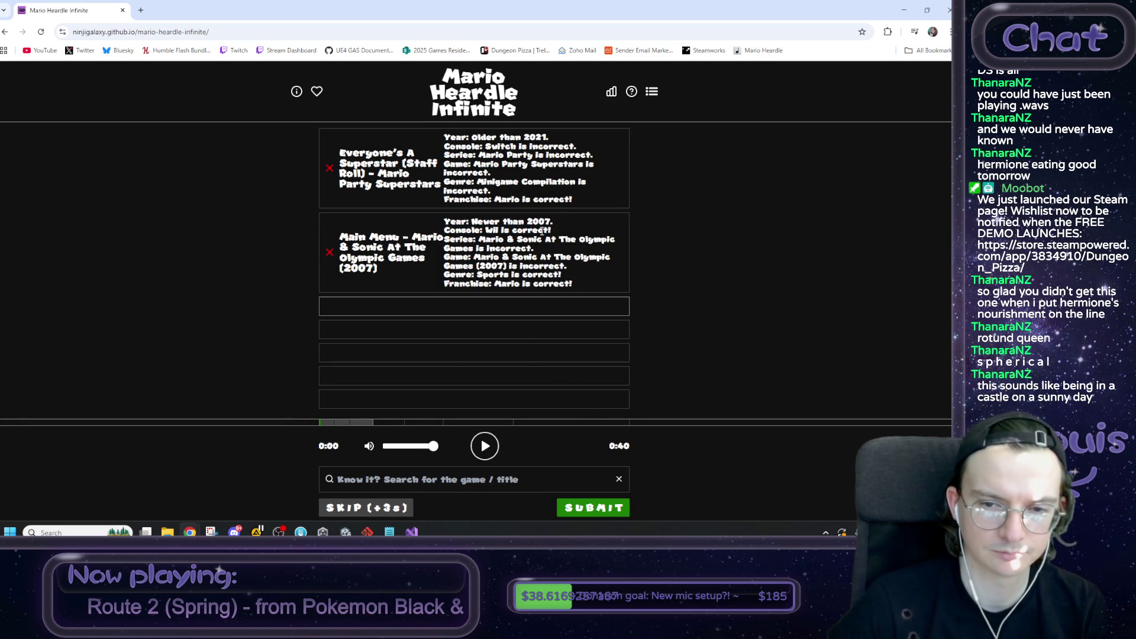
pyautogui.click(486, 451)
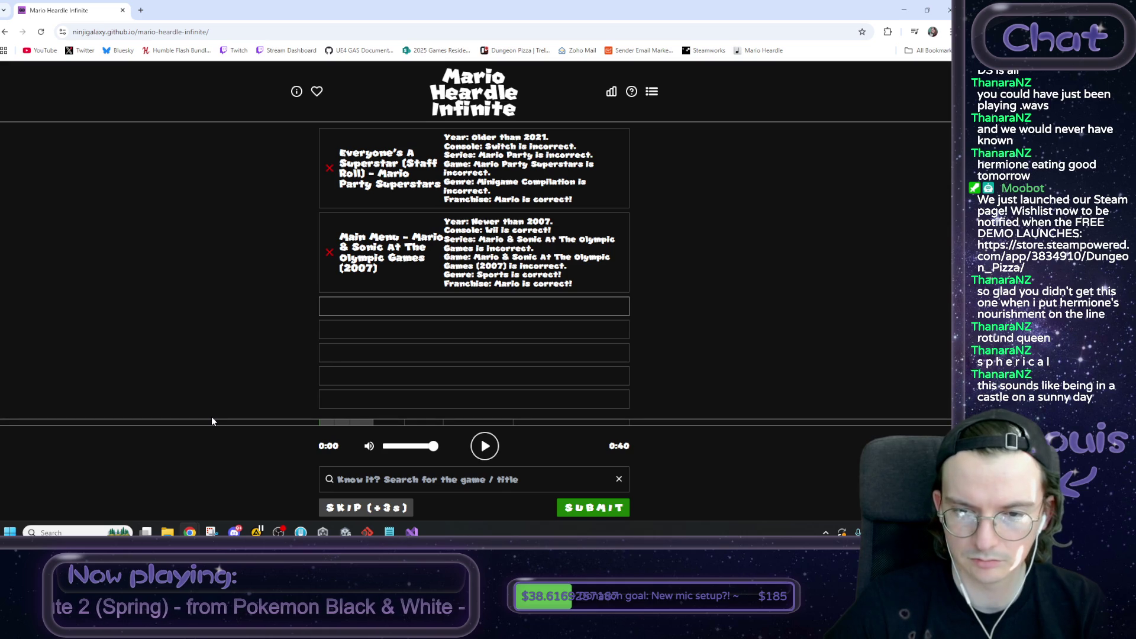
pyautogui.moveTo(491, 156); pyautogui.dragTo(596, 155)
pyautogui.click(547, 197)
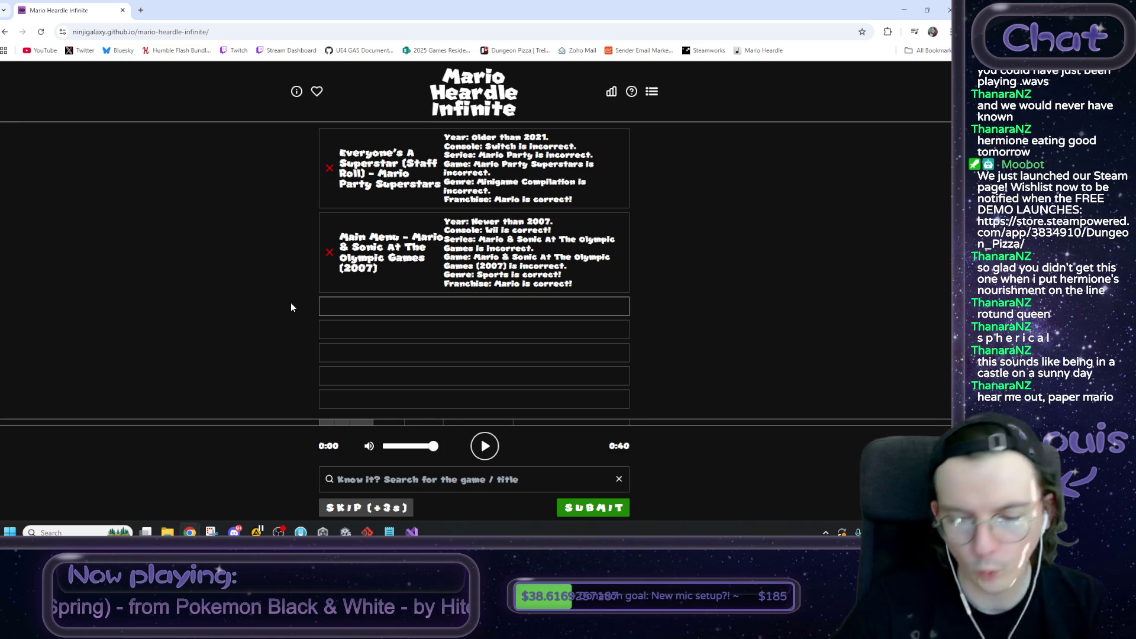
pyautogui.click(387, 482)
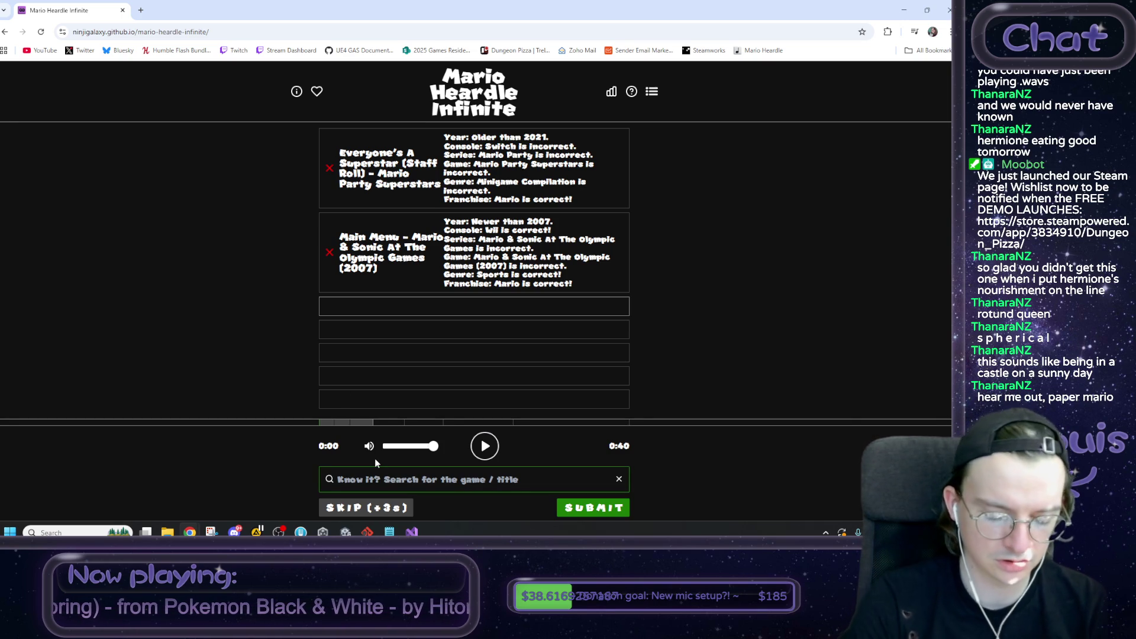
pyautogui.write('fo')
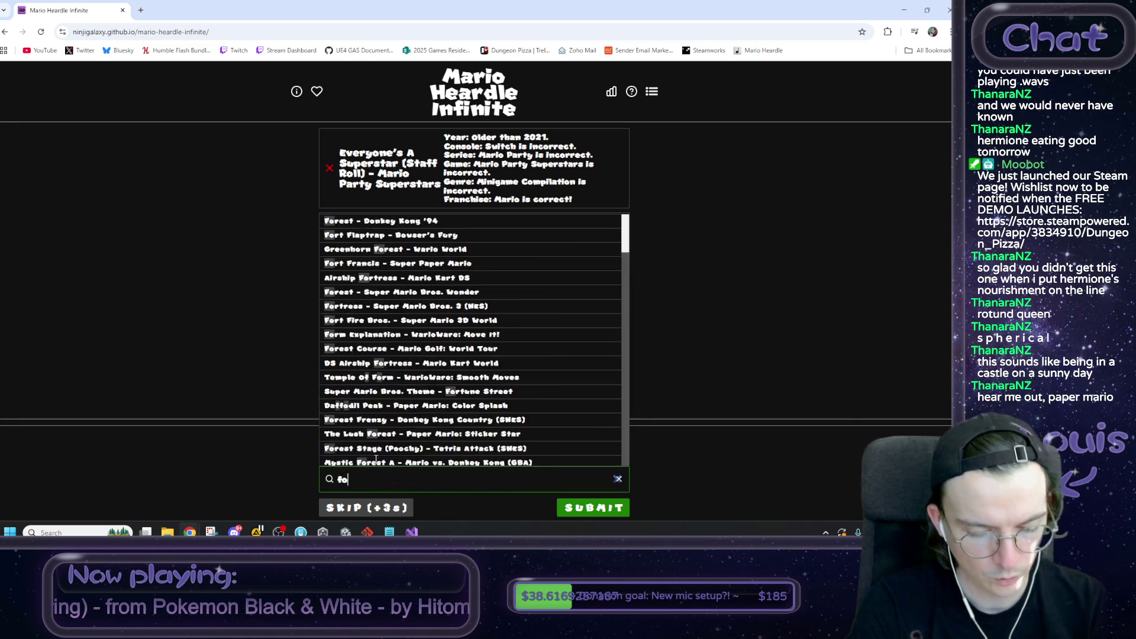
pyautogui.write('rtune')
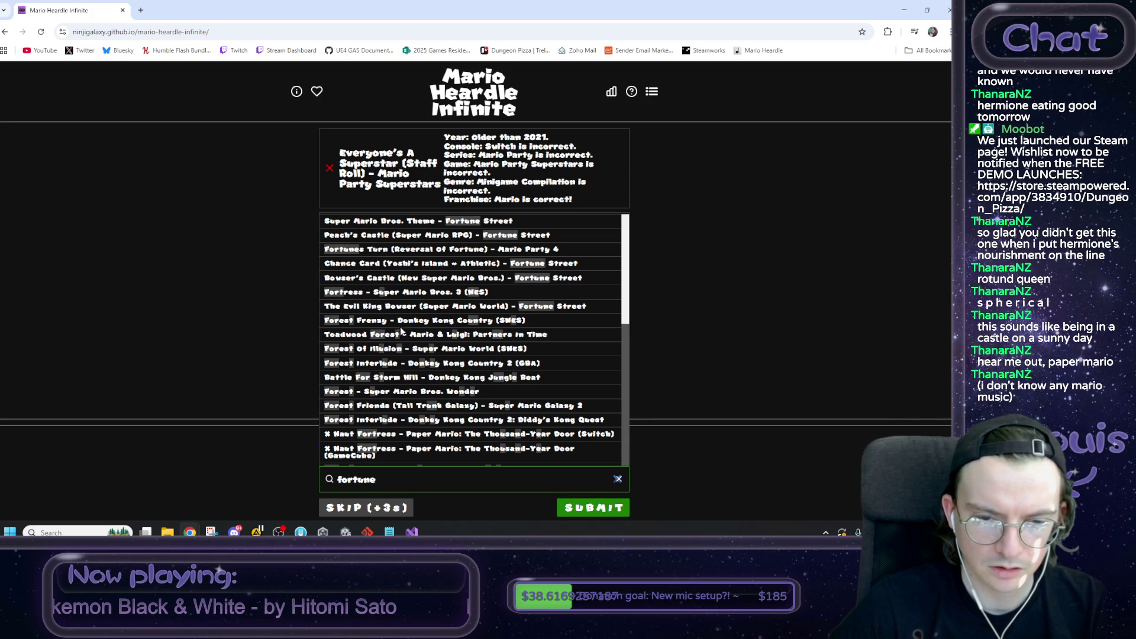
pyautogui.scroll(-3, 408, 355)
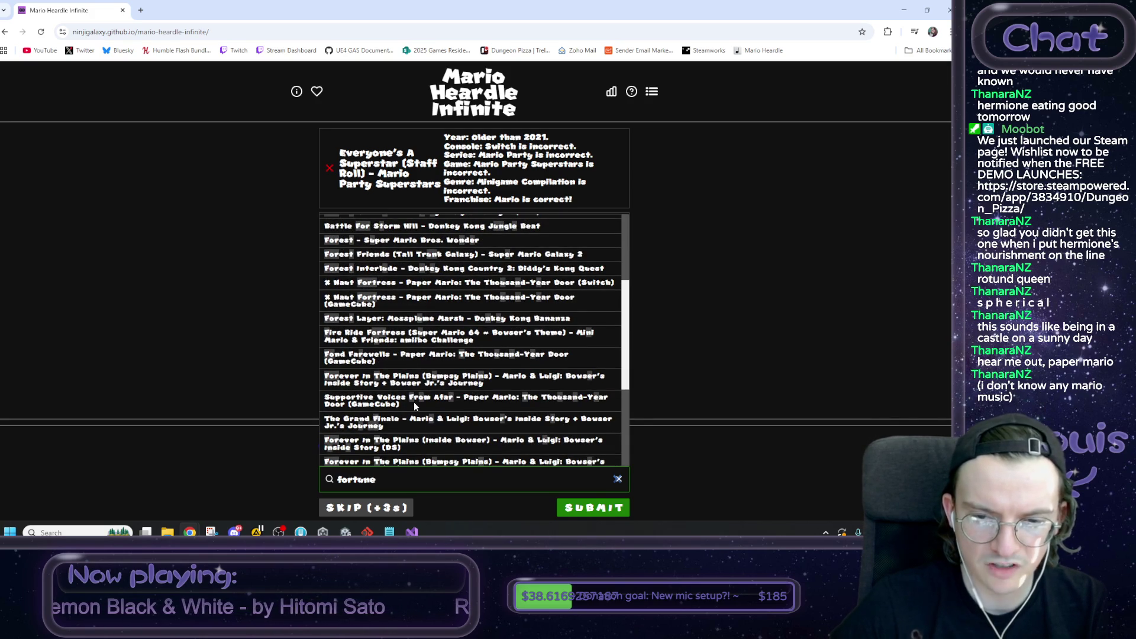
pyautogui.scroll(-3, 413, 402)
pyautogui.scroll(6, 427, 376)
pyautogui.write(' street')
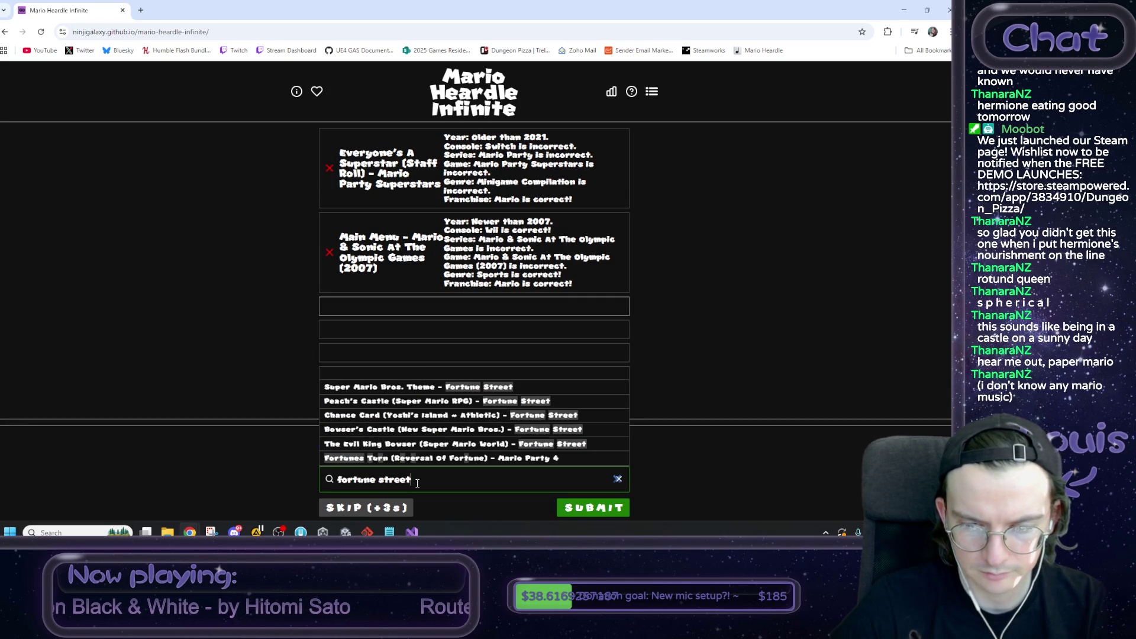
pyautogui.click(175, 464)
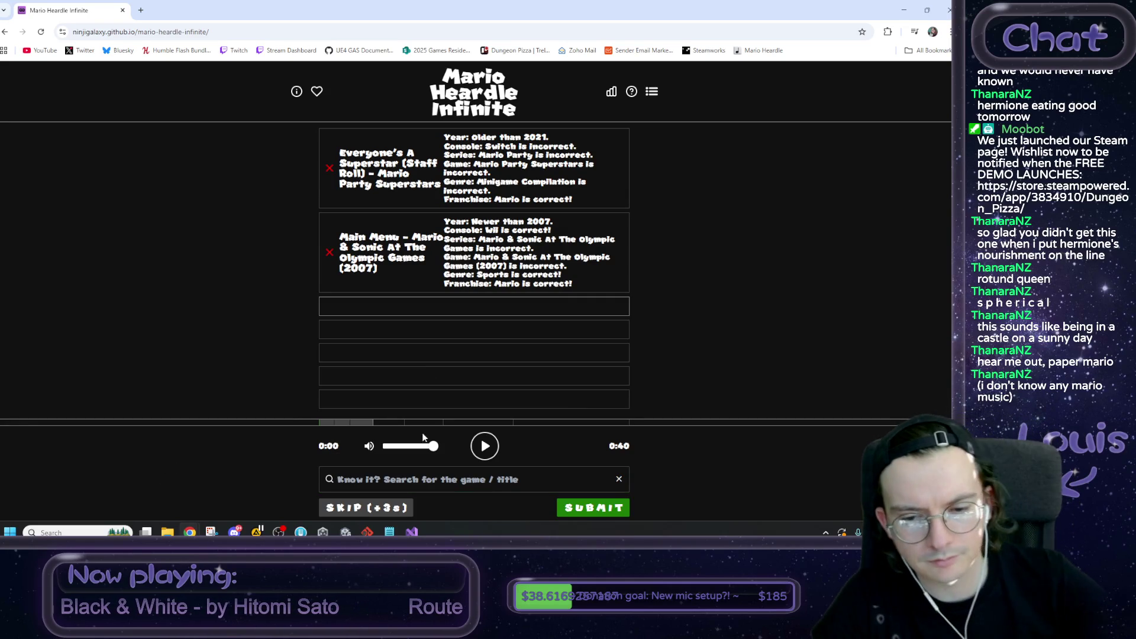
pyautogui.click(494, 445)
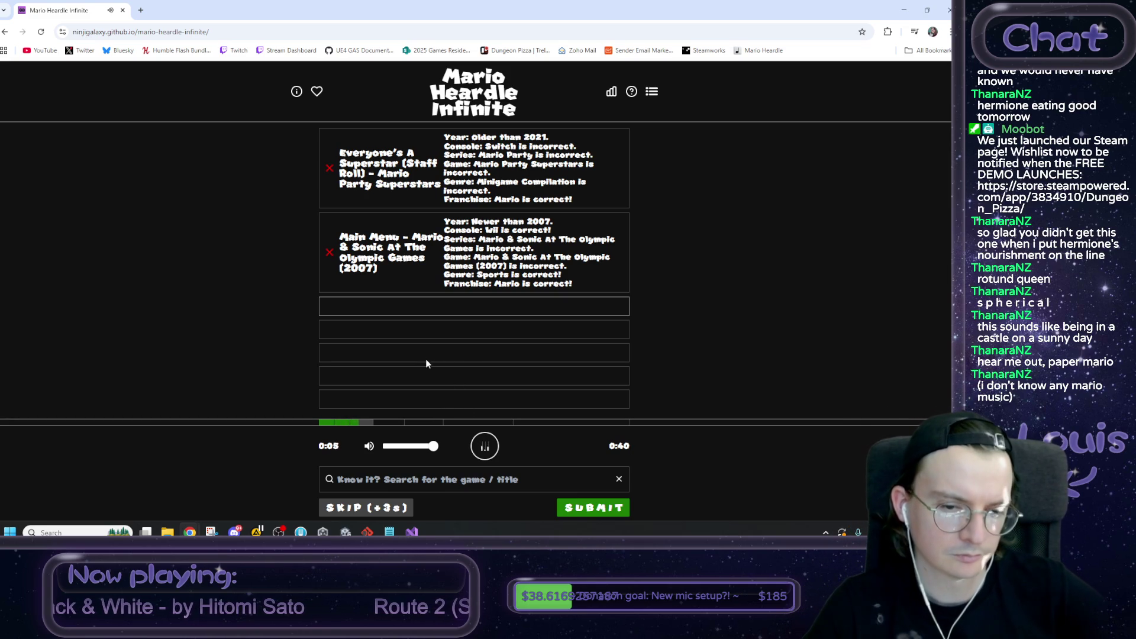
# Step: Search 'super paper mario' and pick Staff Roll - Super Paper Mario from the results
pyautogui.click(427, 481)
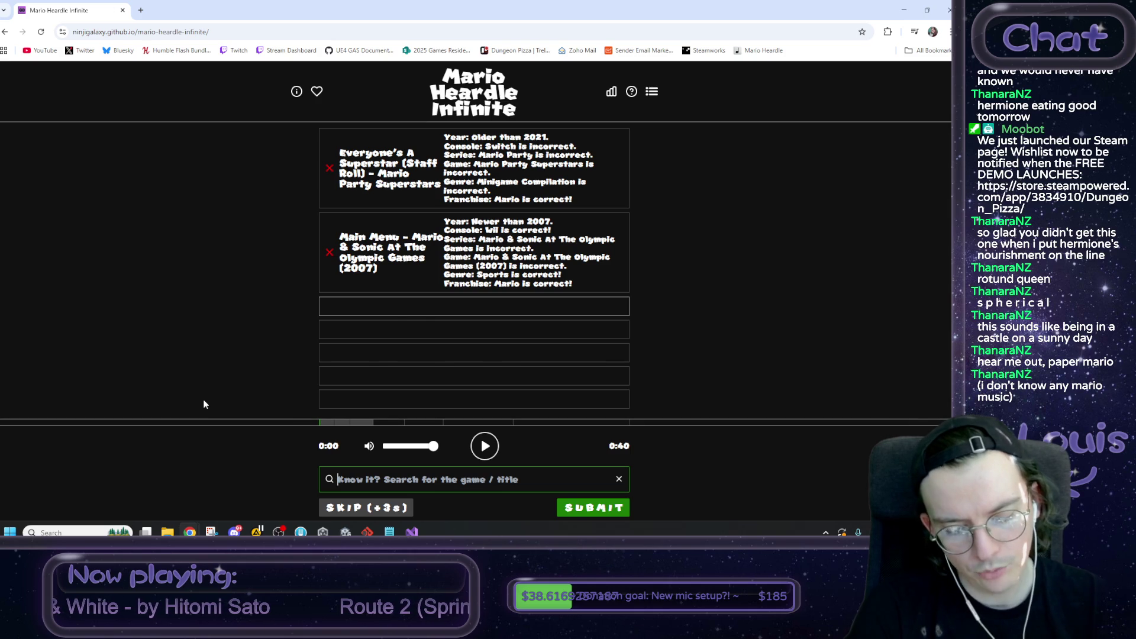
pyautogui.write('super paper mario')
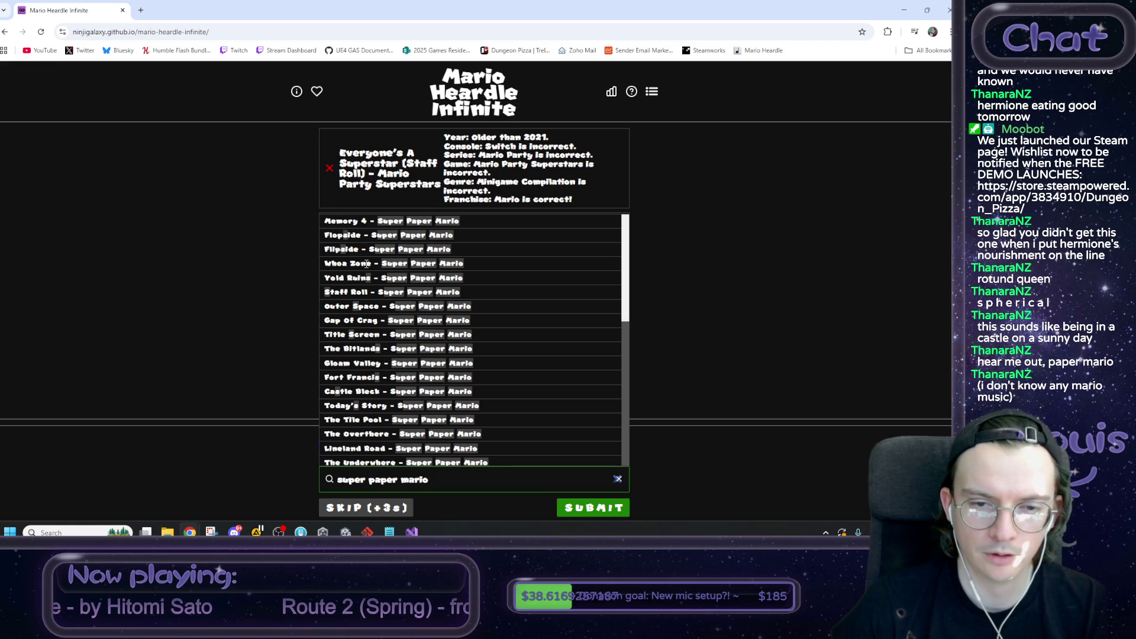
pyautogui.scroll(-1, 364, 267)
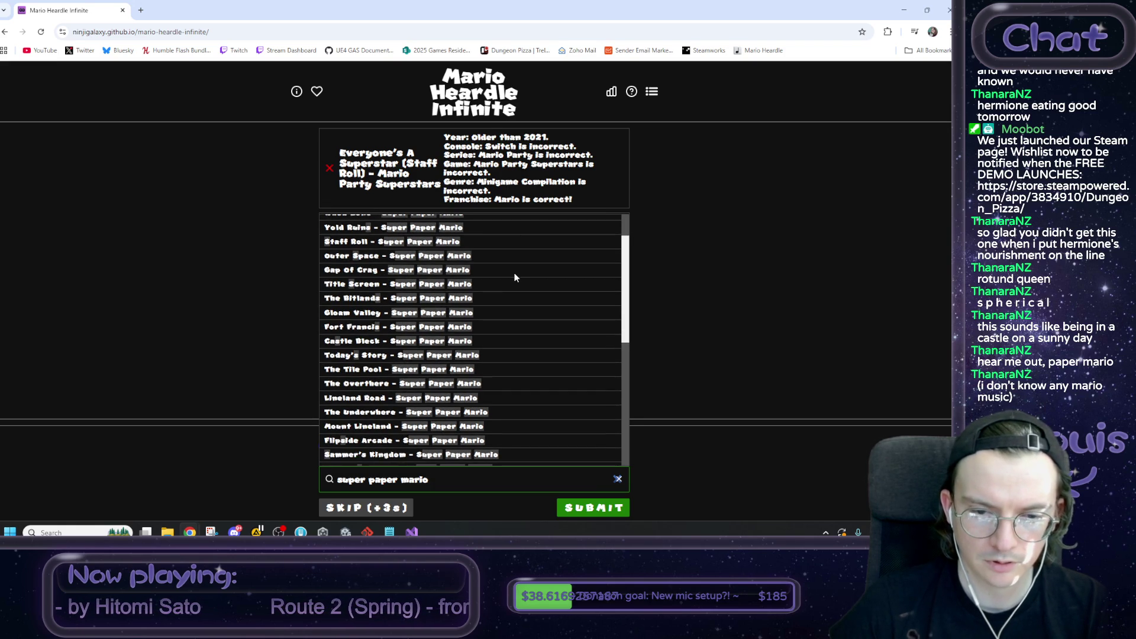
pyautogui.scroll(-1, 509, 277)
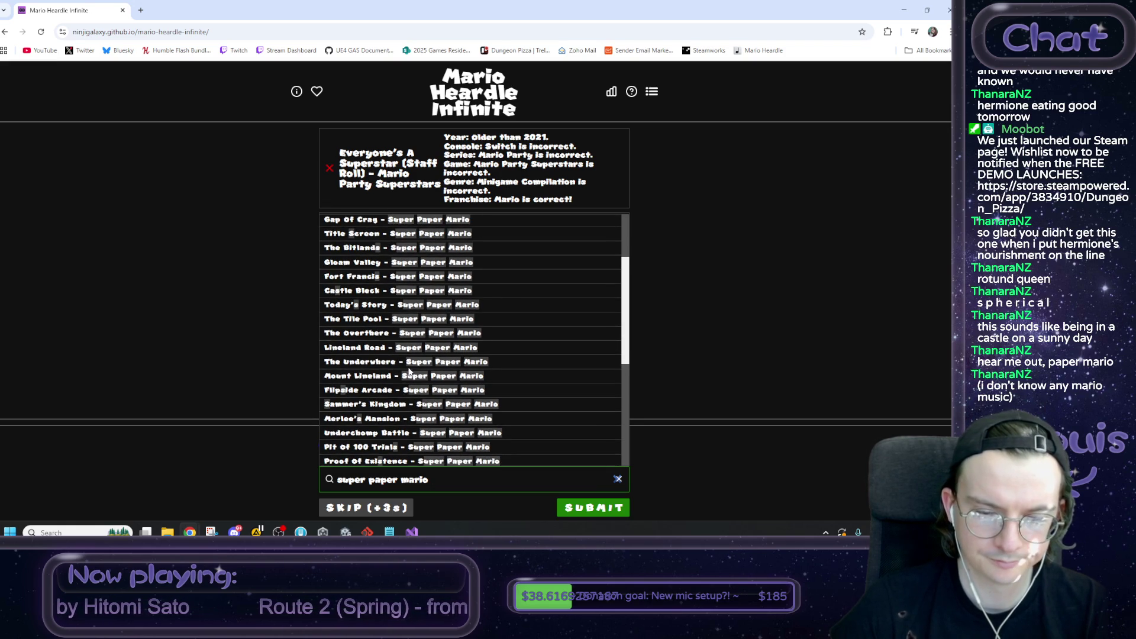
pyautogui.scroll(-1, 408, 369)
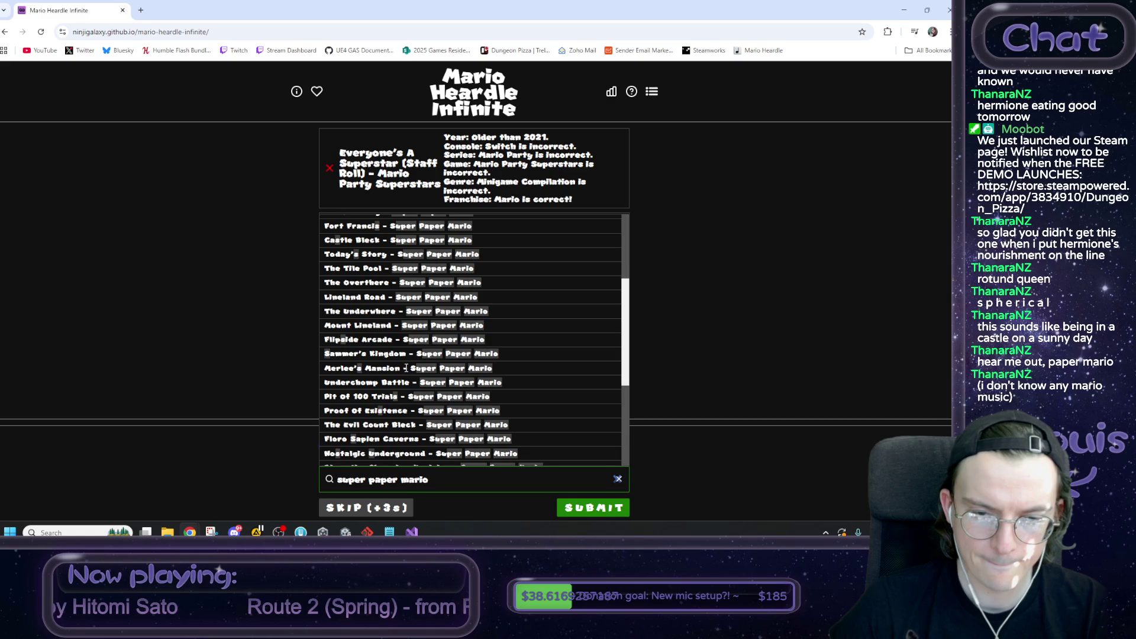
pyautogui.scroll(-1, 407, 368)
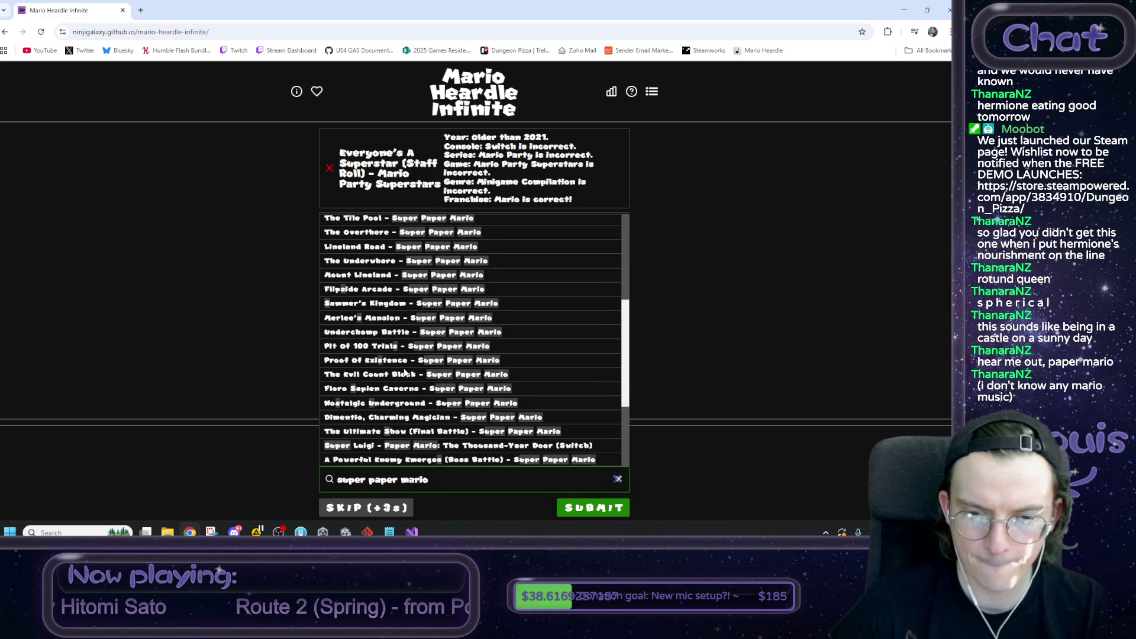
pyautogui.scroll(-1, 408, 361)
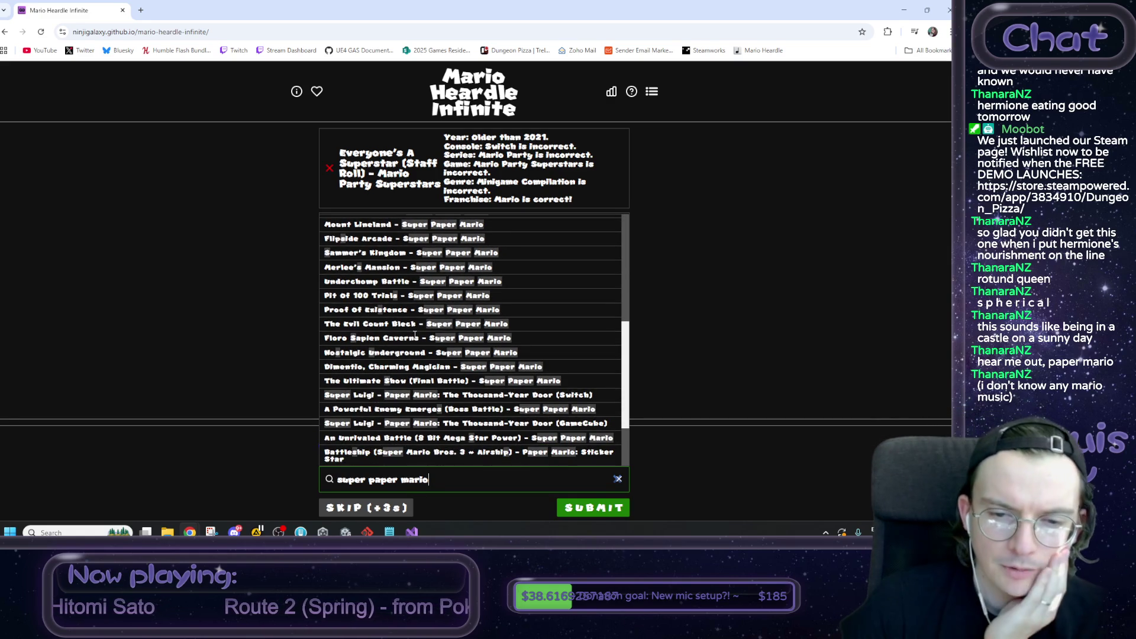
pyautogui.scroll(-1, 420, 357)
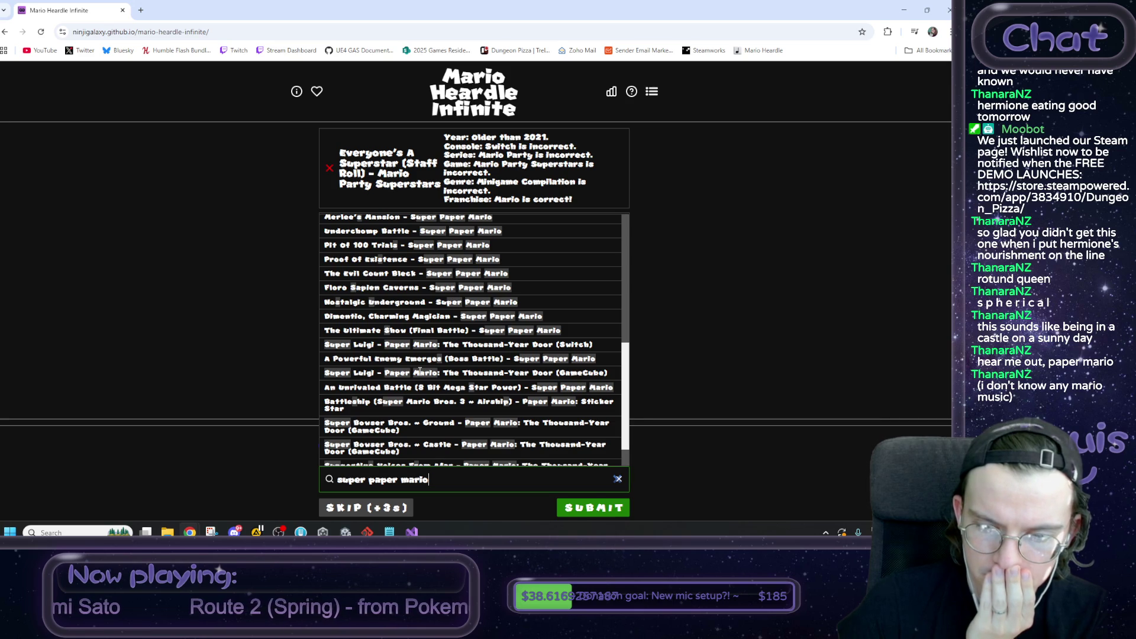
pyautogui.scroll(-1, 419, 371)
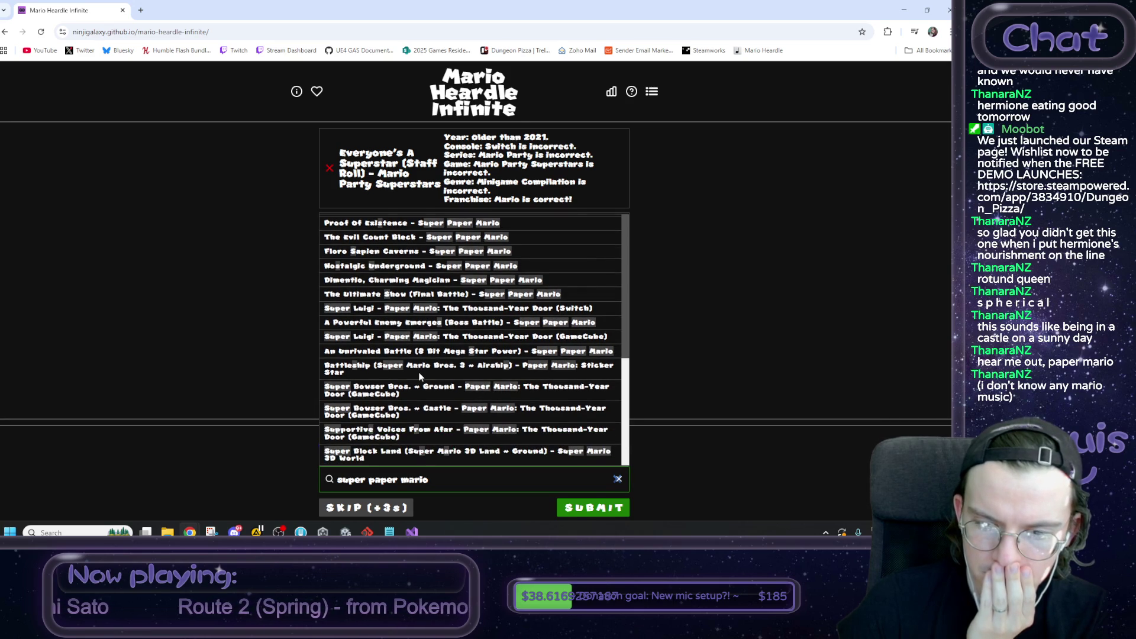
pyautogui.scroll(-1, 418, 379)
pyautogui.scroll(8, 418, 382)
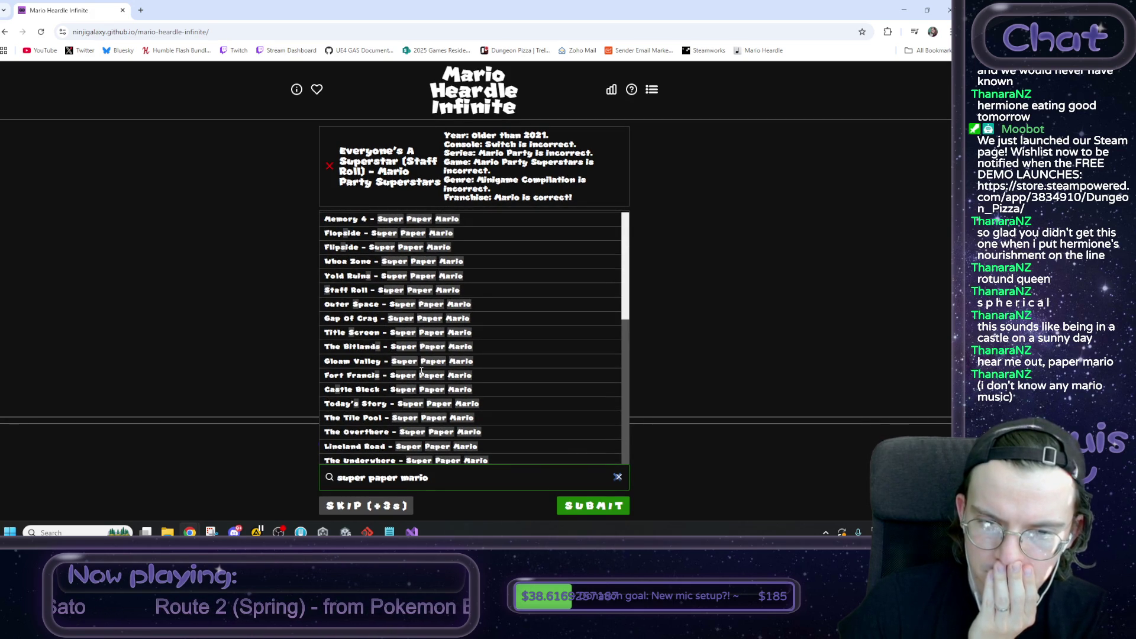
pyautogui.click(380, 289)
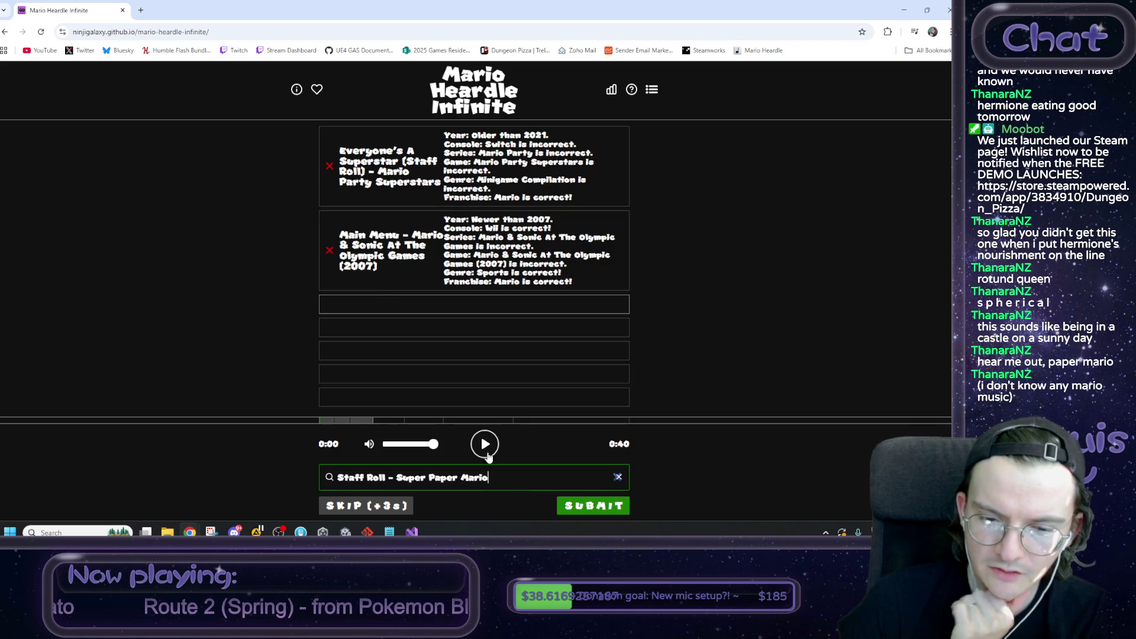
# Step: Trim the guess text to 'Super Paper Mario' and browse that game's tracks
pyautogui.moveTo(525, 478); pyautogui.dragTo(97, 472)
pyautogui.moveTo(397, 477); pyautogui.dragTo(202, 479)
pyautogui.press('BackSpace')
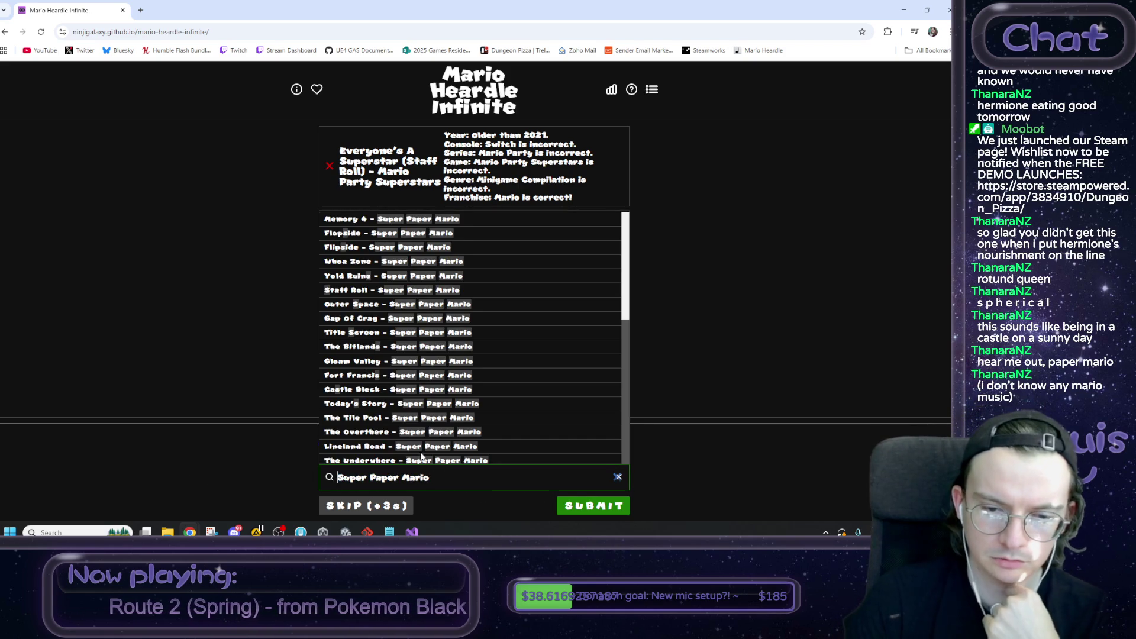
pyautogui.scroll(-1, 422, 442)
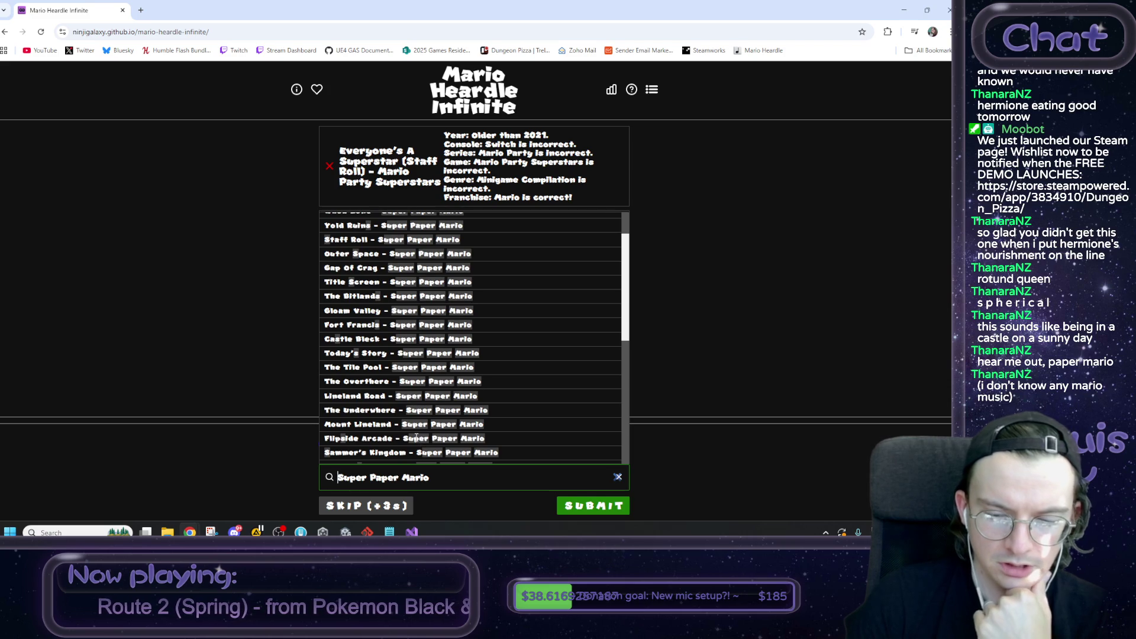
pyautogui.scroll(2, 379, 426)
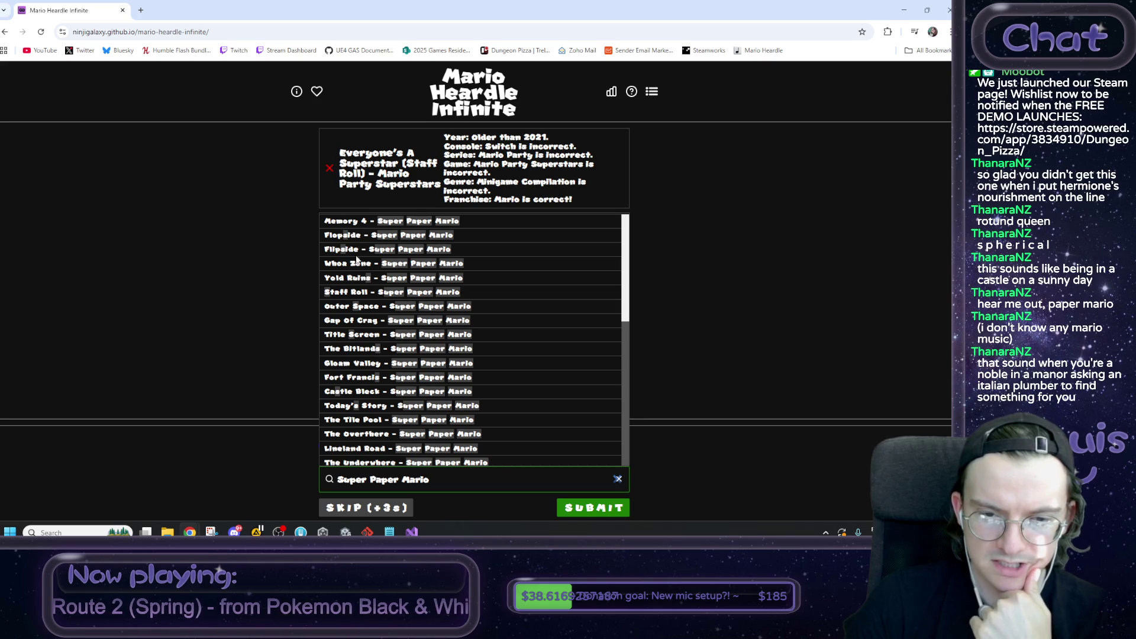
pyautogui.scroll(-1, 359, 314)
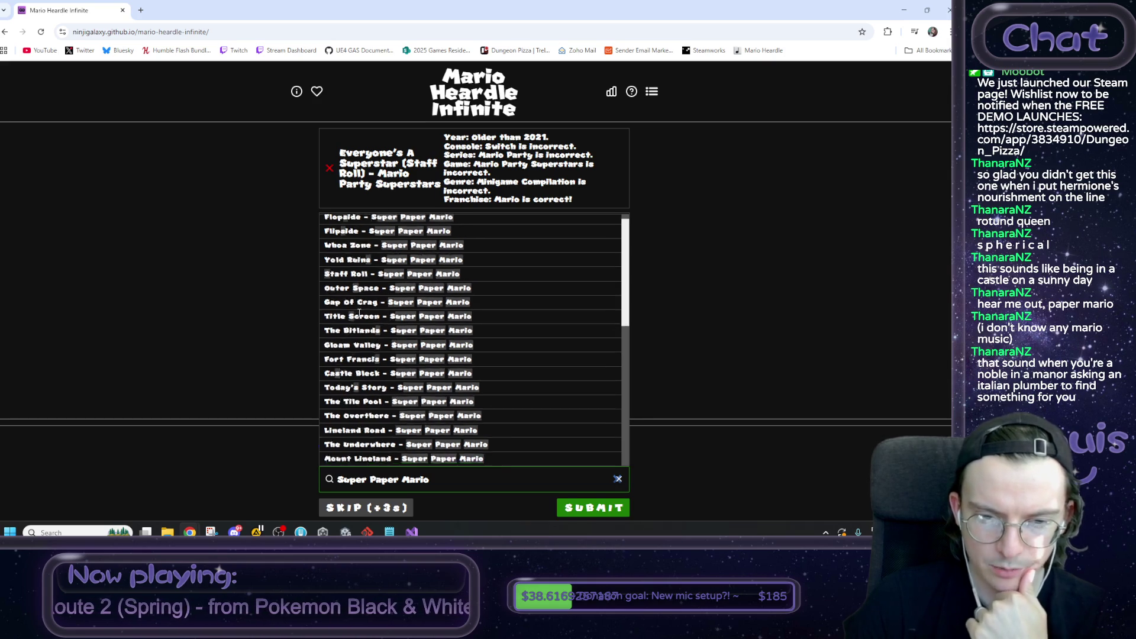
pyautogui.scroll(-1, 360, 319)
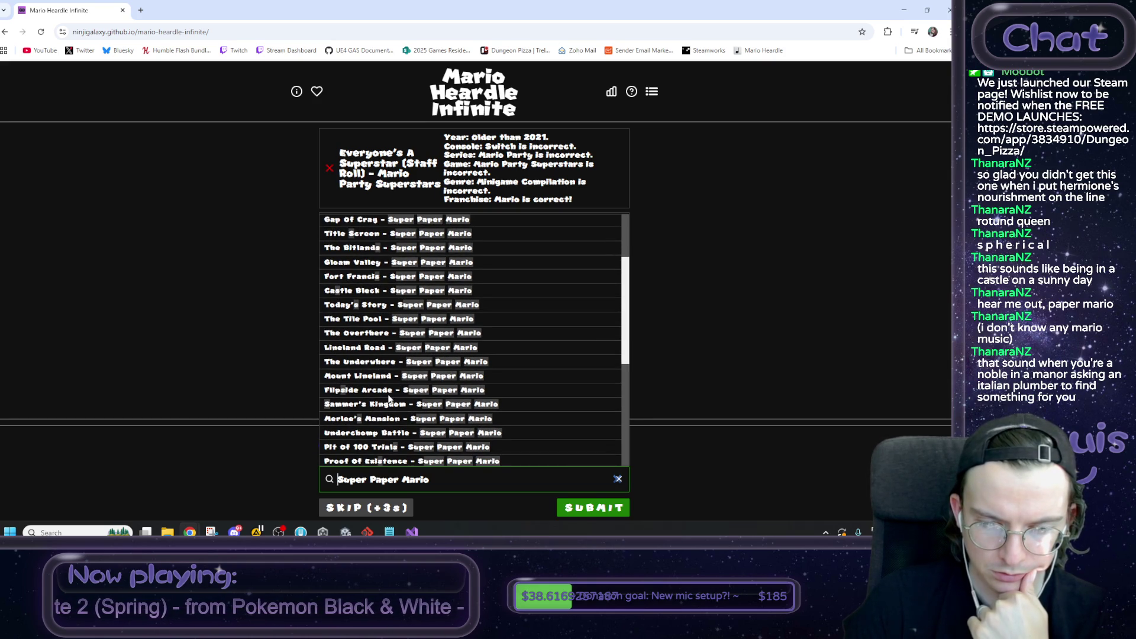
pyautogui.scroll(-1, 385, 404)
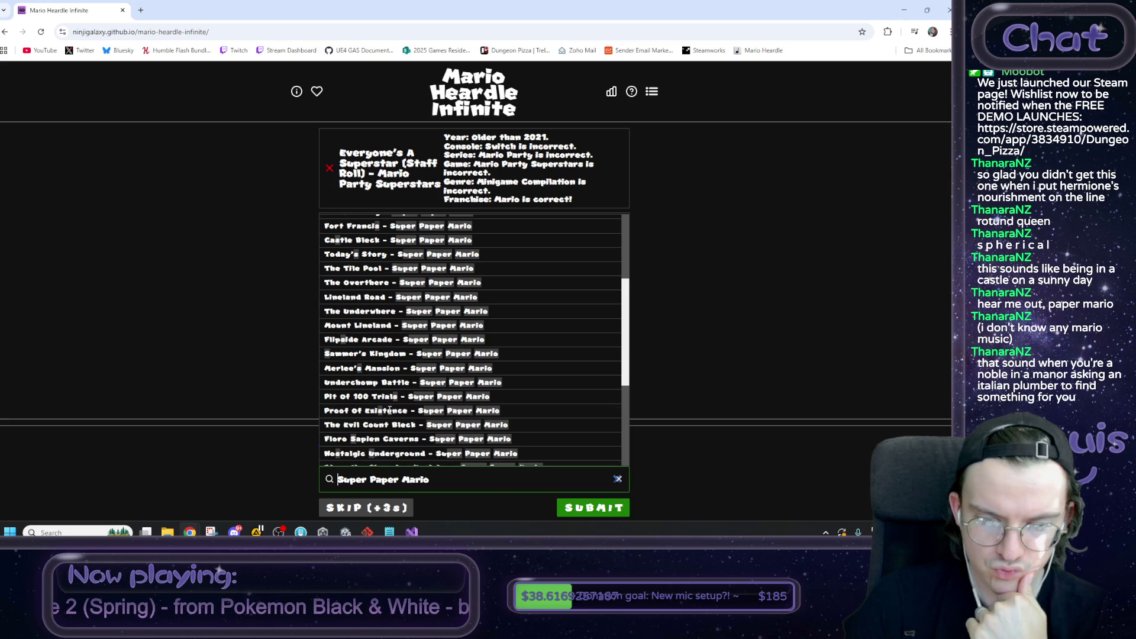
pyautogui.scroll(3, 387, 408)
# Step: Reselect Staff Roll - Super Paper Mario, submit it as the third guess, and replay the clip
pyautogui.click(356, 290)
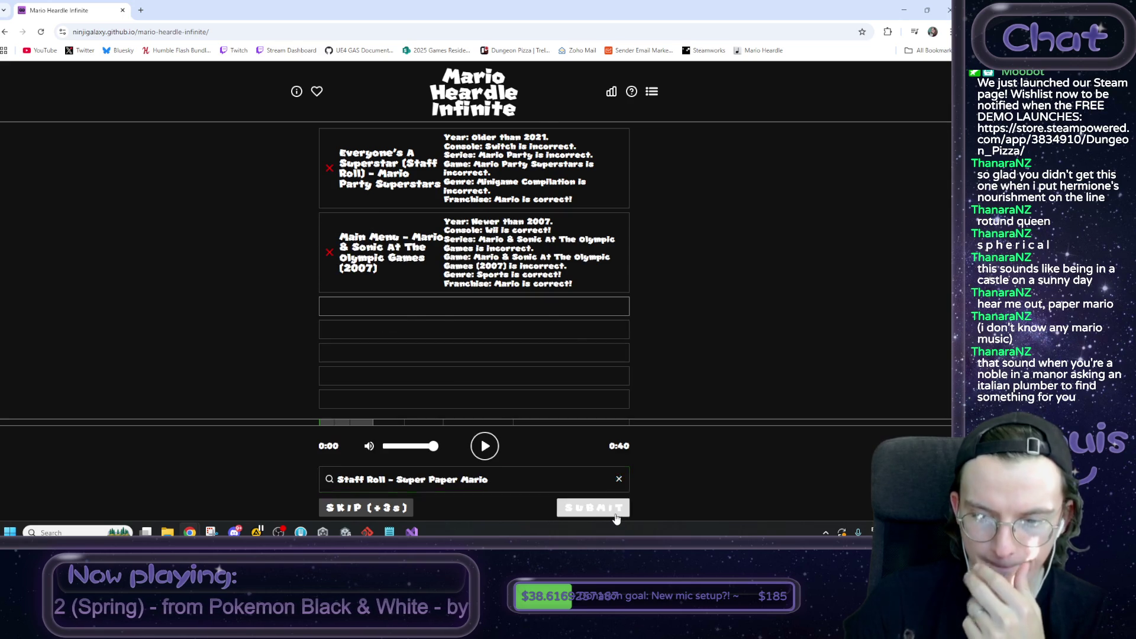
pyautogui.click(610, 509)
pyautogui.click(483, 477)
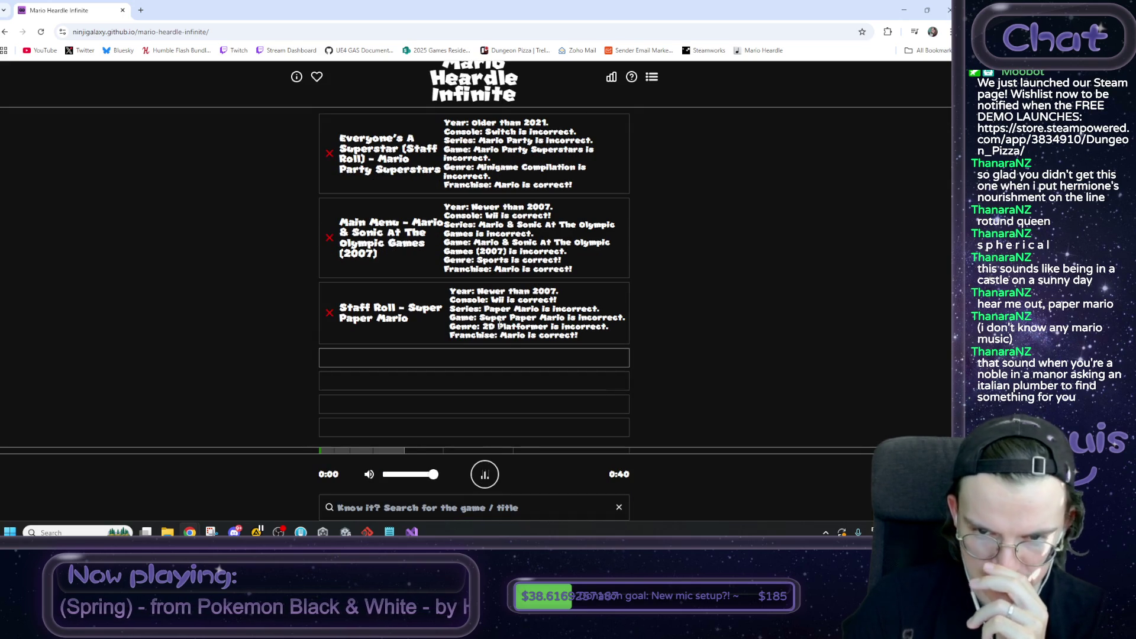
pyautogui.moveTo(477, 291); pyautogui.dragTo(557, 291)
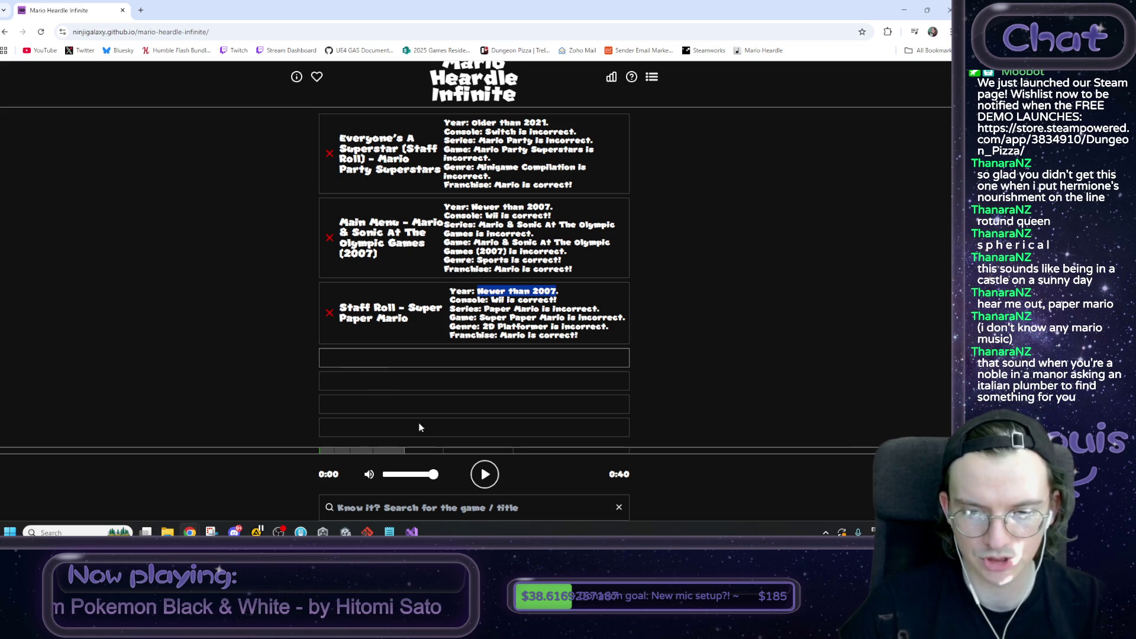
pyautogui.click(484, 474)
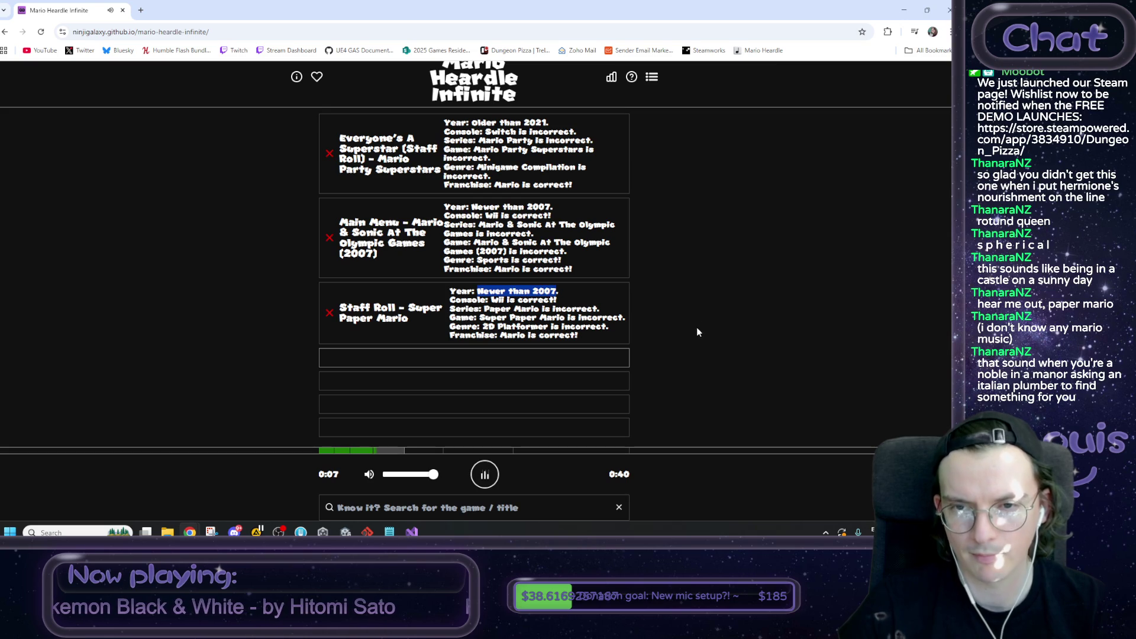
pyautogui.click(663, 348)
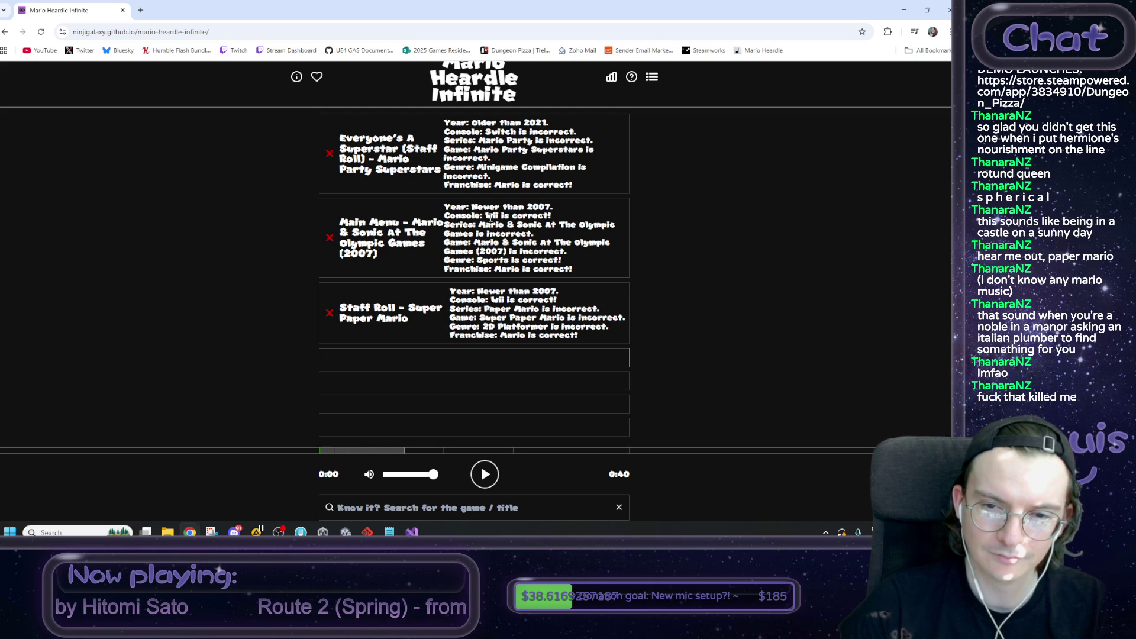
# Step: Search 'wii', scroll through the matching Wii tracks, then start retyping the query as WarioWare Smooth
pyautogui.scroll(-1, 441, 500)
pyautogui.click(440, 488)
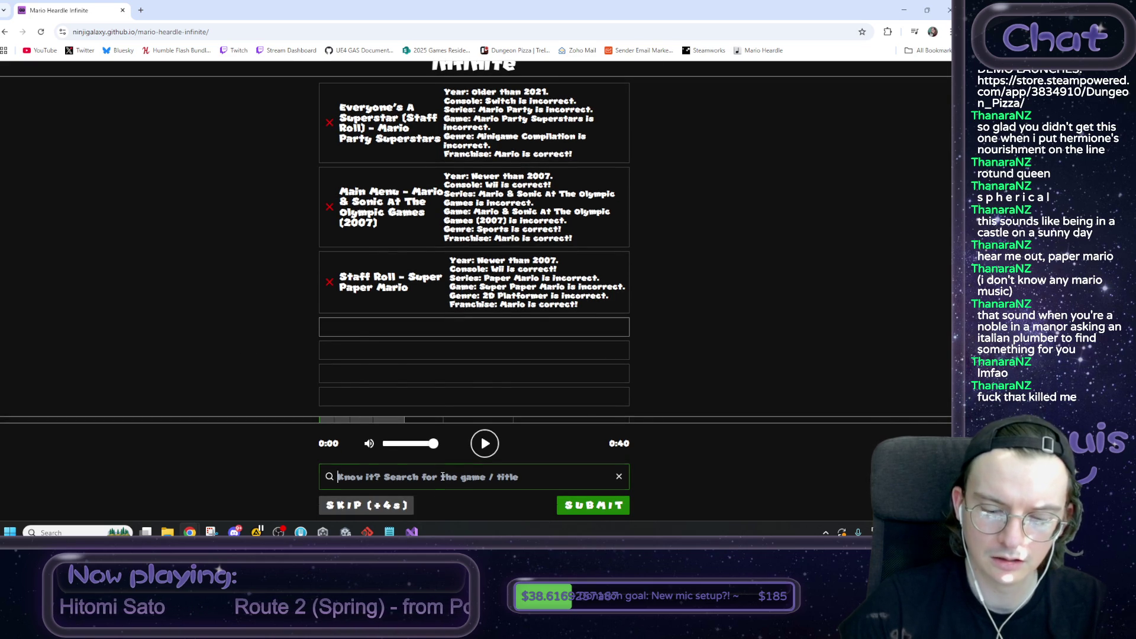
pyautogui.write('wii')
pyautogui.scroll(-10, 480, 396)
pyautogui.scroll(-4, 481, 400)
pyautogui.scroll(3, 479, 397)
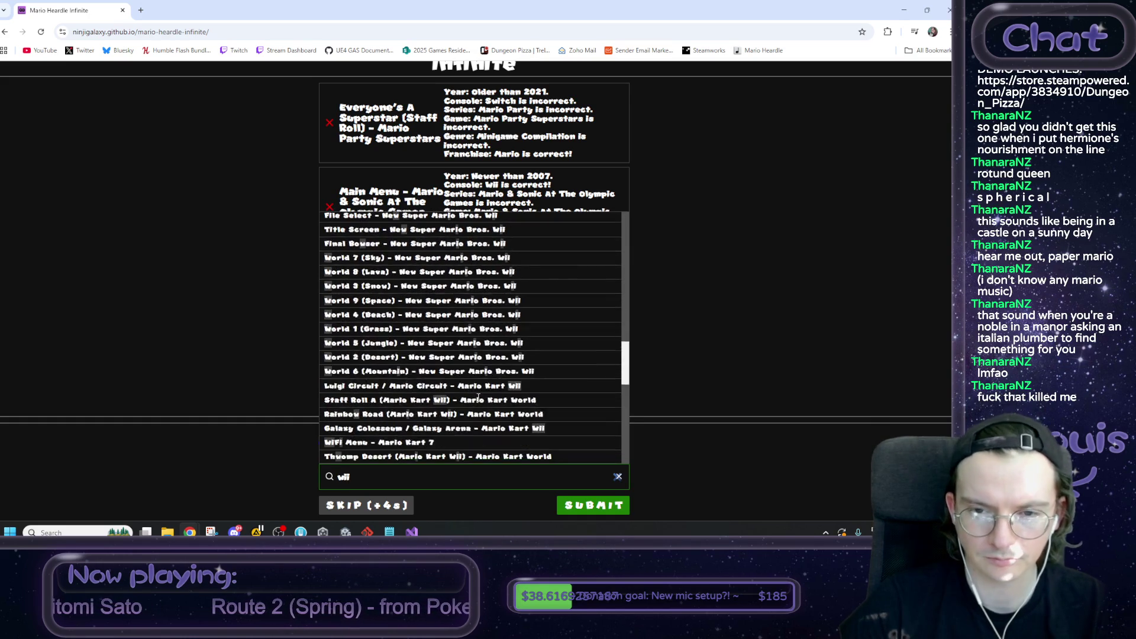
pyautogui.scroll(-5, 466, 296)
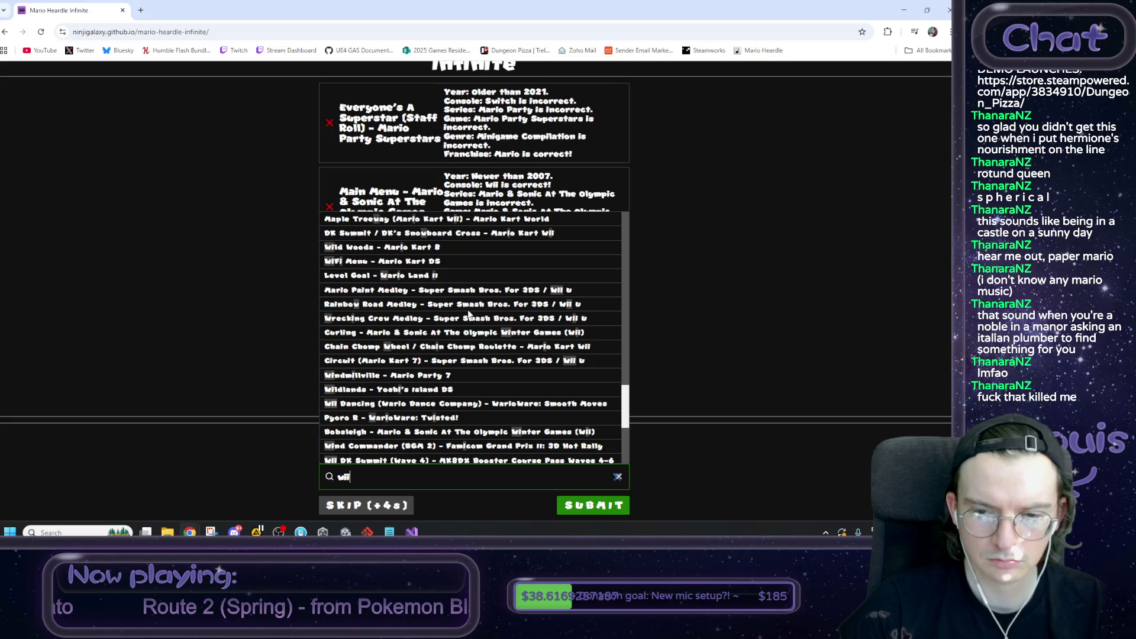
pyautogui.scroll(-3, 468, 313)
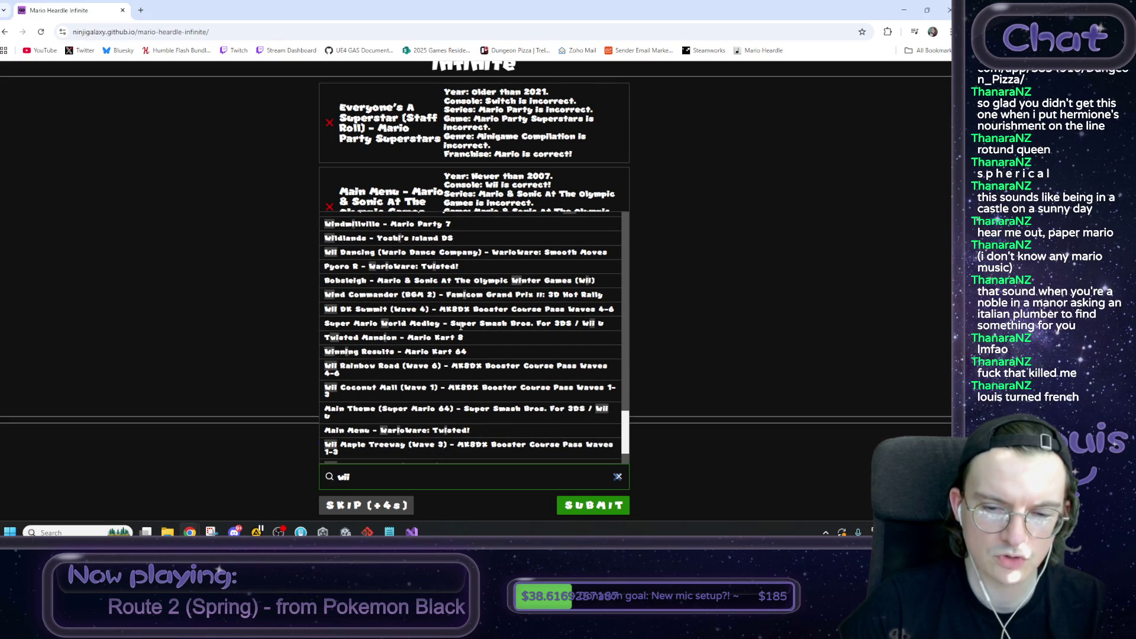
pyautogui.scroll(-1, 461, 326)
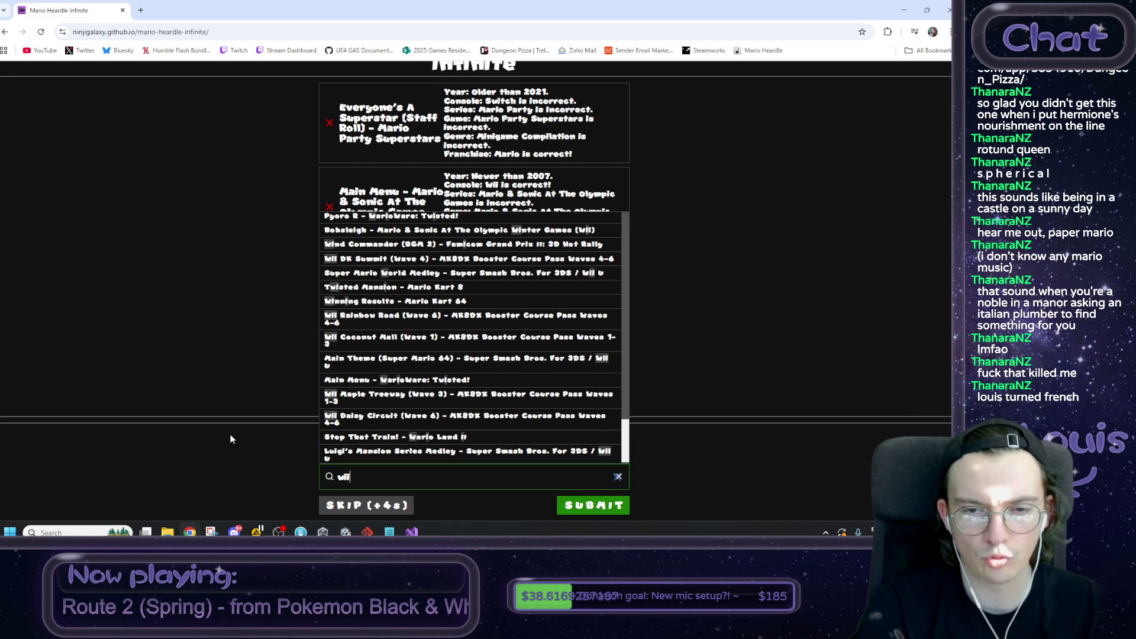
pyautogui.press('BackSpace')
pyautogui.press('BackSpace')
pyautogui.write('ari')
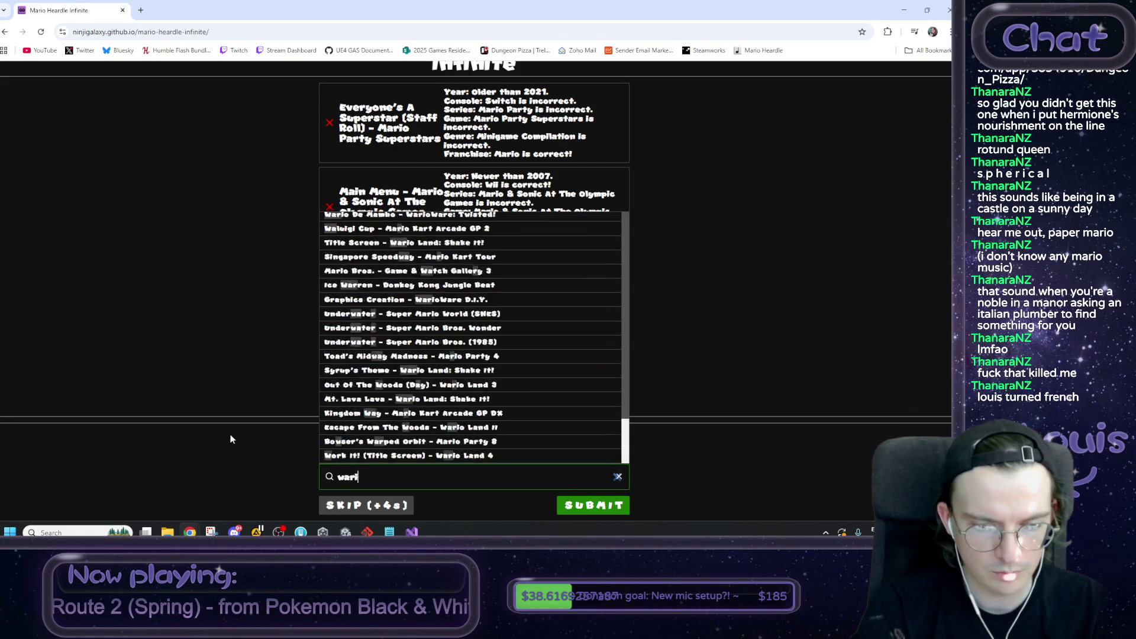
pyautogui.write('oware smooth')
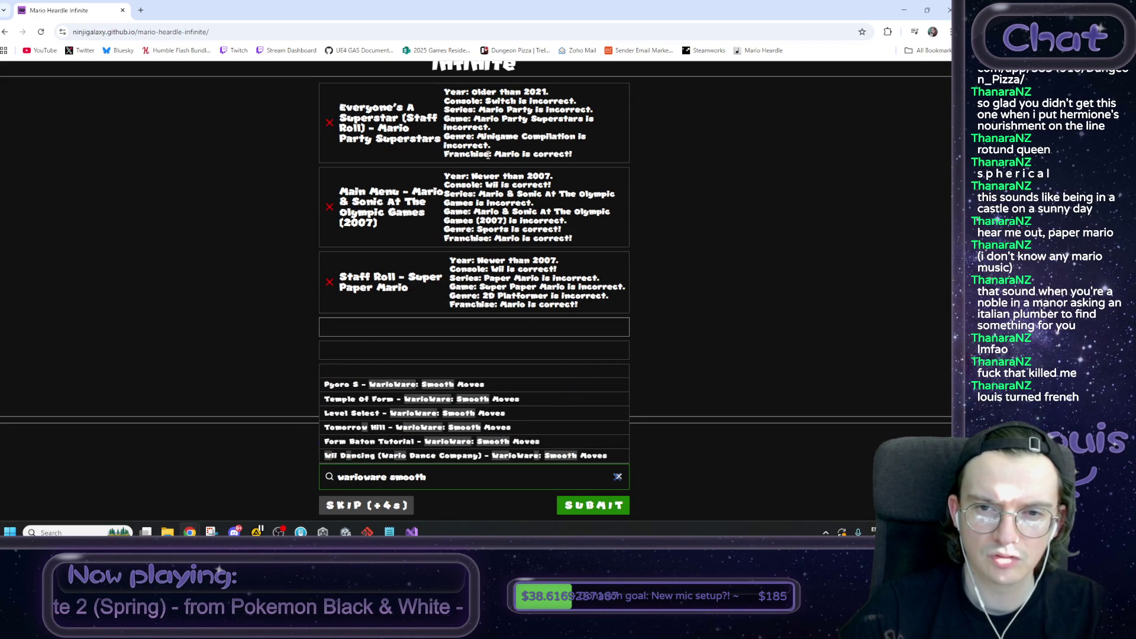
# Step: Close and reopen the WarioWare: Smooth Moves suggestions, then select the whole query
pyautogui.tripleClick(476, 138)
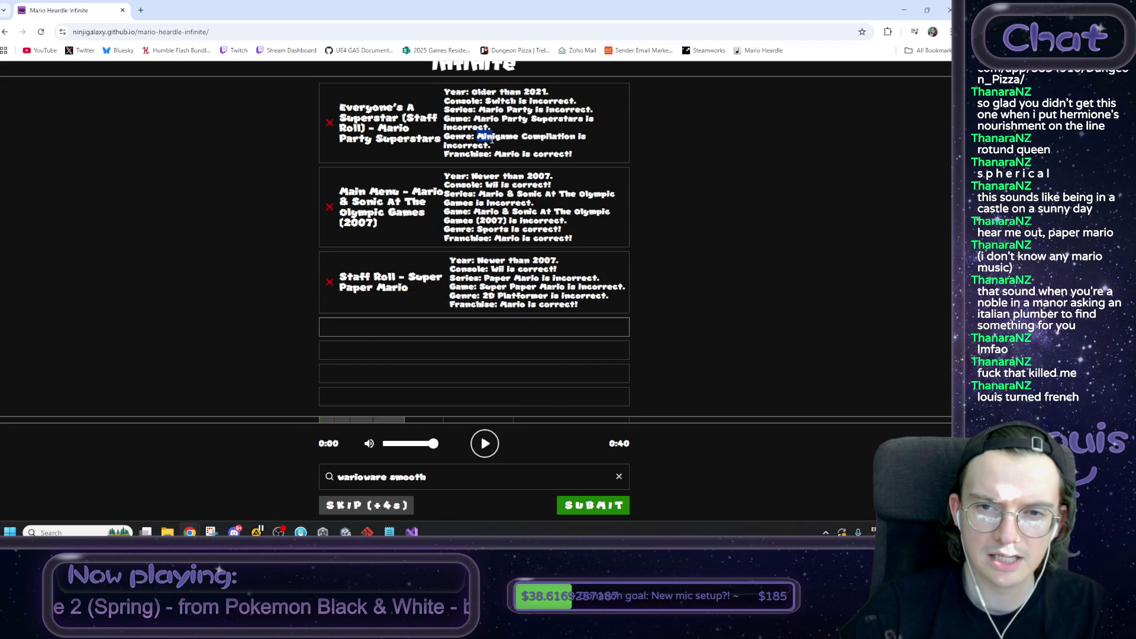
pyautogui.click(443, 484)
pyautogui.click(450, 473)
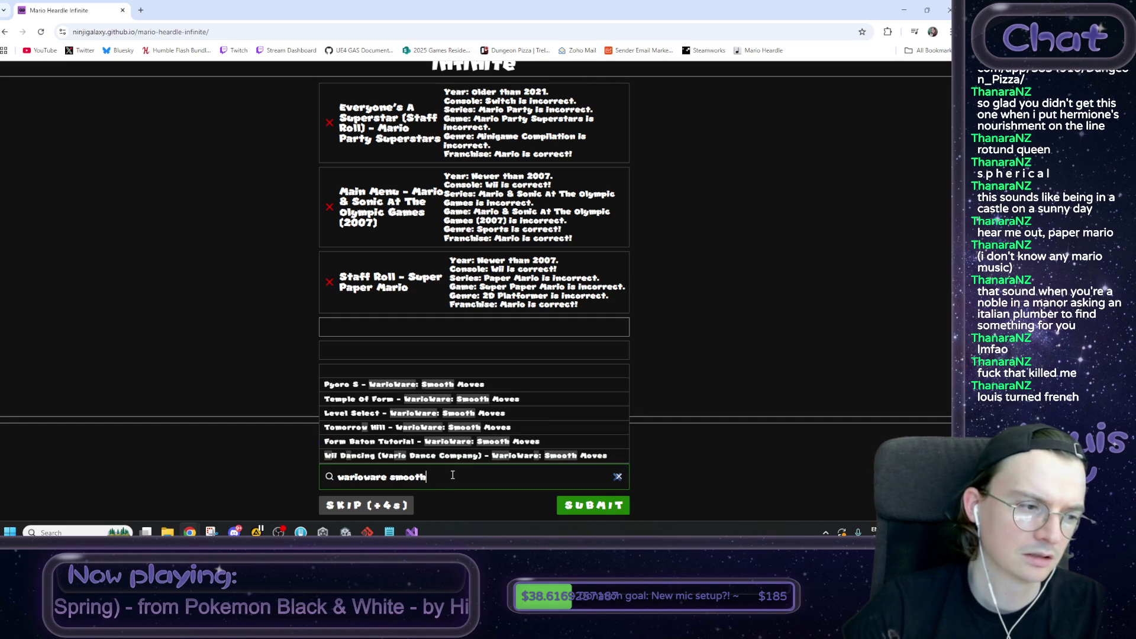
pyautogui.moveTo(427, 476); pyautogui.dragTo(332, 470)
# Step: Search 'wii' again, scroll through the Wii song matches, then clear the search field
pyautogui.write('wii')
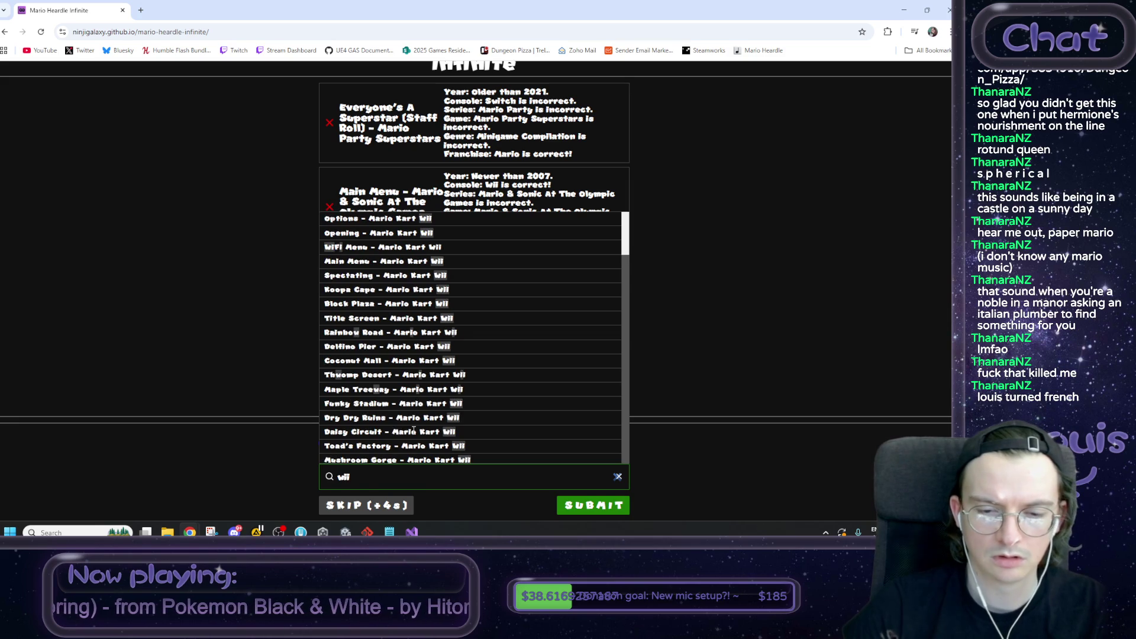
pyautogui.scroll(-15, 469, 379)
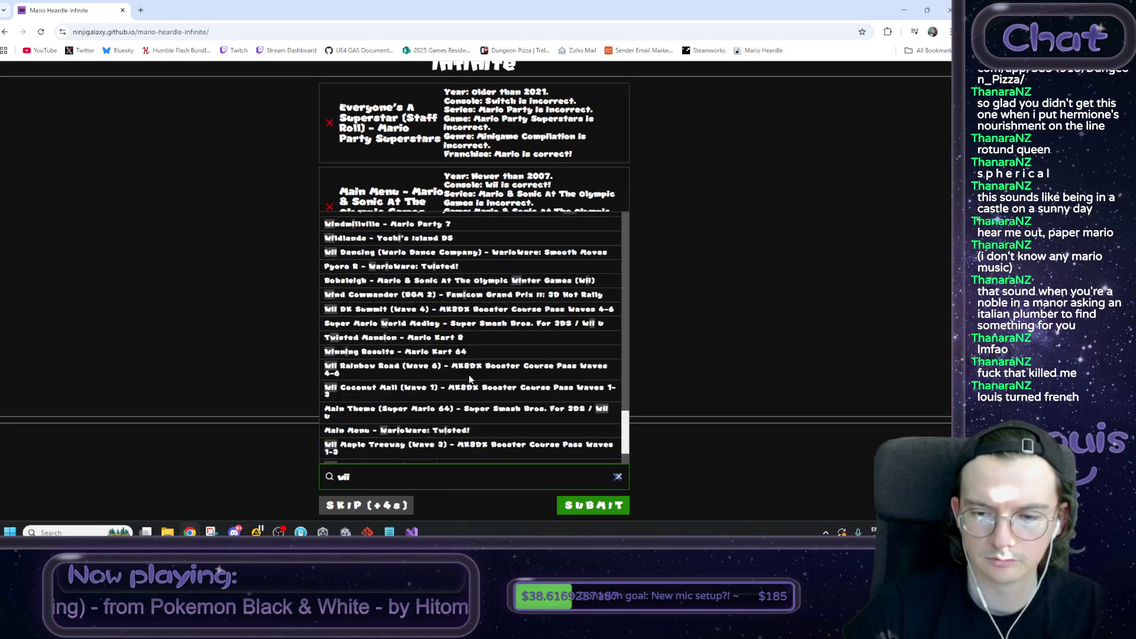
pyautogui.scroll(-1, 469, 374)
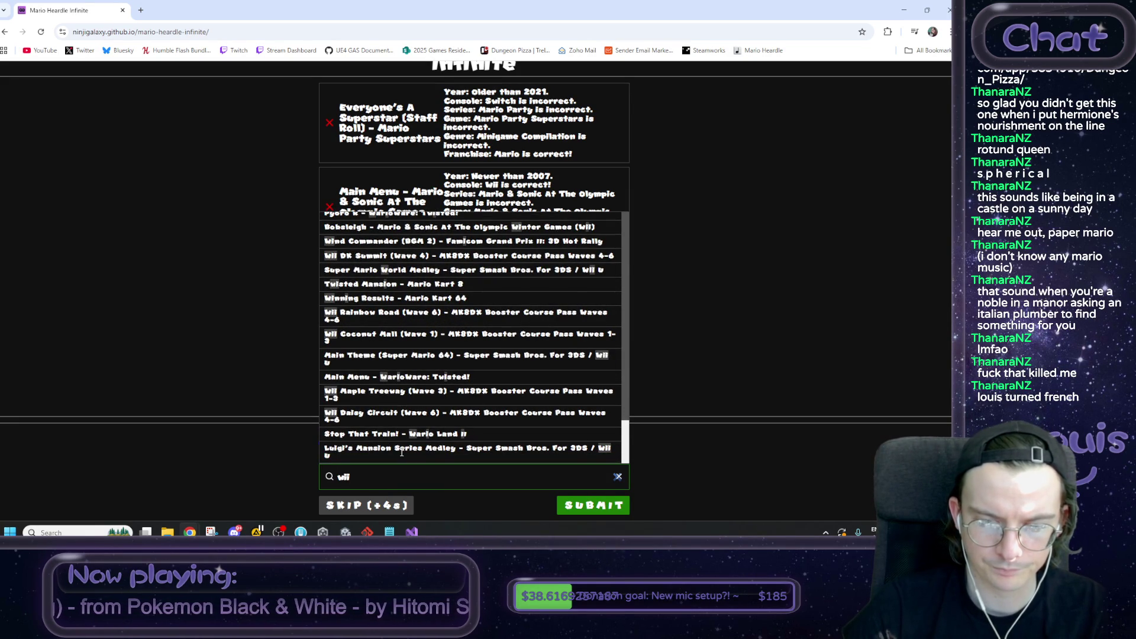
pyautogui.scroll(2, 396, 447)
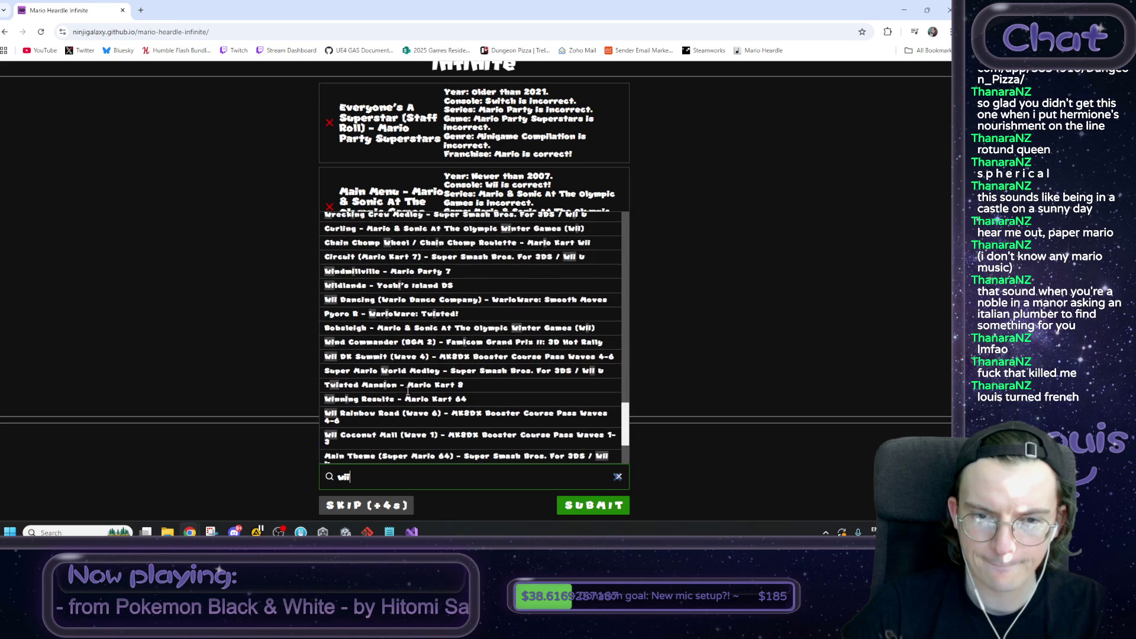
pyautogui.scroll(2, 408, 391)
pyautogui.scroll(2, 406, 390)
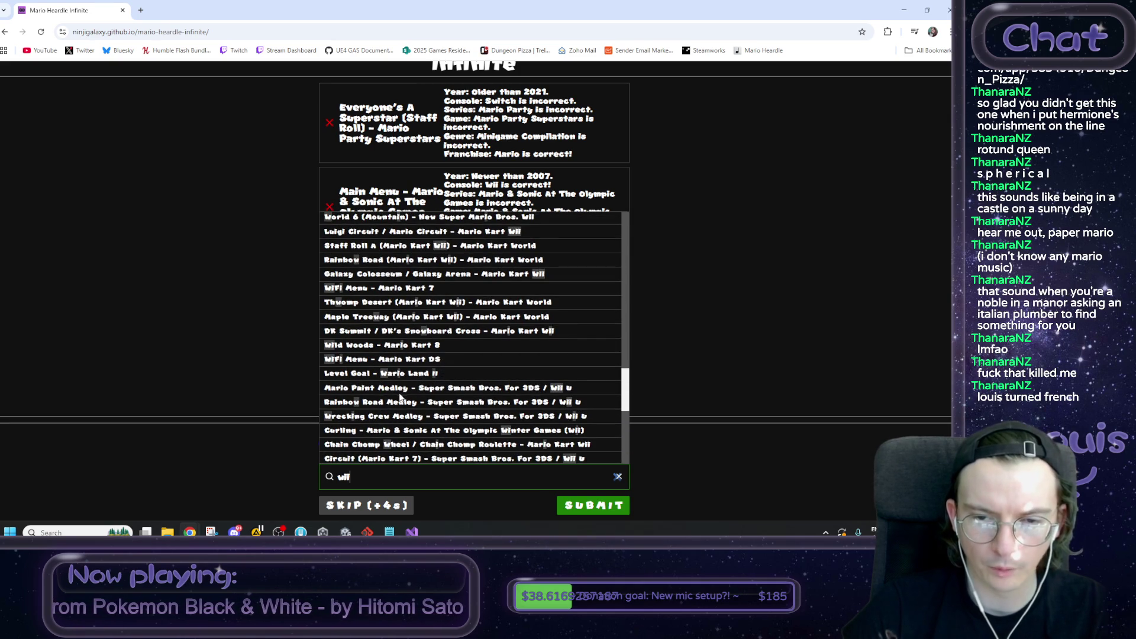
pyautogui.scroll(1, 400, 397)
pyautogui.scroll(8, 398, 395)
pyautogui.scroll(-3, 398, 395)
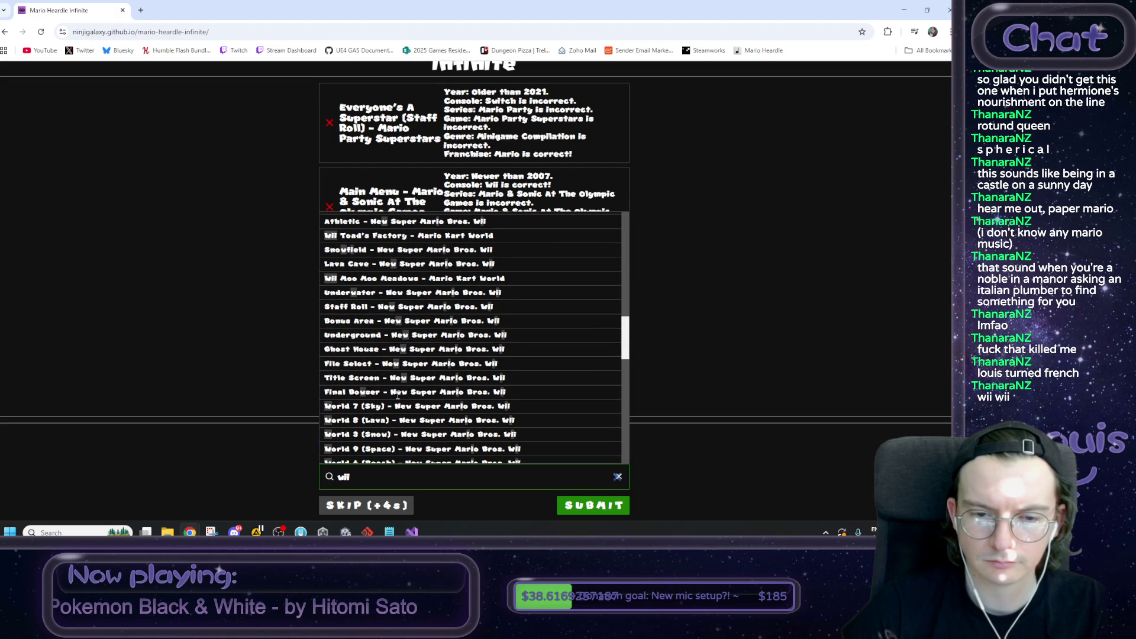
pyautogui.scroll(2, 397, 395)
pyautogui.scroll(8, 398, 395)
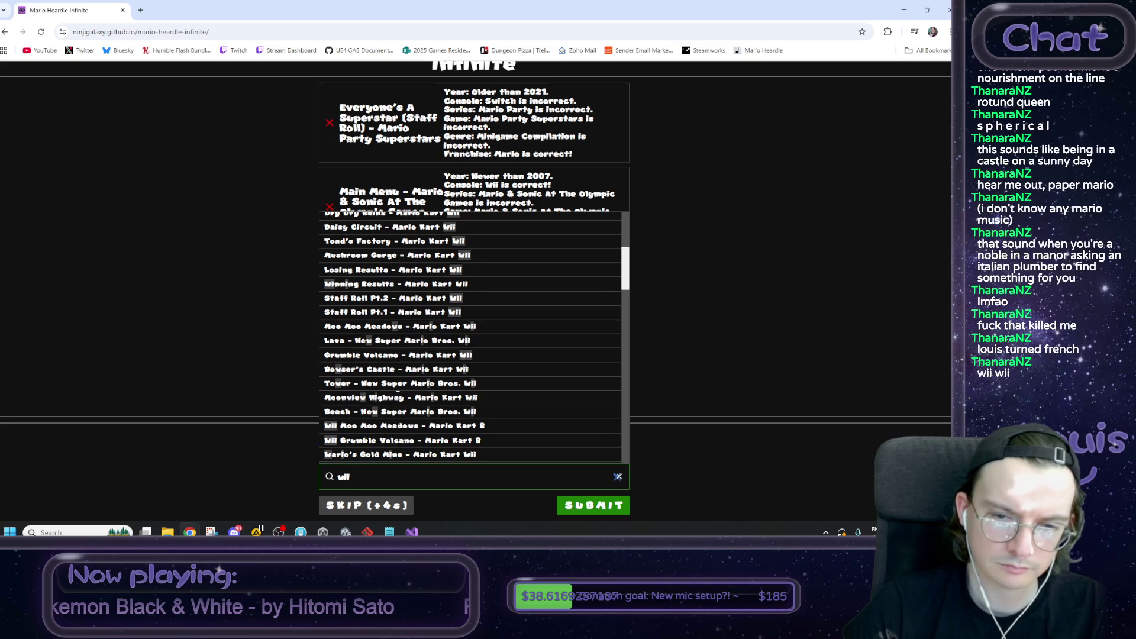
pyautogui.scroll(1, 398, 395)
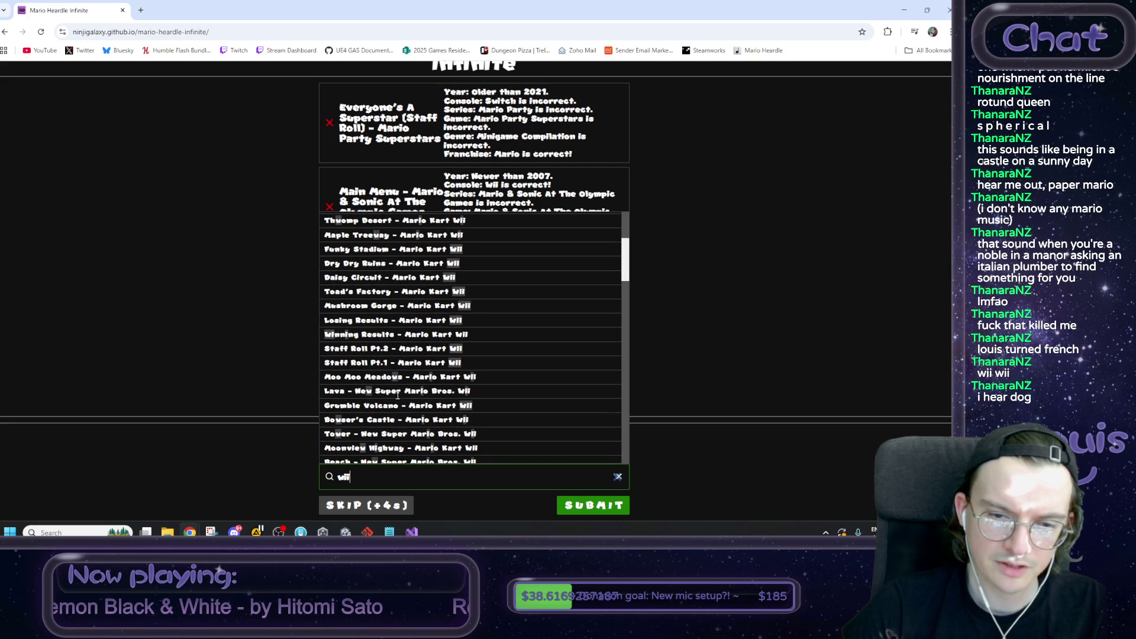
pyautogui.scroll(3, 398, 395)
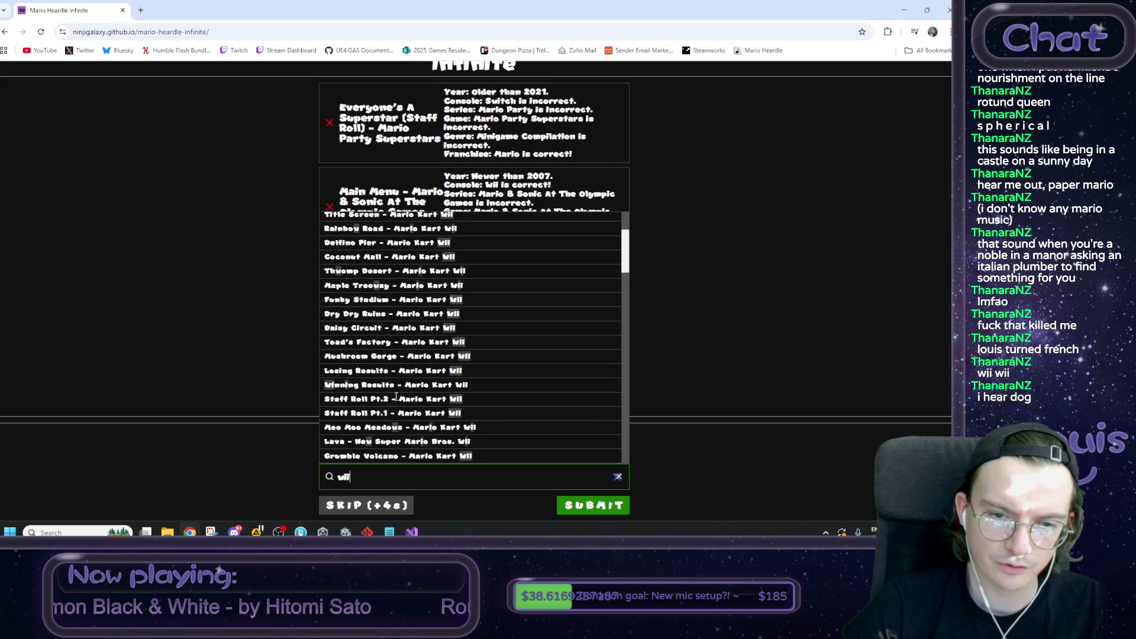
pyautogui.press('BackSpace')
pyautogui.press('BackSpace')
pyautogui.press('BackSpace')
pyautogui.click(248, 347)
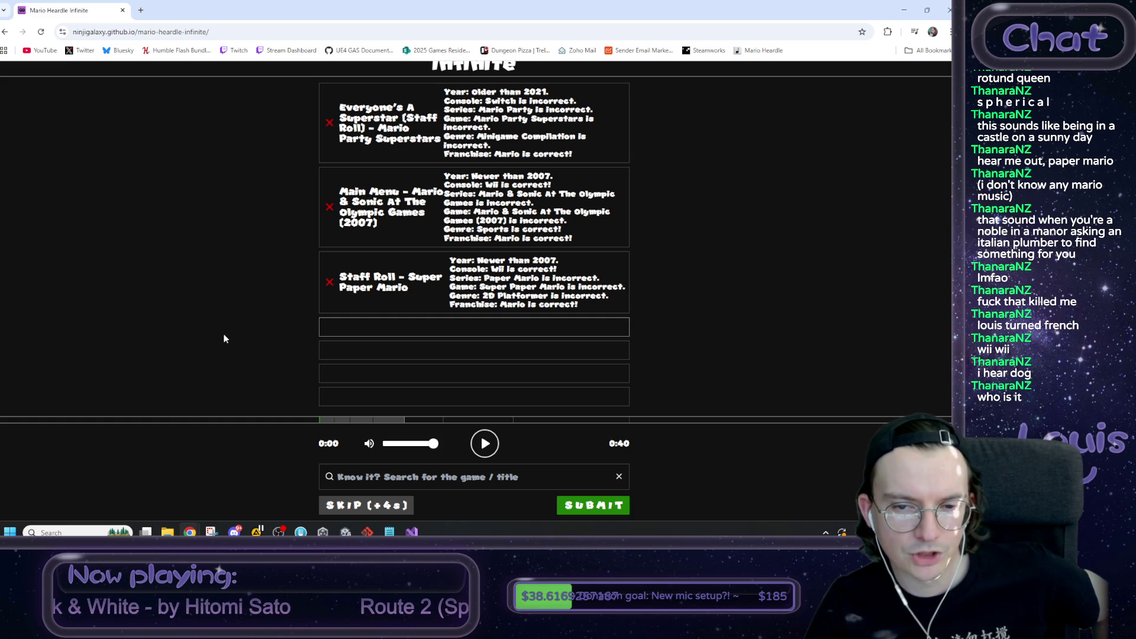
# Step: Play the mystery song clip once more
pyautogui.click(478, 445)
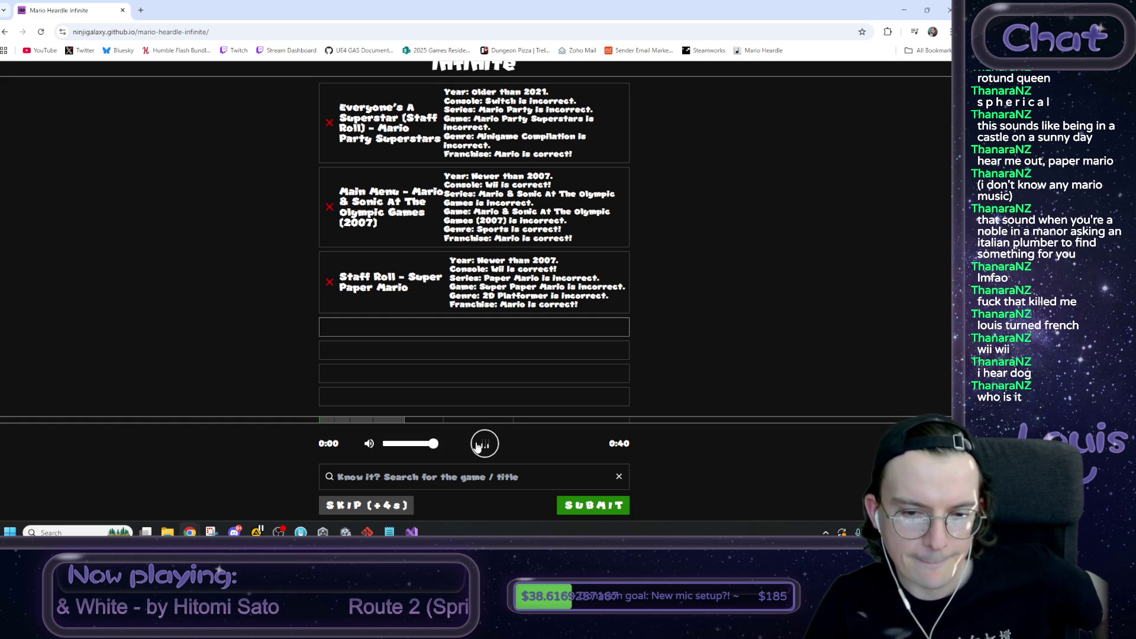
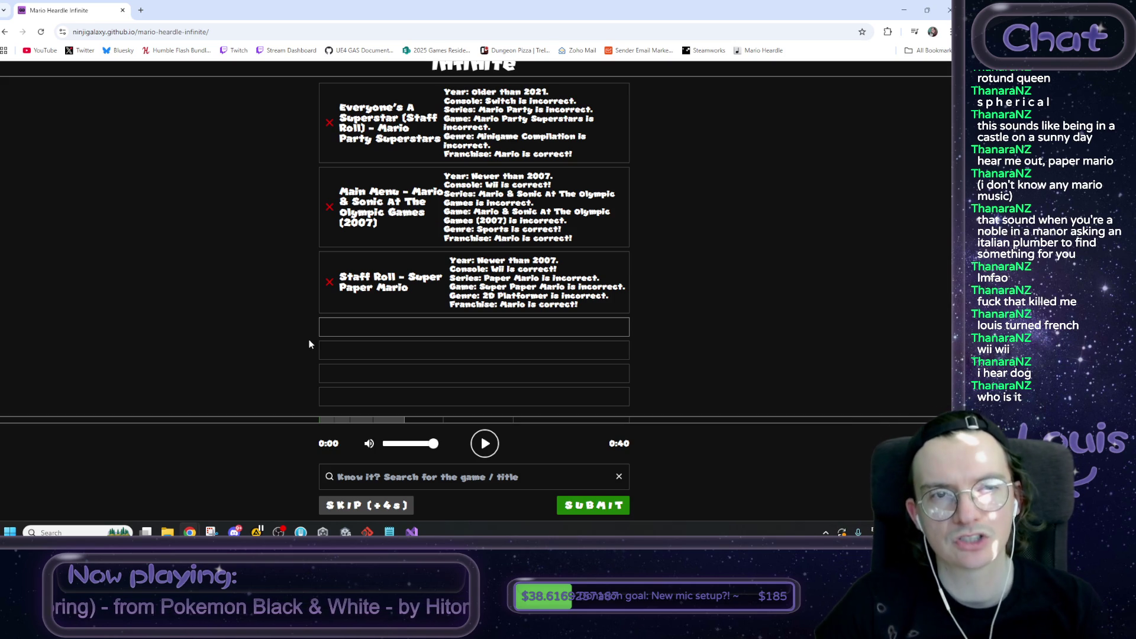
# Step: Replay the clip, mark the 'Wii is correct' feedback, and search 'galaxy 2' for songs
pyautogui.click(484, 444)
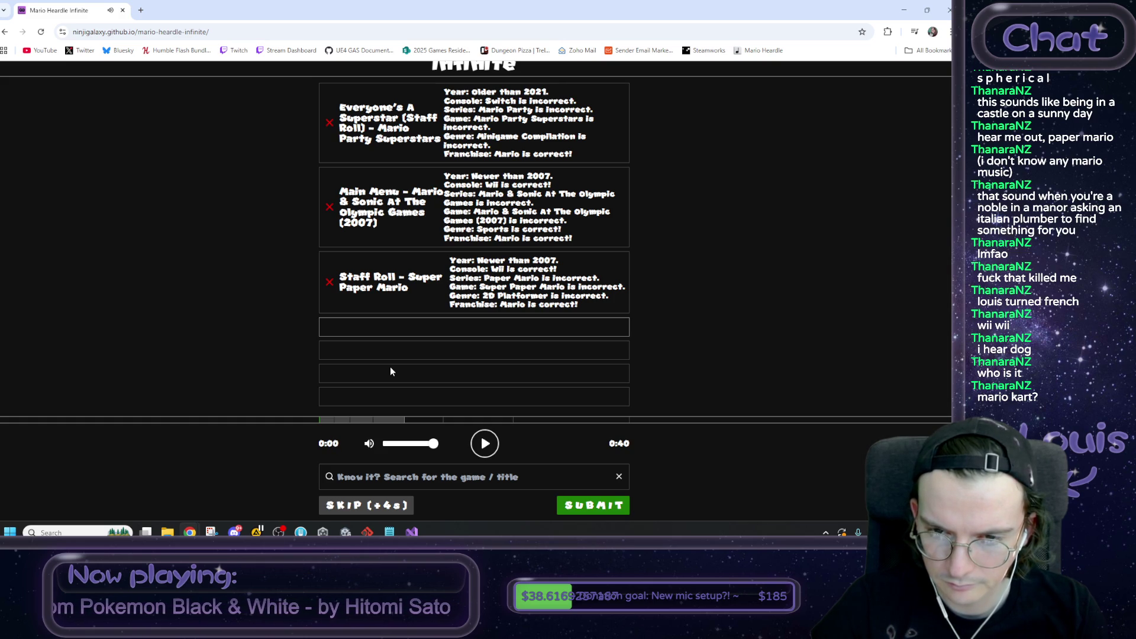
pyautogui.moveTo(492, 269); pyautogui.dragTo(557, 272)
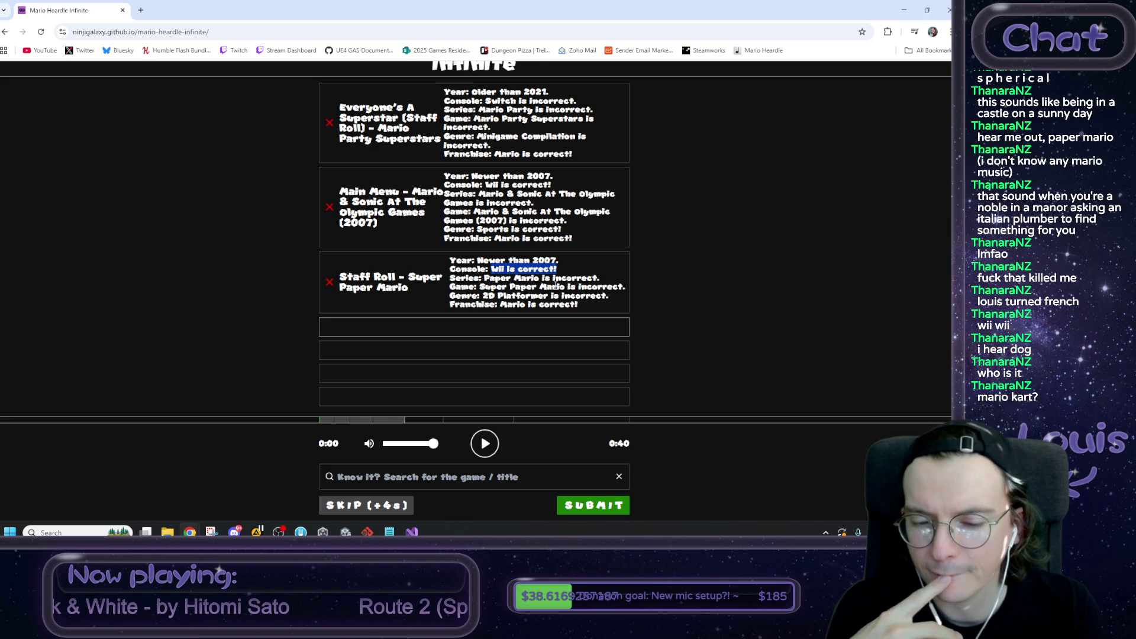
pyautogui.click(478, 480)
pyautogui.write('galaxy 2')
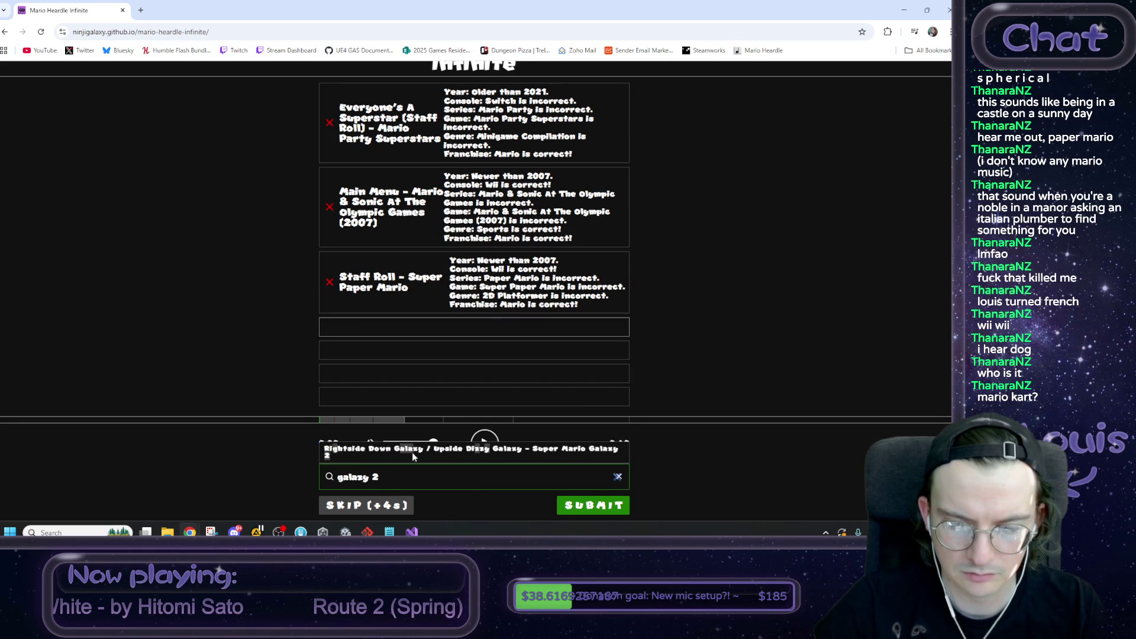
pyautogui.hotkey('ctrl', 'a')
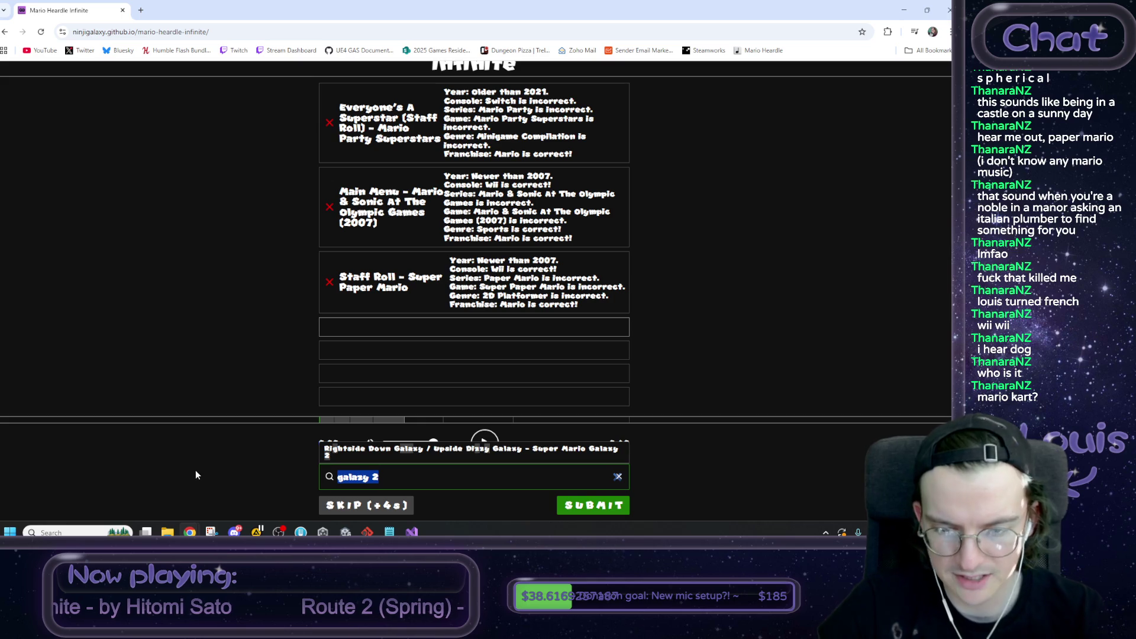
pyautogui.click(362, 477)
pyautogui.click(363, 478)
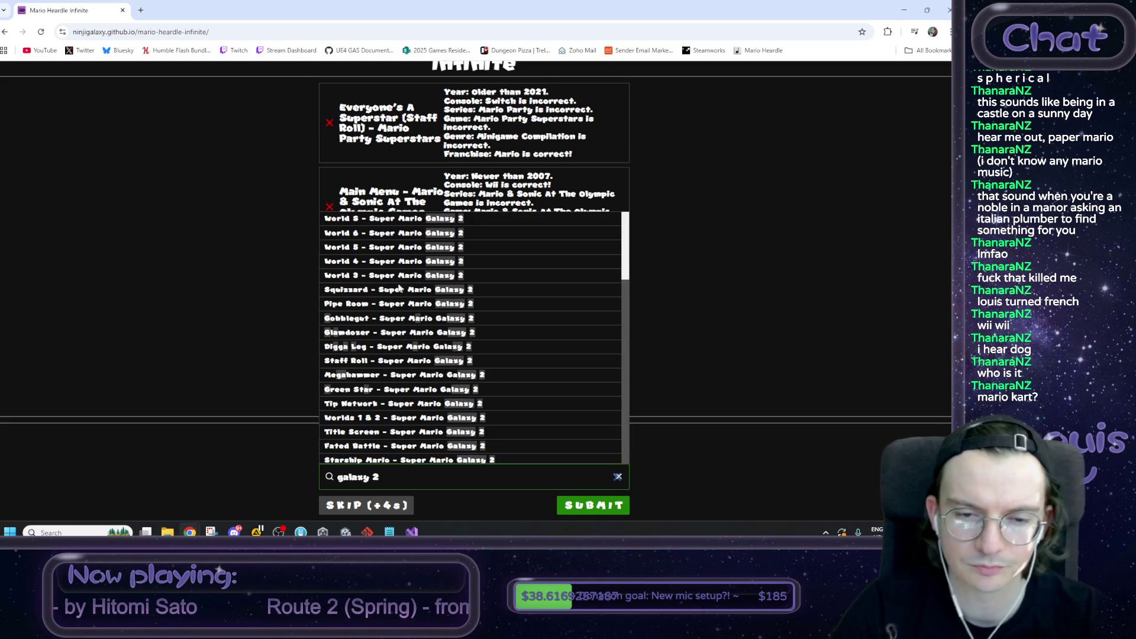
# Step: Scroll through the list of Galaxy 2 song matches
pyautogui.scroll(-1, 437, 323)
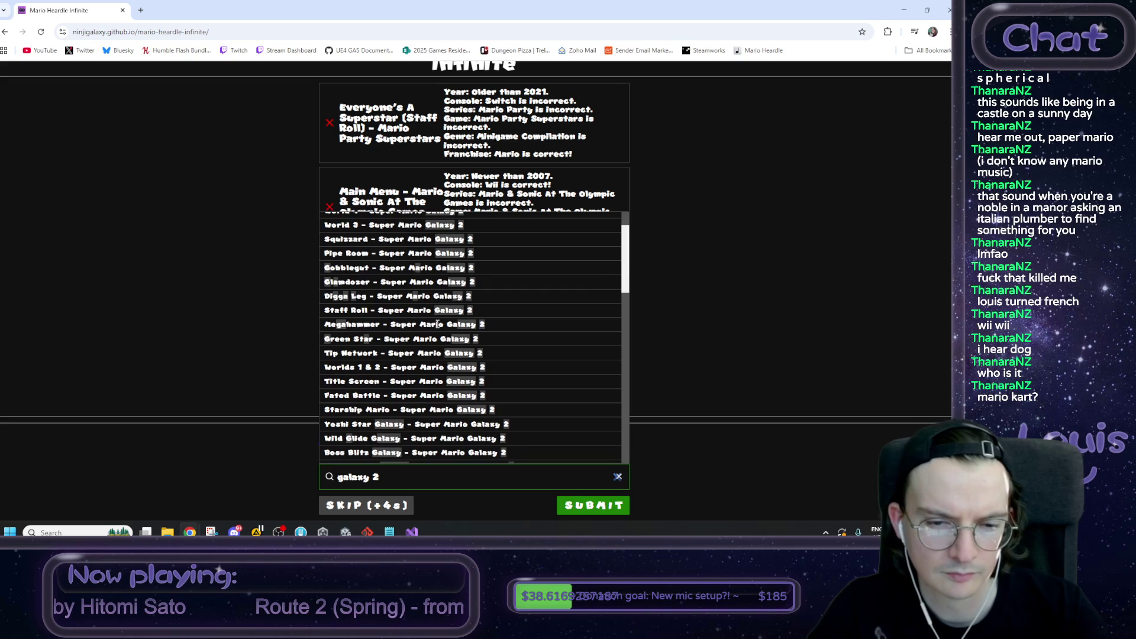
pyautogui.scroll(-1, 438, 324)
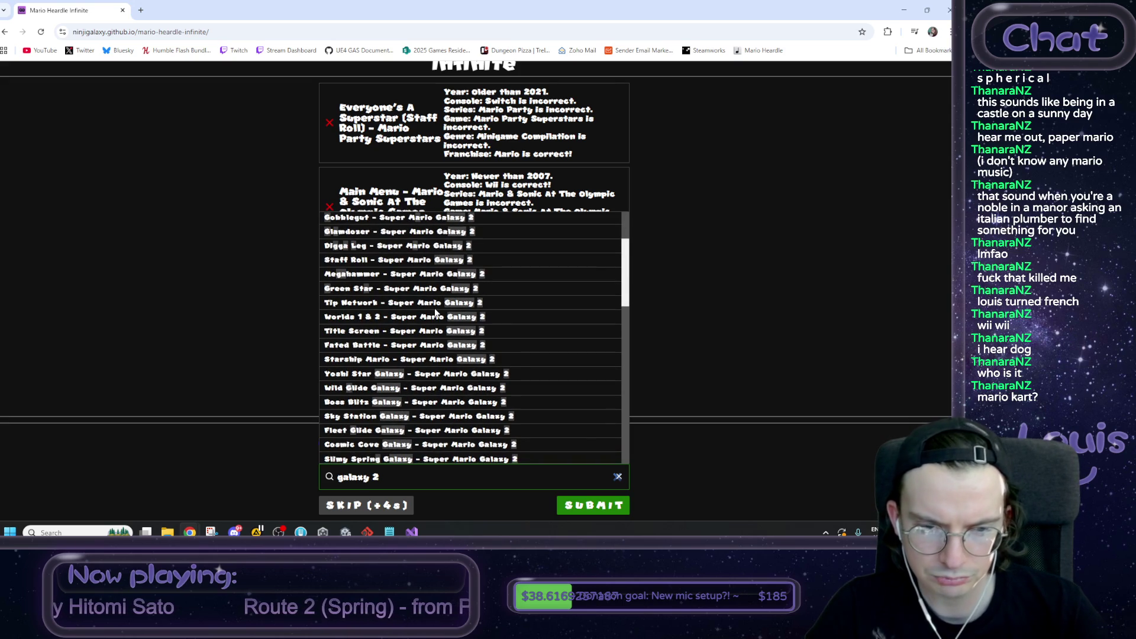
pyautogui.scroll(-1, 424, 320)
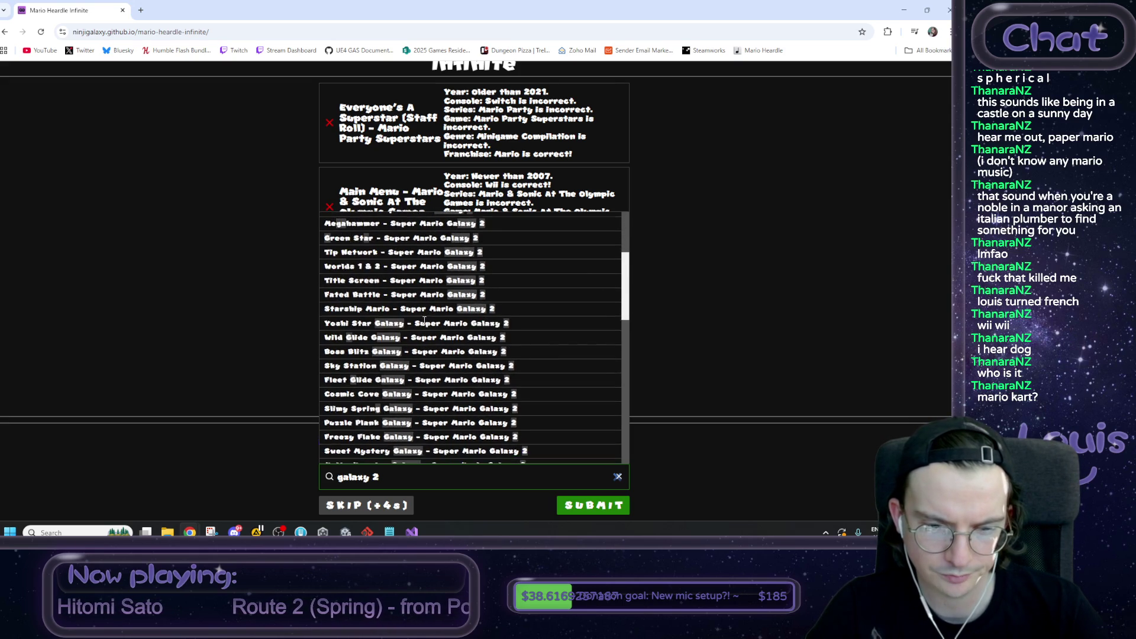
pyautogui.scroll(-1, 424, 320)
pyautogui.scroll(-1, 415, 341)
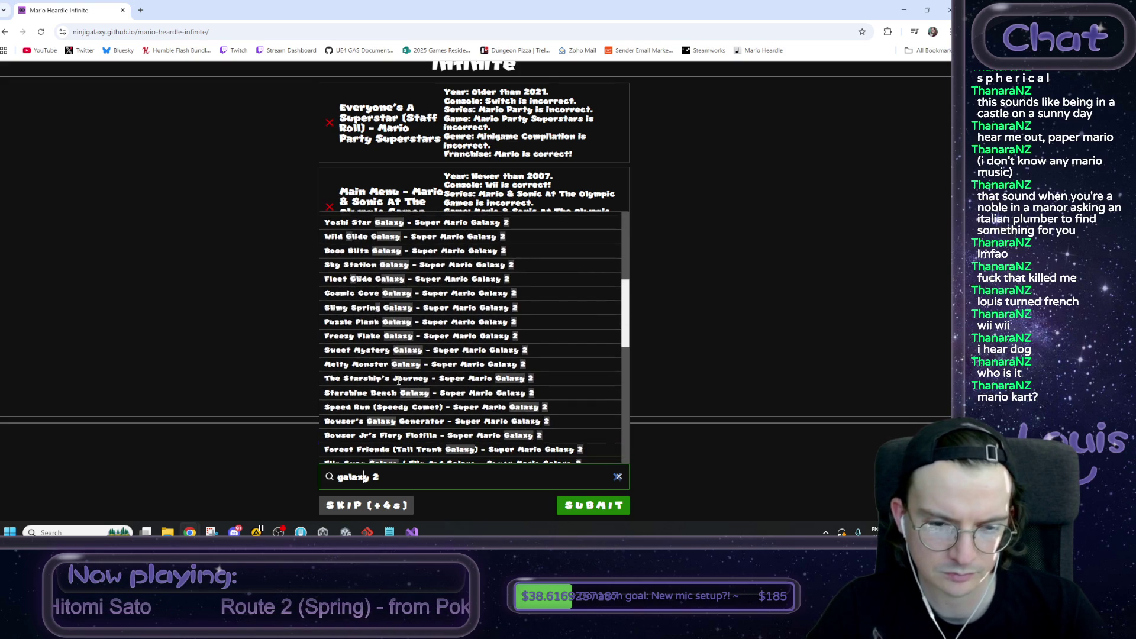
pyautogui.scroll(-1, 398, 381)
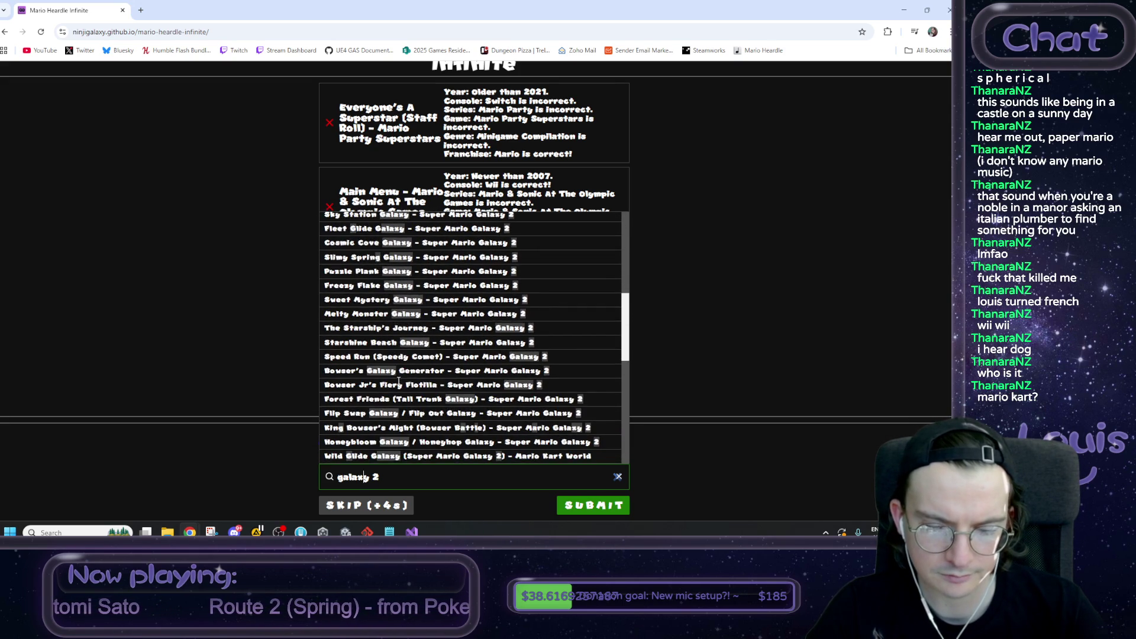
pyautogui.scroll(-1, 398, 382)
pyautogui.scroll(-2, 398, 382)
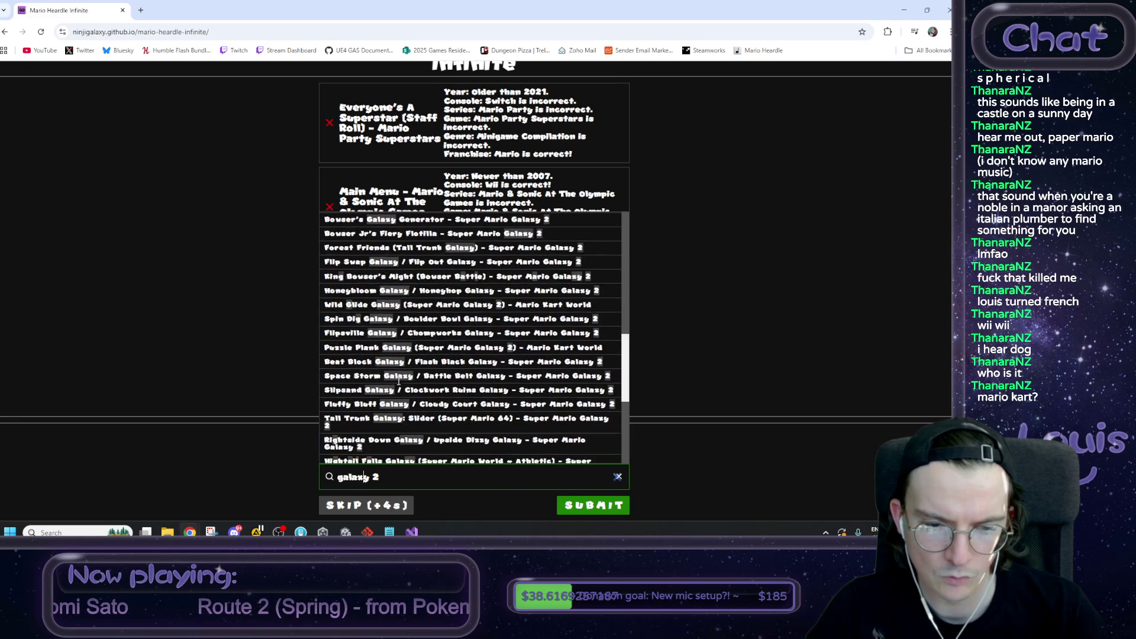
pyautogui.scroll(-1, 399, 383)
pyautogui.scroll(-1, 398, 385)
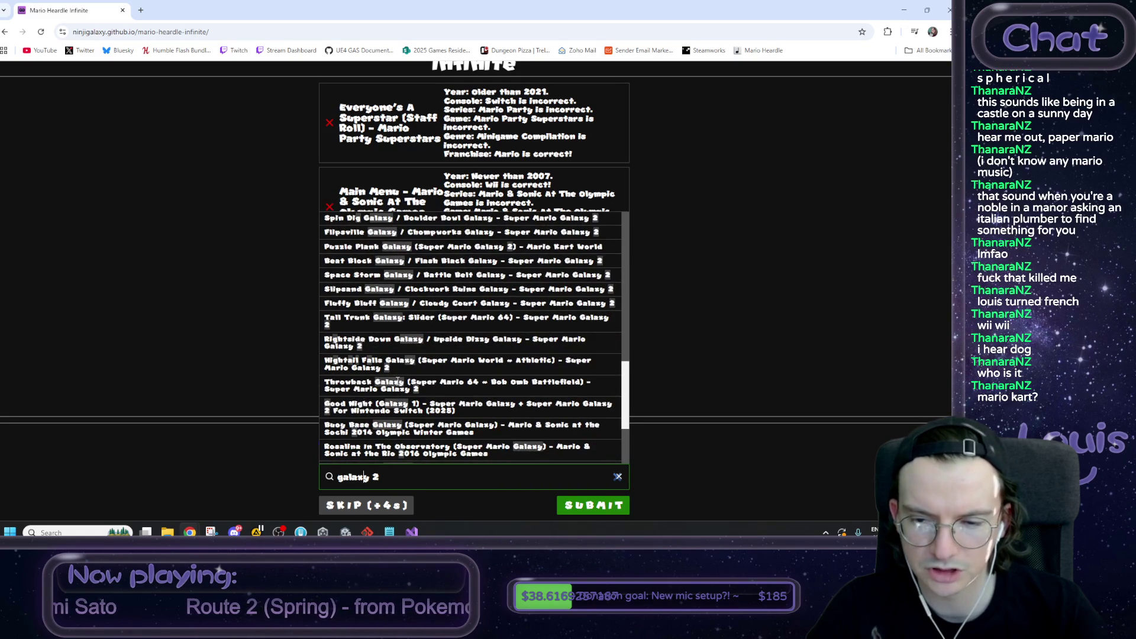
pyautogui.scroll(-1, 397, 381)
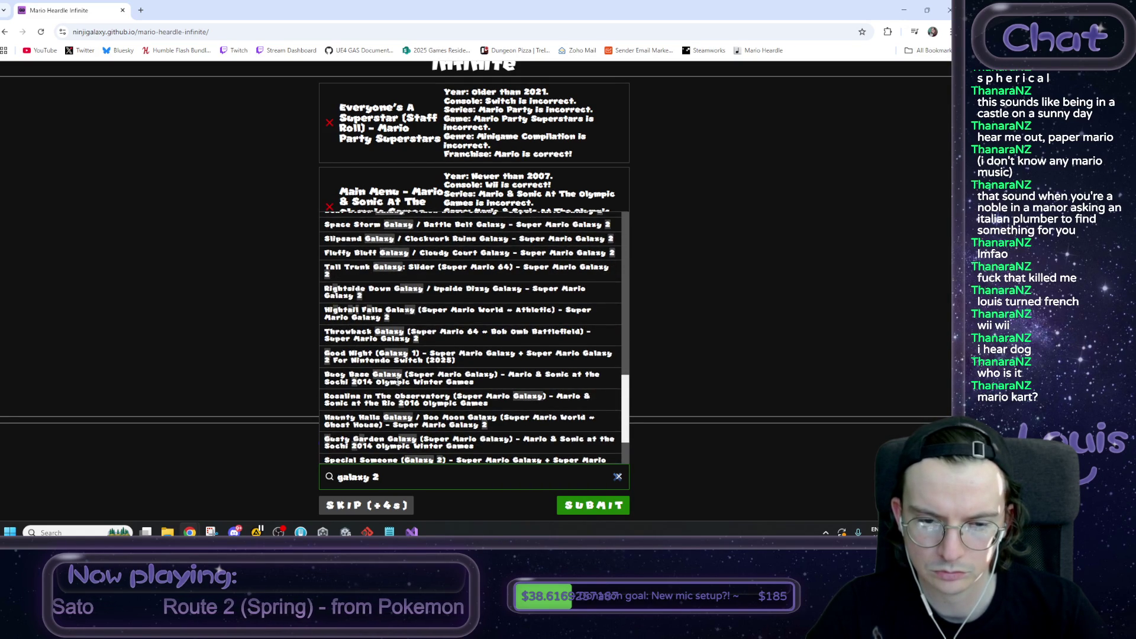
pyautogui.scroll(-2, 398, 383)
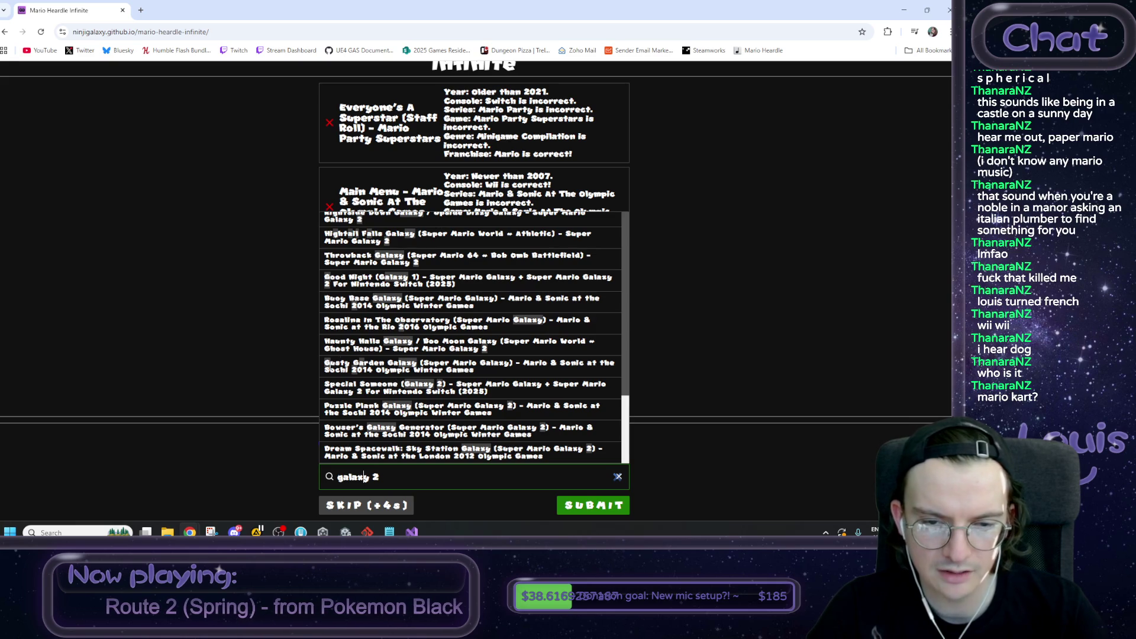
# Step: Replace the search with 'fortune street' and submit Peach's Castle (Super Mario RPG) - Fortune Street
pyautogui.hotkey('ctrl', 'a')
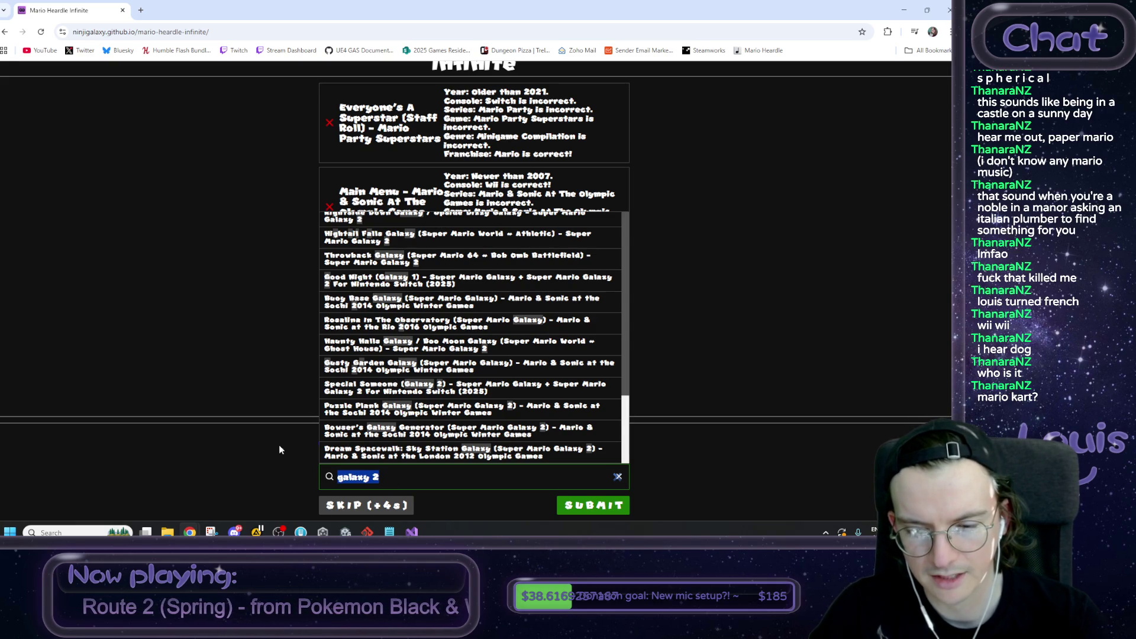
pyautogui.press('BackSpace')
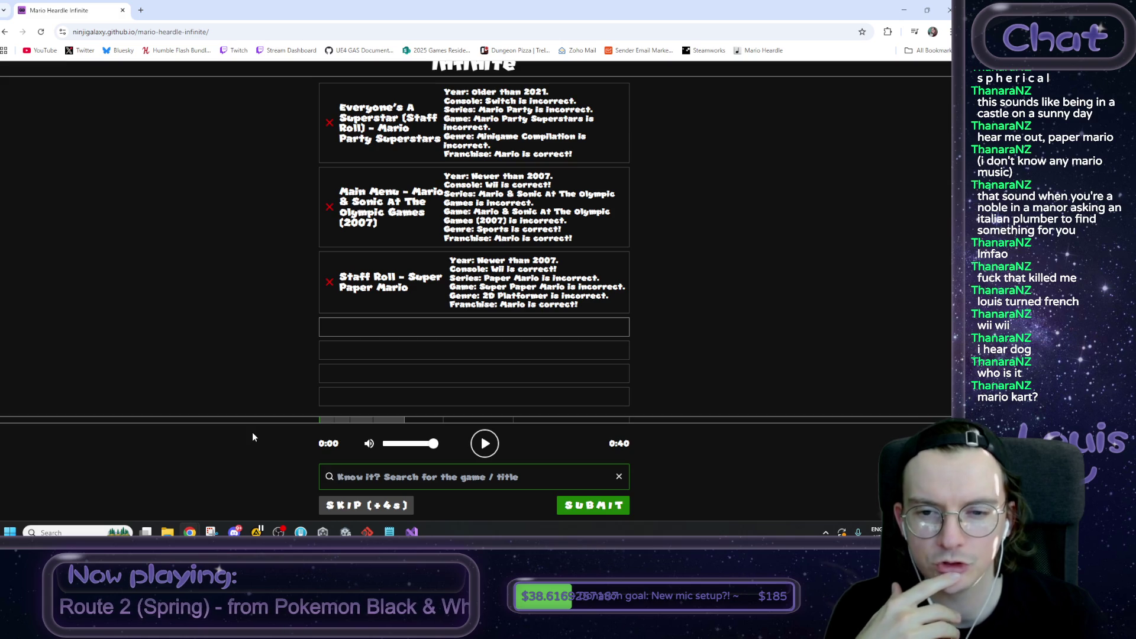
pyautogui.write('fort')
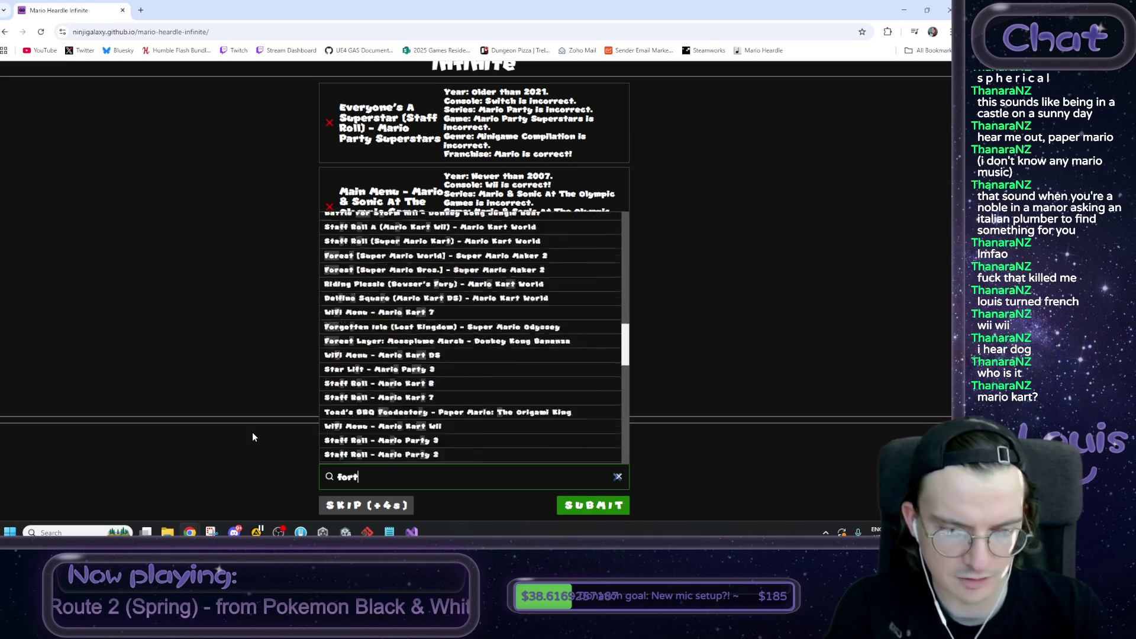
pyautogui.write('une street')
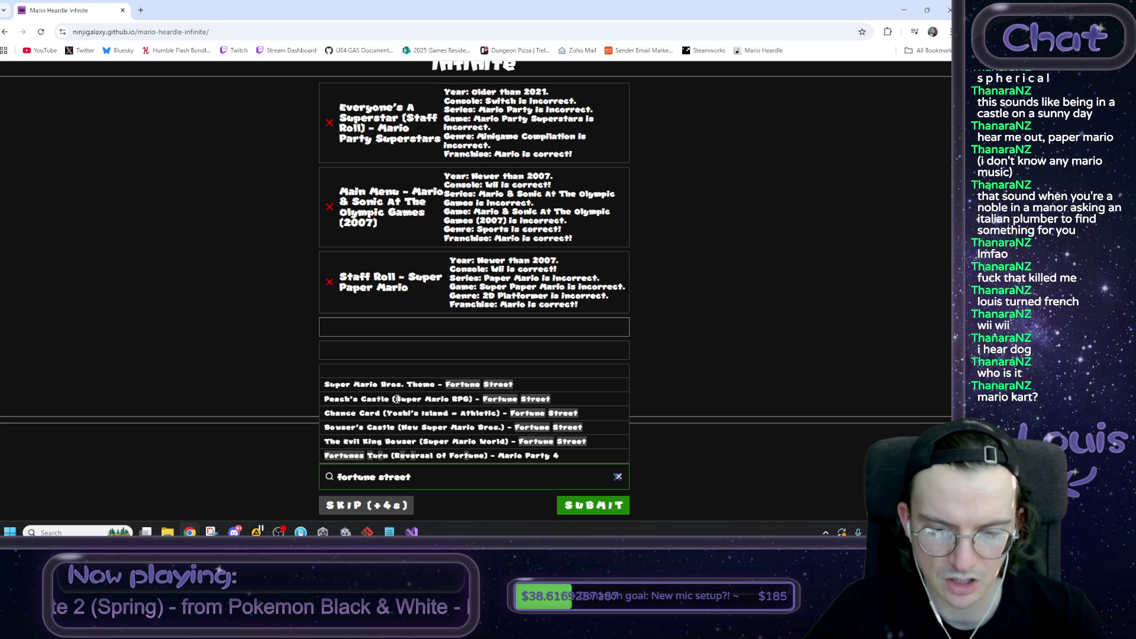
pyautogui.click(397, 399)
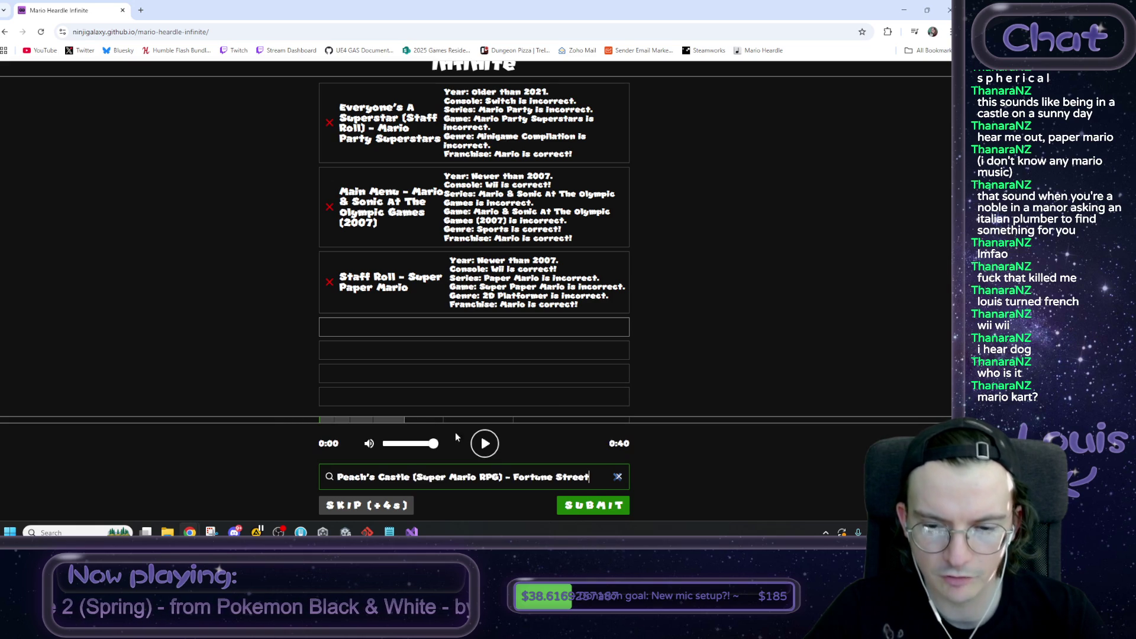
pyautogui.click(592, 509)
# Step: Highlight the 'Older than 2011' feedback, then replay the song clip
pyautogui.moveTo(494, 314)
pyautogui.mouseDown()
pyautogui.moveTo(567, 313)
pyautogui.moveTo(566, 335)
pyautogui.mouseUp()
pyautogui.click(566, 320)
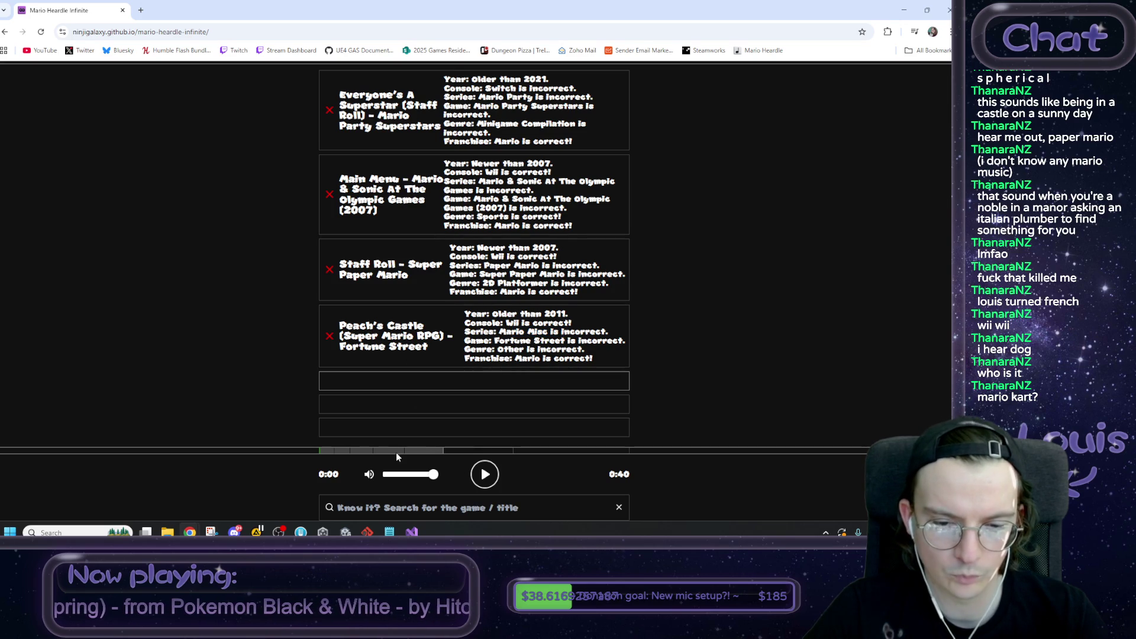
pyautogui.click(484, 474)
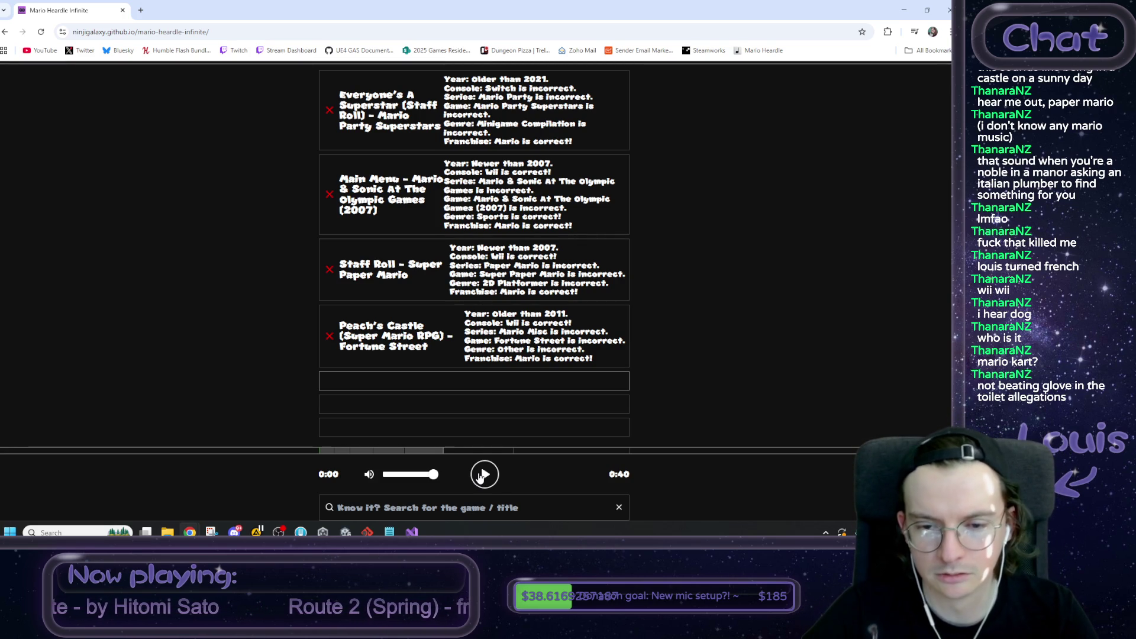
pyautogui.scroll(-1, 472, 473)
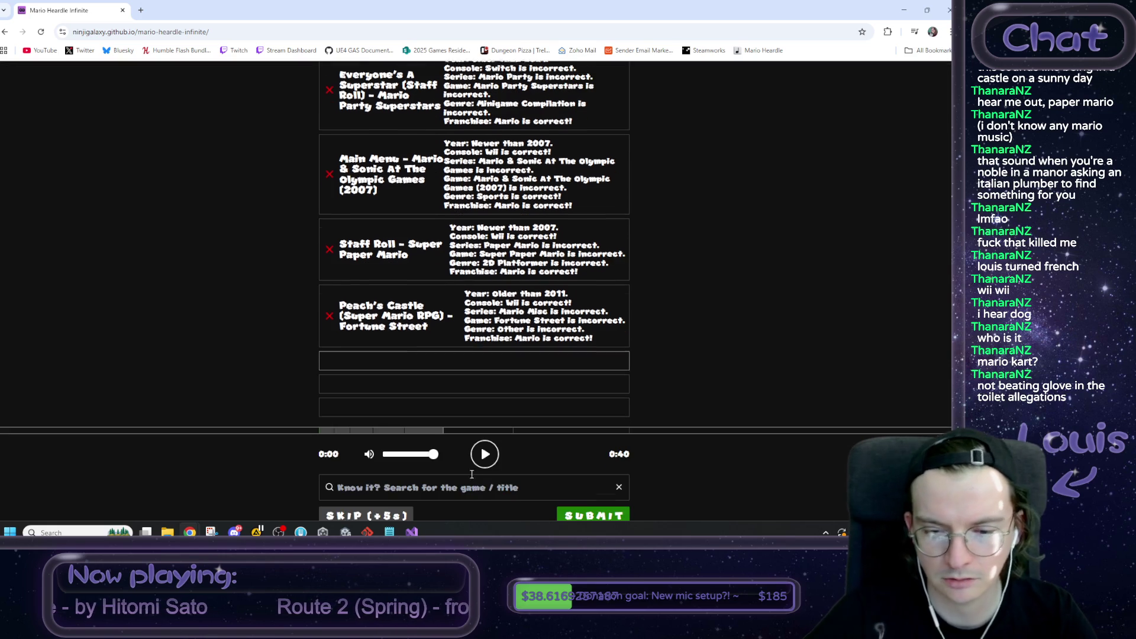
# Step: Search 'dance dance' and submit Always Smiling – Dance Dance Revolution: Mario Mix as the fifth guess
pyautogui.click(484, 451)
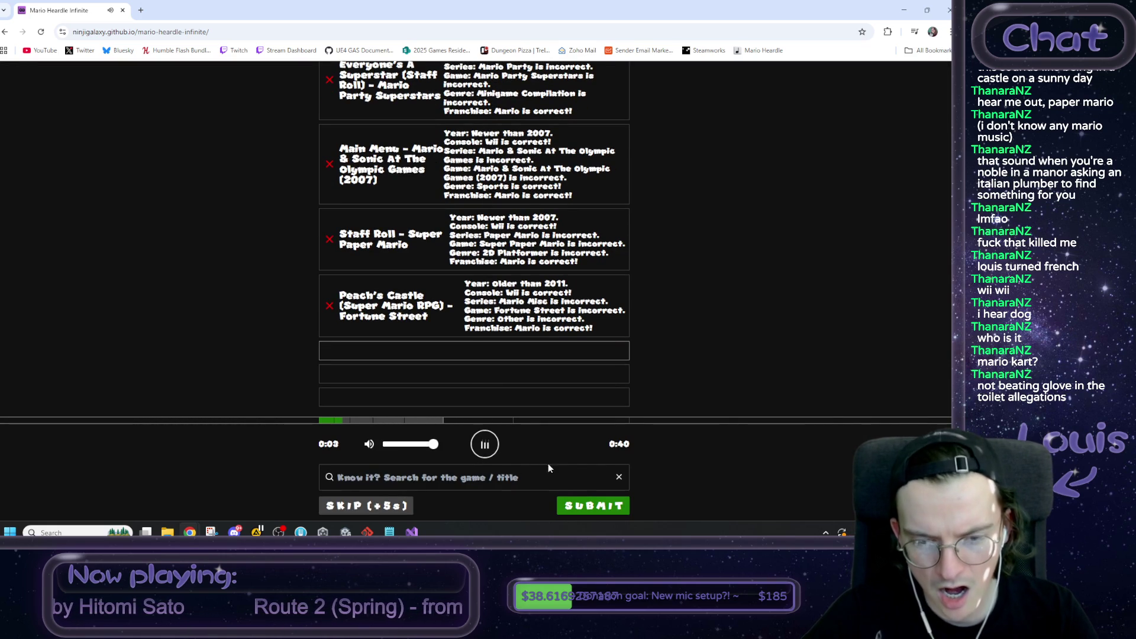
pyautogui.click(534, 479)
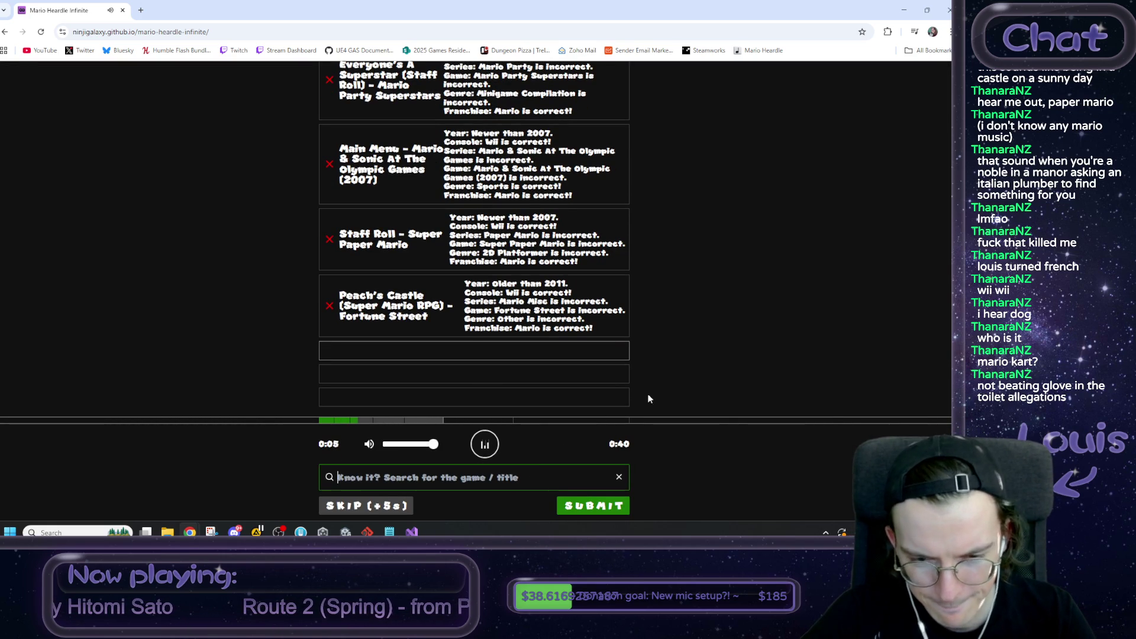
pyautogui.write('m')
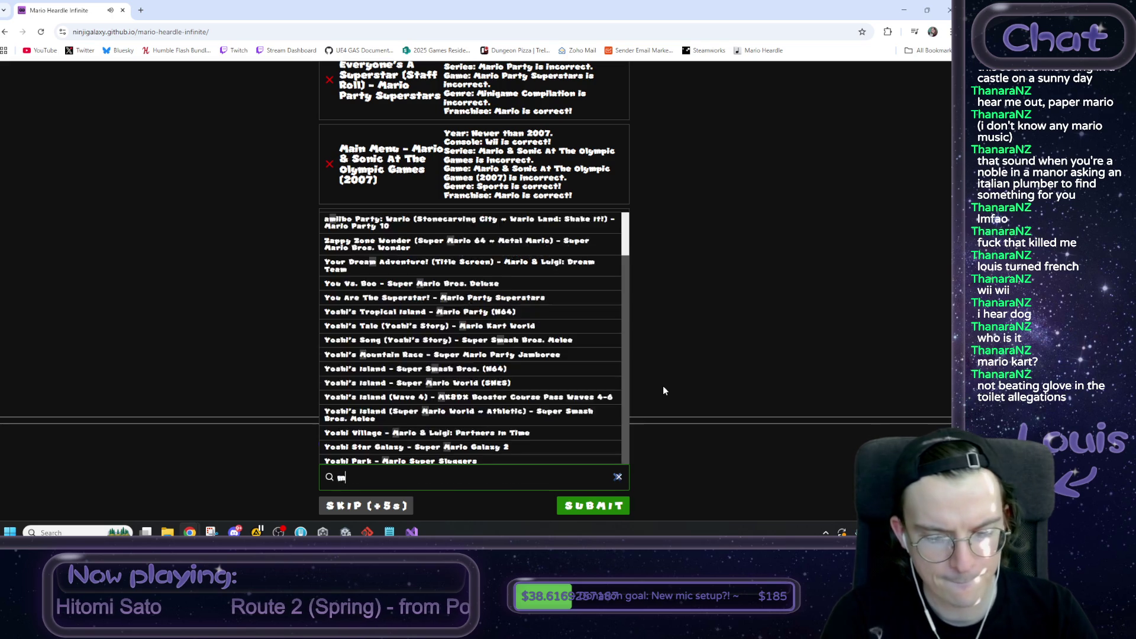
pyautogui.press('BackSpace')
pyautogui.write('dance dance')
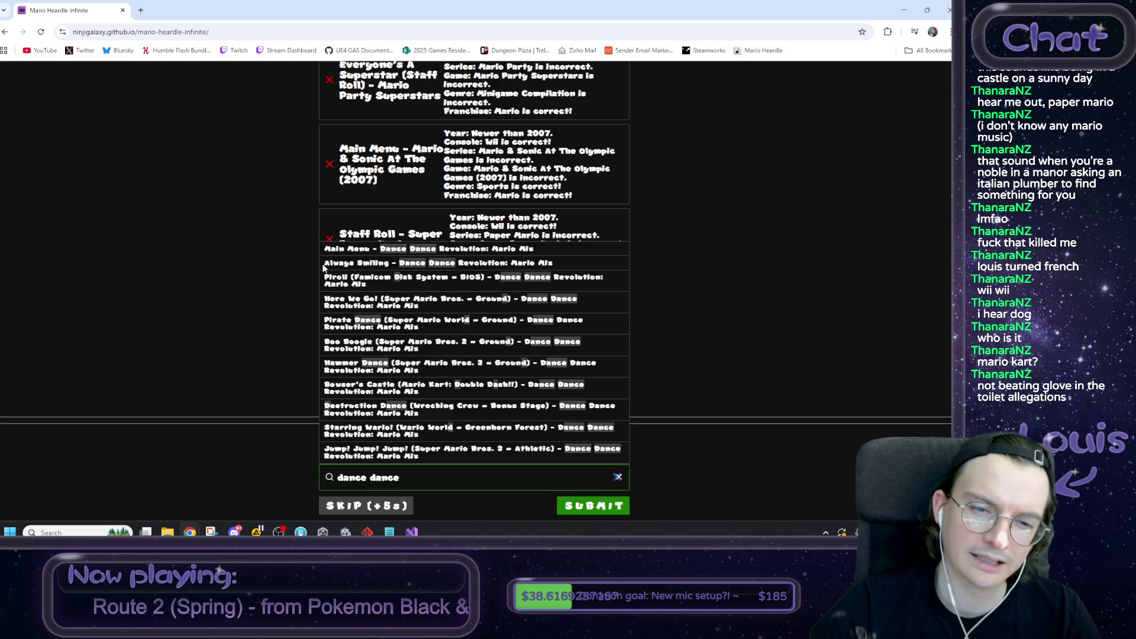
pyautogui.click(443, 260)
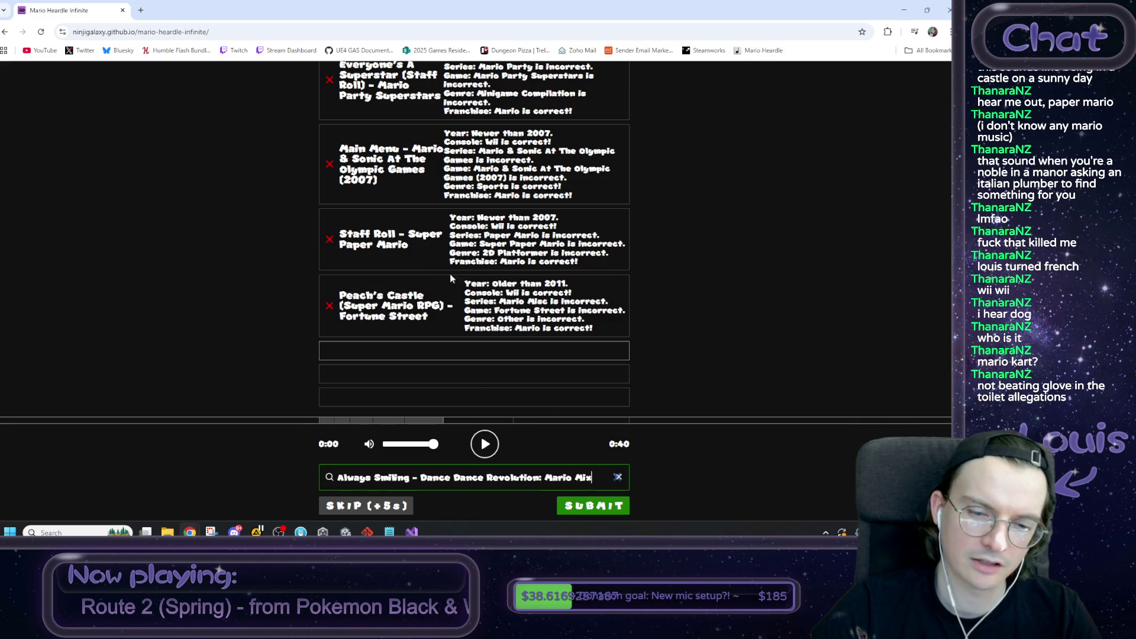
pyautogui.click(589, 508)
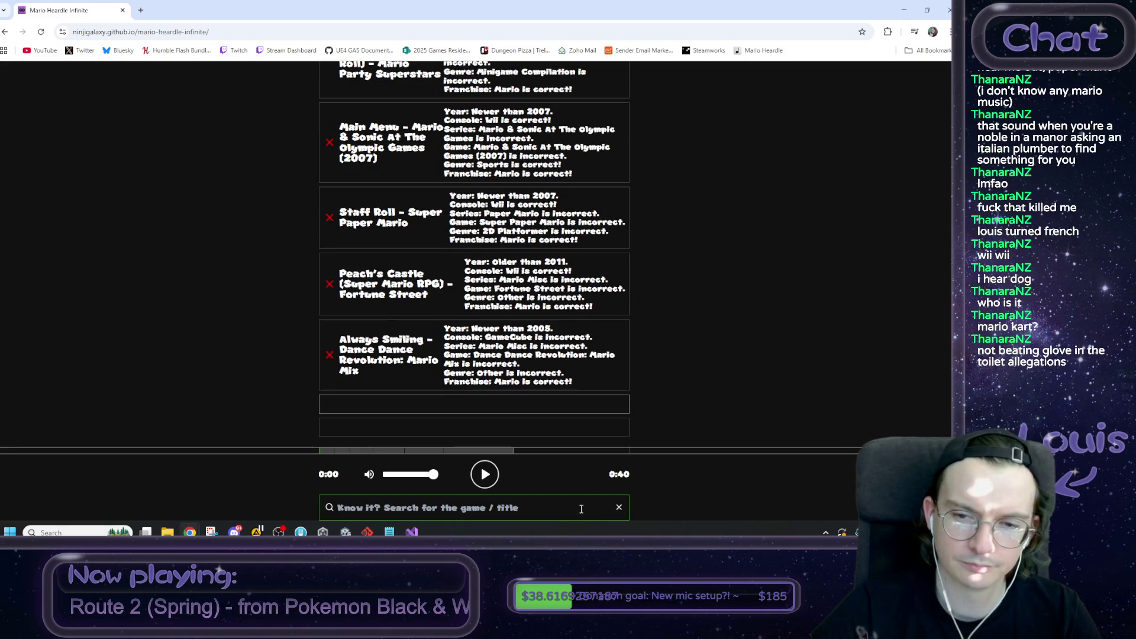
# Step: Highlight the GameCube feedback word, then replay the song clip
pyautogui.doubleClick(495, 341)
pyautogui.click(705, 343)
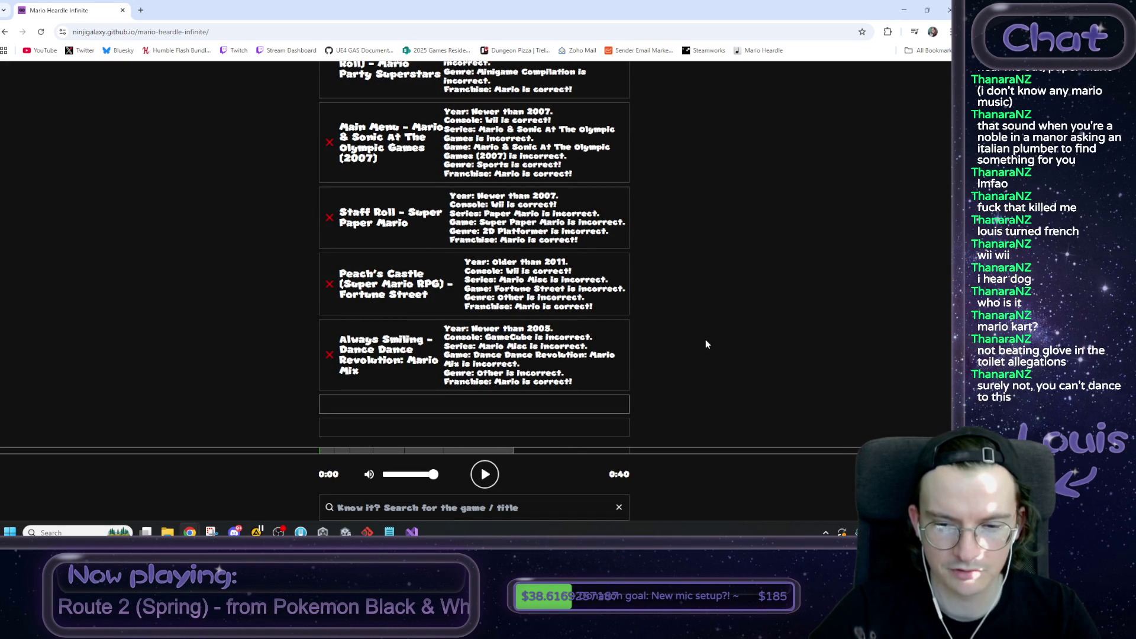
pyautogui.scroll(-1, 643, 404)
pyautogui.click(494, 445)
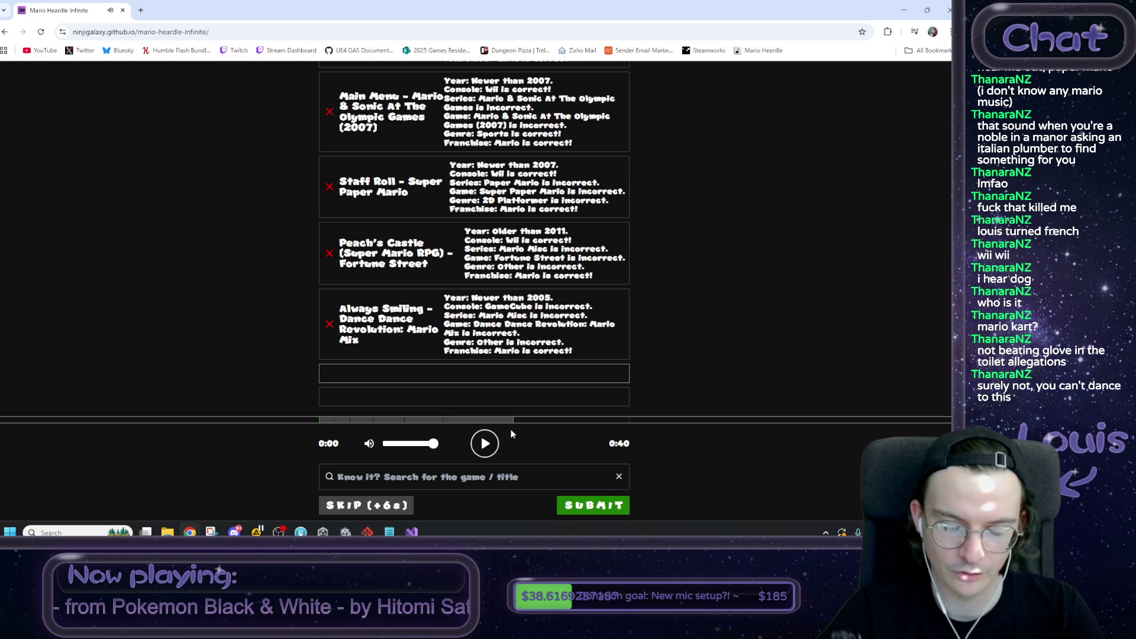
# Step: After a 'baseball' search, submit Peach's Castle - Mario Sports Mix via 'sports mix' and check its year hint
pyautogui.click(476, 478)
pyautogui.write('baseball')
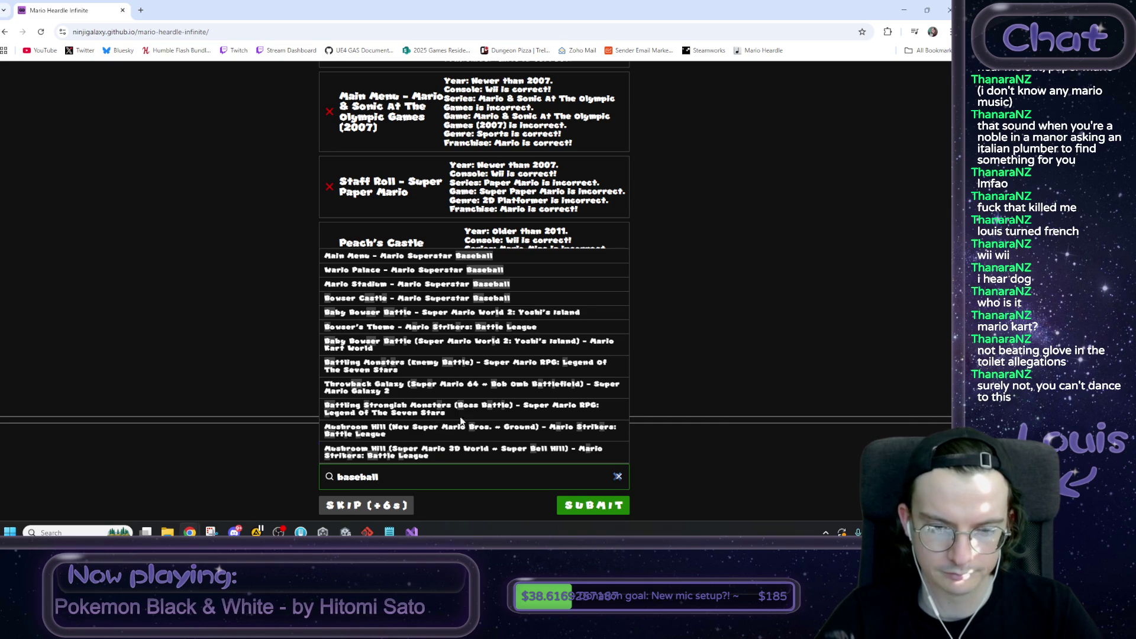
pyautogui.press('Return')
pyautogui.write('sports mix')
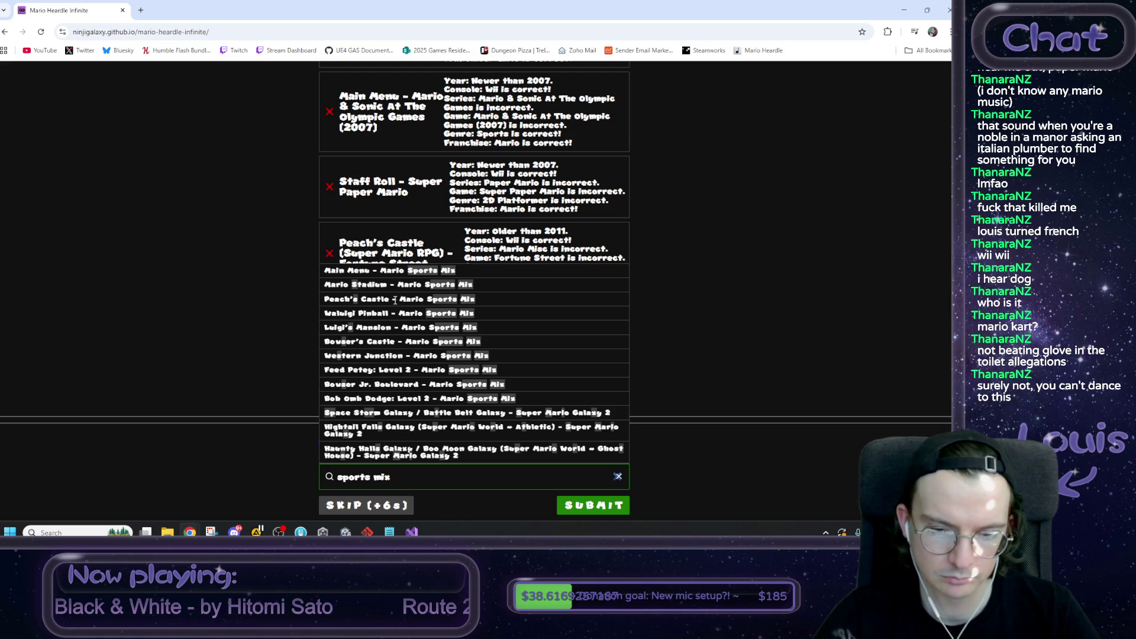
pyautogui.click(394, 300)
pyautogui.click(604, 506)
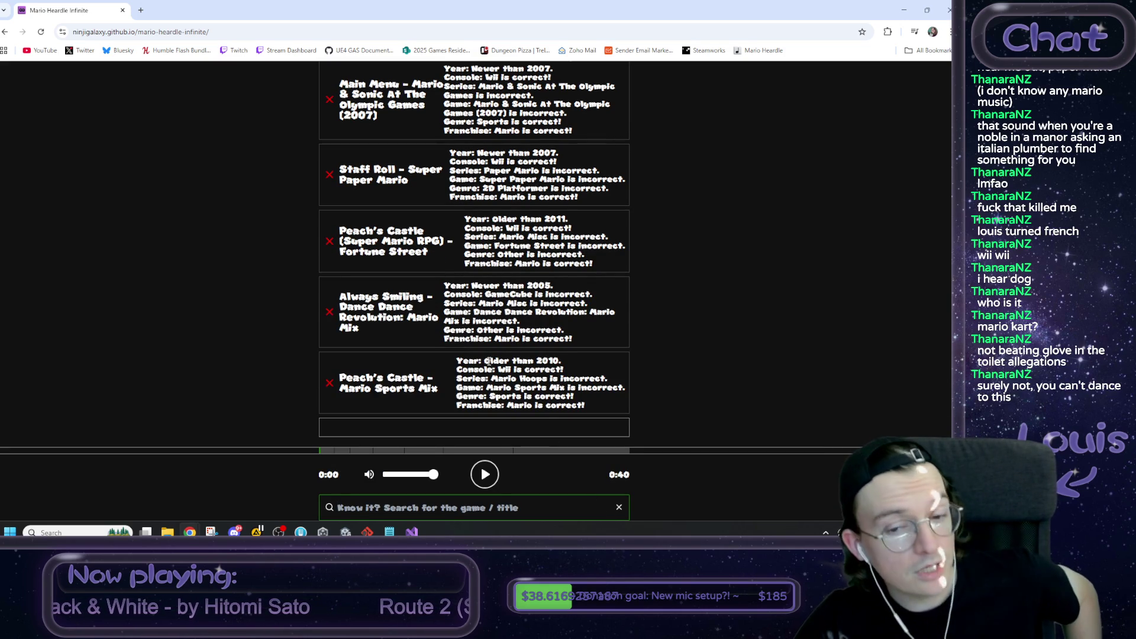
pyautogui.moveTo(489, 361); pyautogui.dragTo(558, 359)
pyautogui.click(559, 359)
pyautogui.scroll(-1, 560, 327)
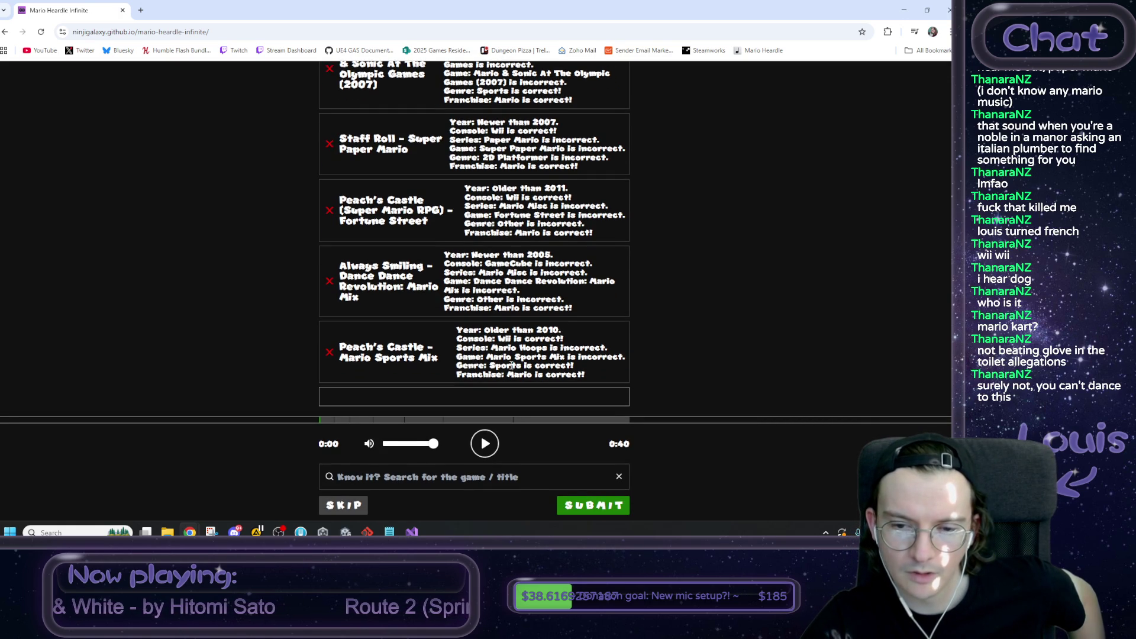
pyautogui.moveTo(494, 366); pyautogui.dragTo(565, 366)
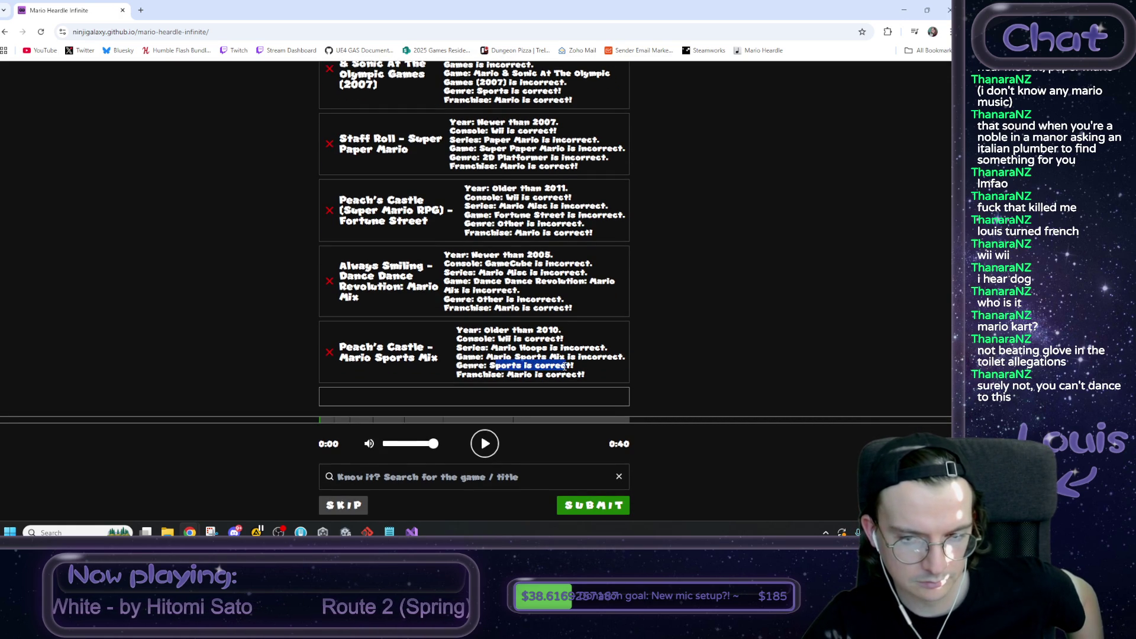
pyautogui.click(565, 365)
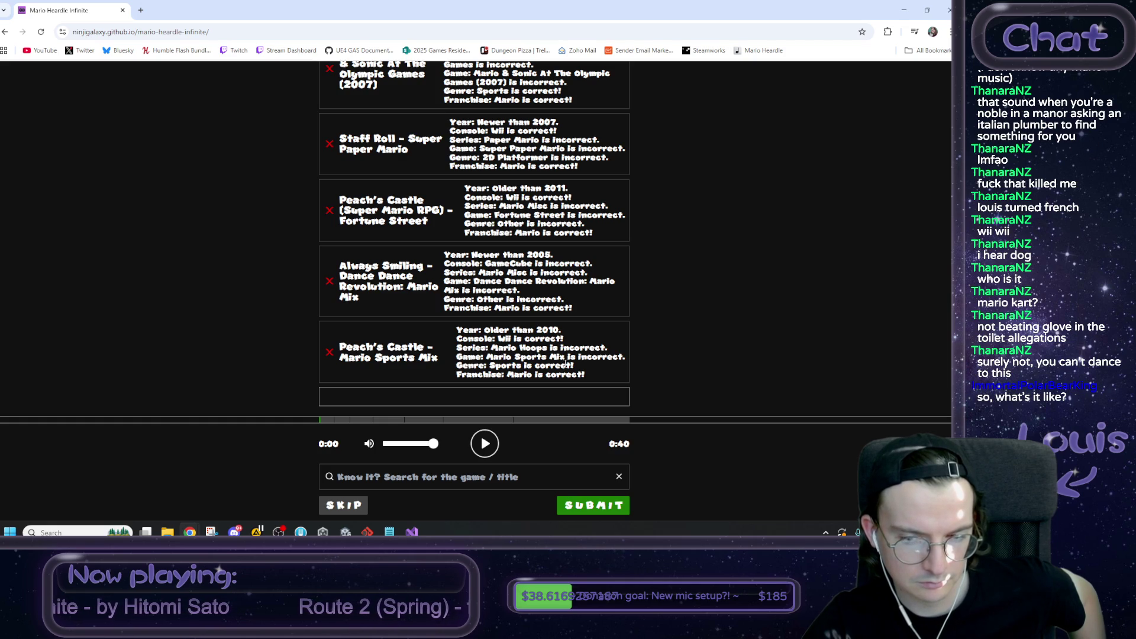
pyautogui.moveTo(573, 365); pyautogui.dragTo(489, 366)
pyautogui.click(490, 365)
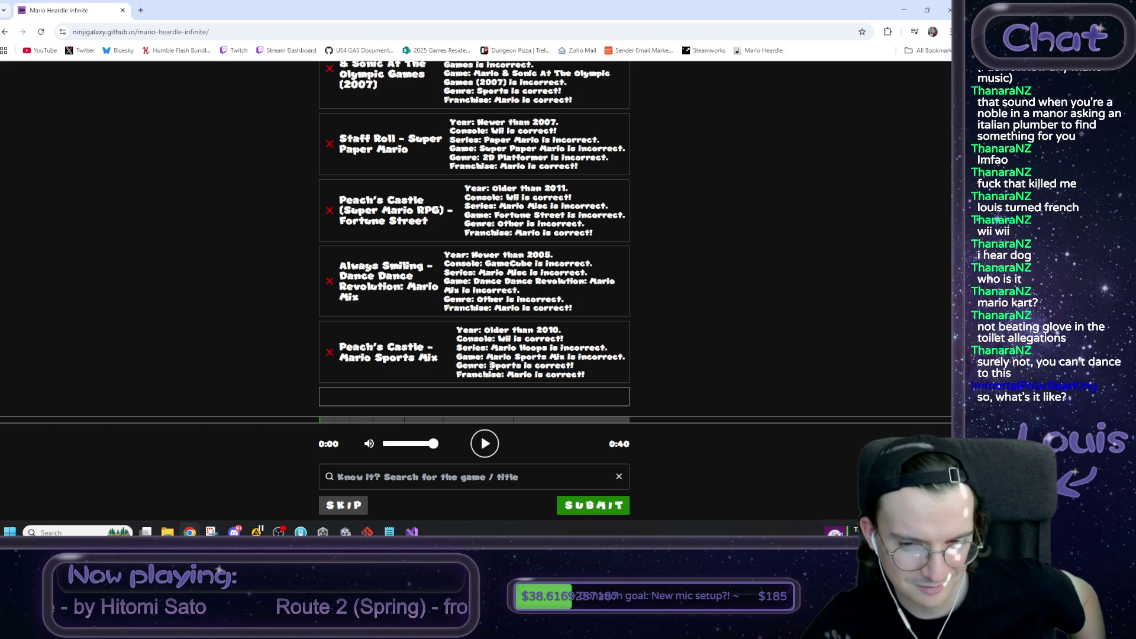
pyautogui.moveTo(500, 358); pyautogui.dragTo(534, 366)
pyautogui.click(484, 444)
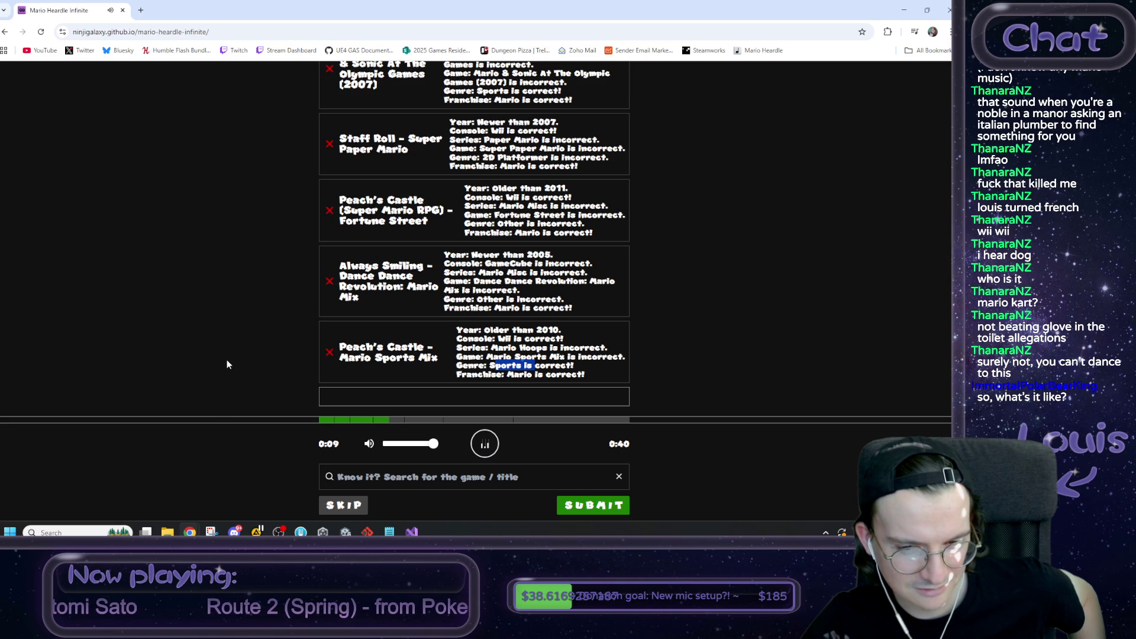
pyautogui.click(229, 357)
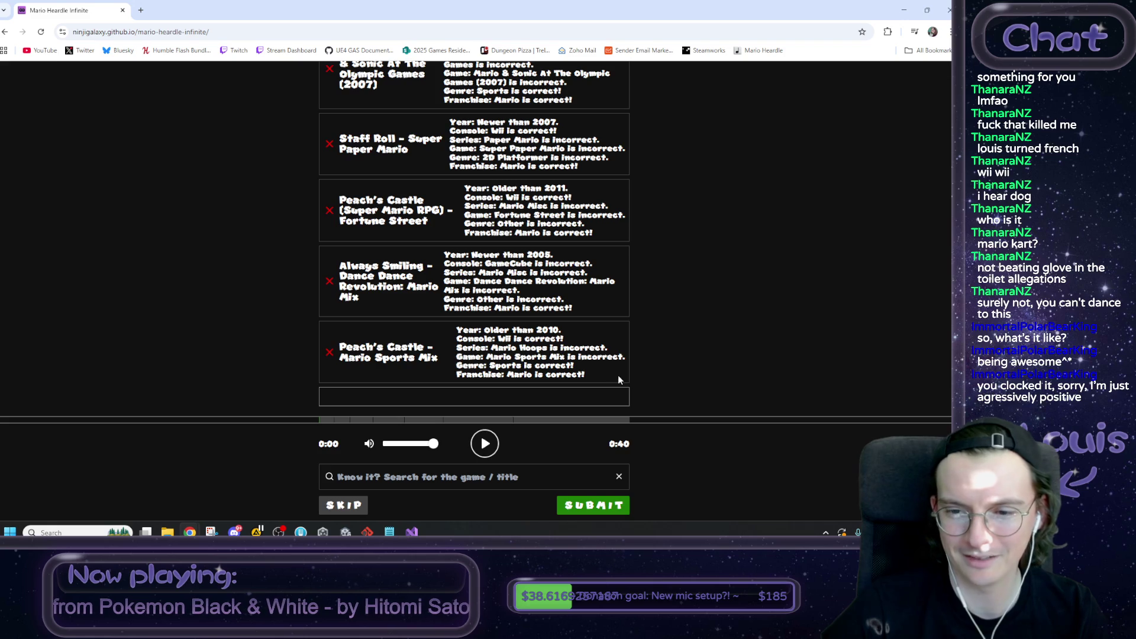
pyautogui.scroll(2, 660, 391)
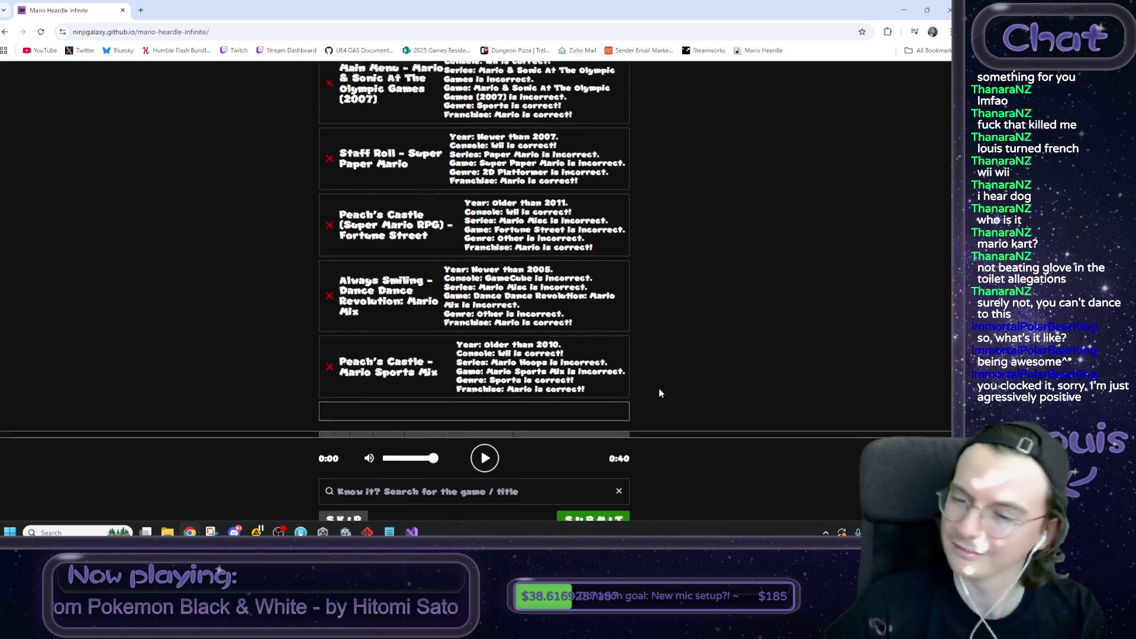
pyautogui.scroll(-2, 660, 390)
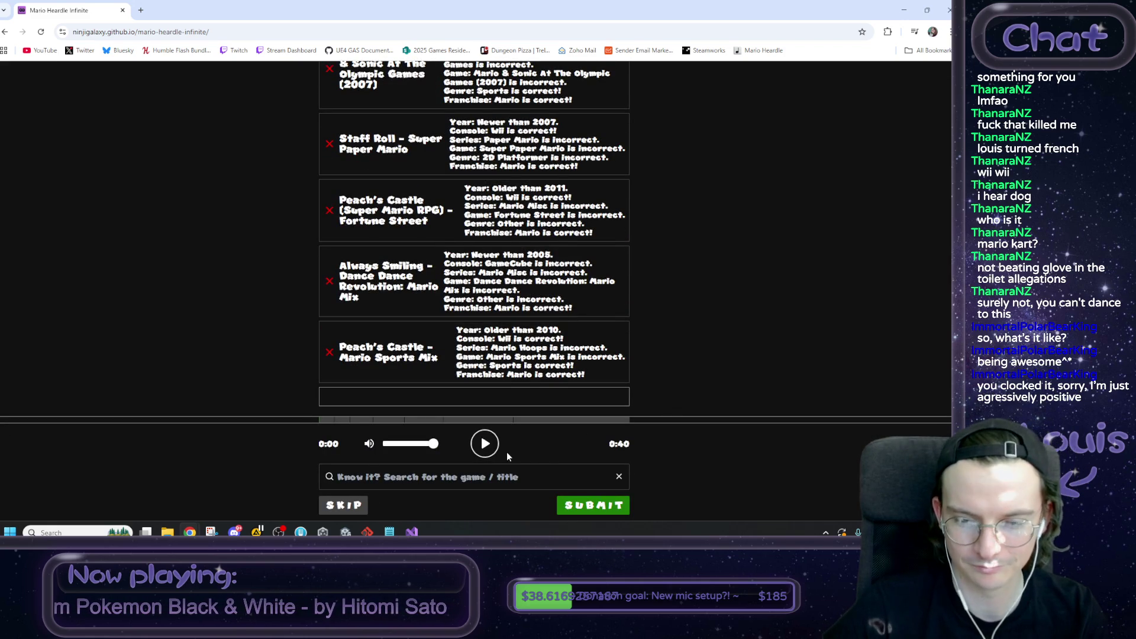
pyautogui.scroll(3, 461, 369)
pyautogui.scroll(-3, 451, 321)
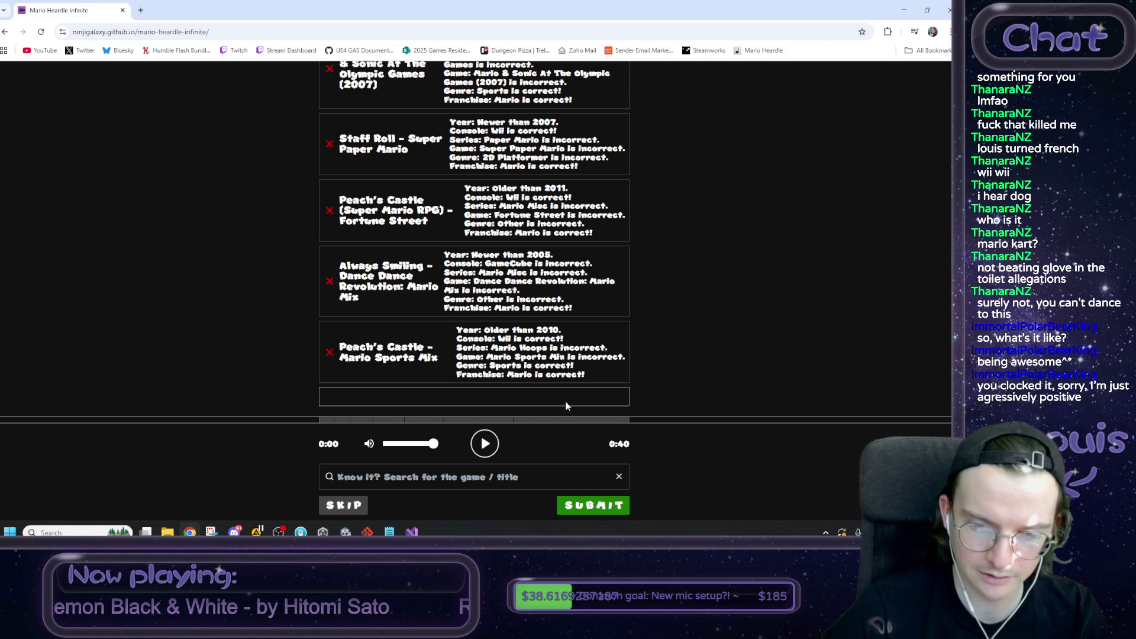
pyautogui.moveTo(489, 366); pyautogui.dragTo(574, 365)
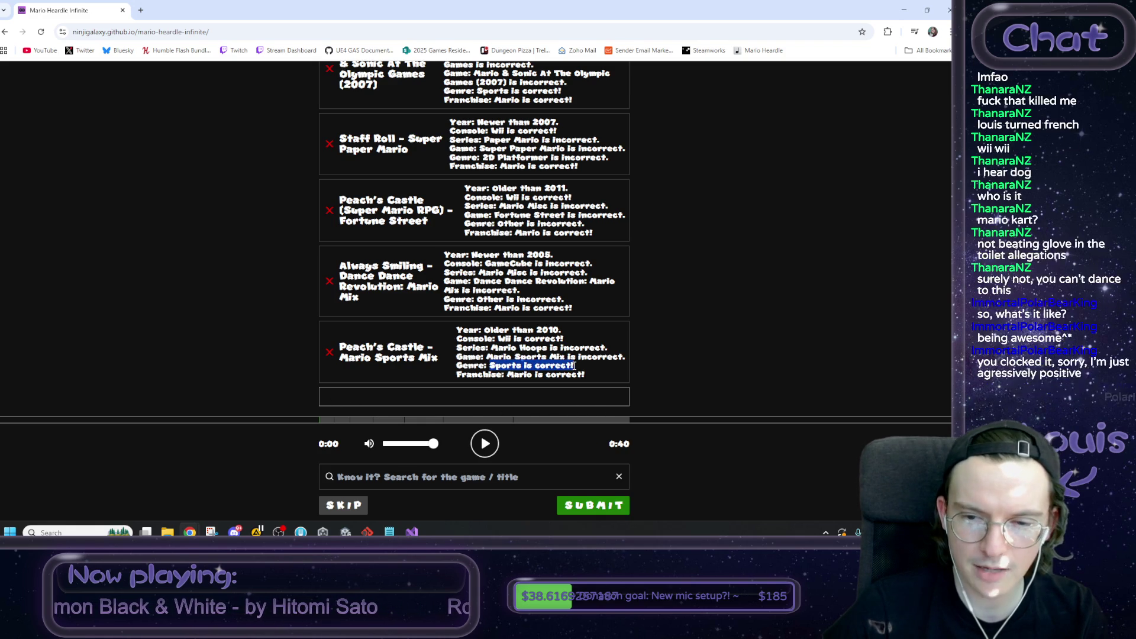
pyautogui.click(572, 367)
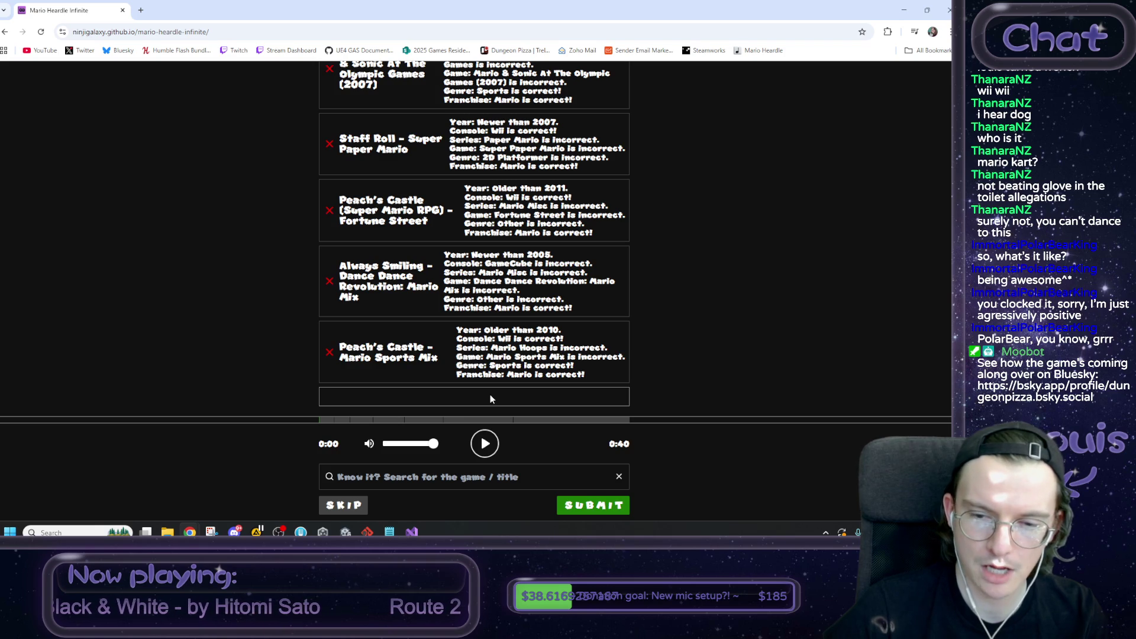
pyautogui.click(485, 444)
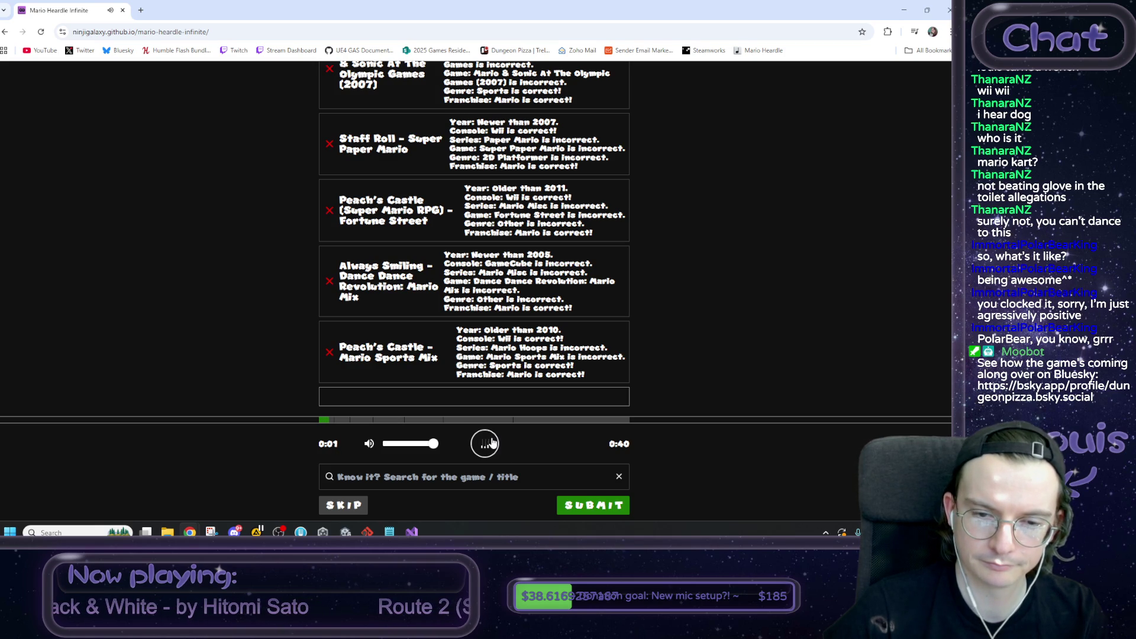
# Step: Search 'strikers charged' and submit Peach's Theme - Mario Strikers Charged as the final guess
pyautogui.click(421, 477)
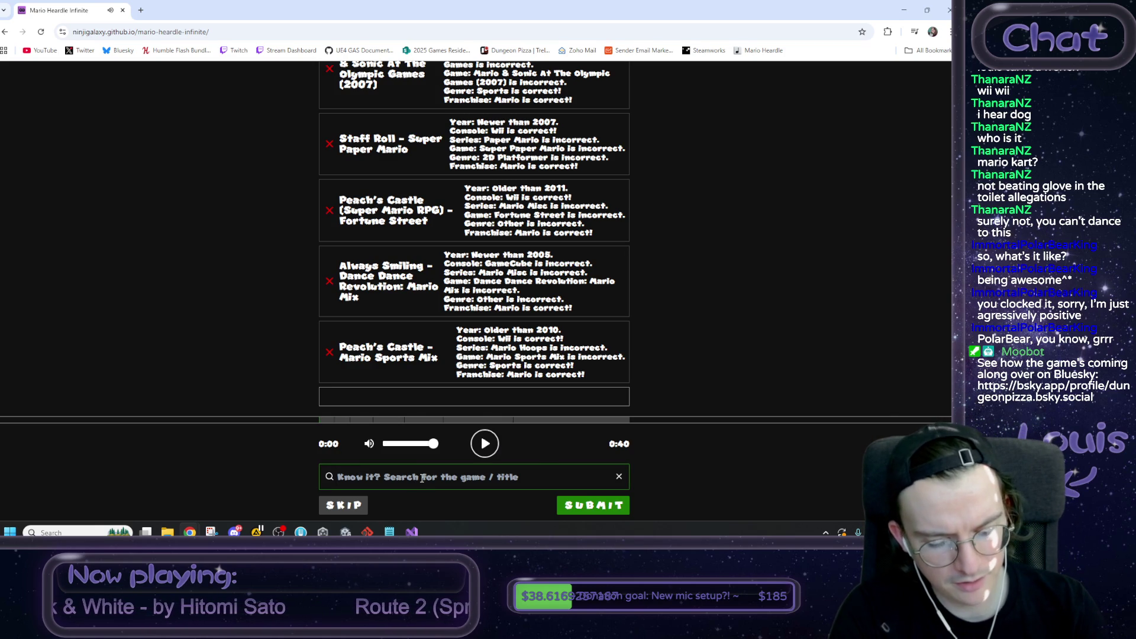
pyautogui.write('striker')
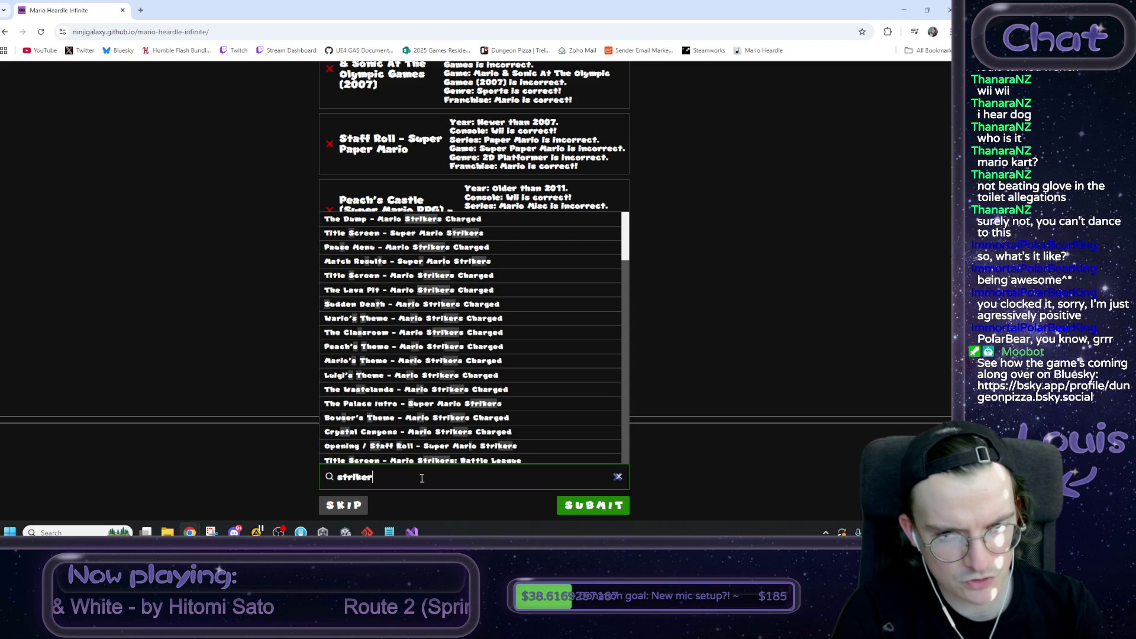
pyautogui.write('s charger')
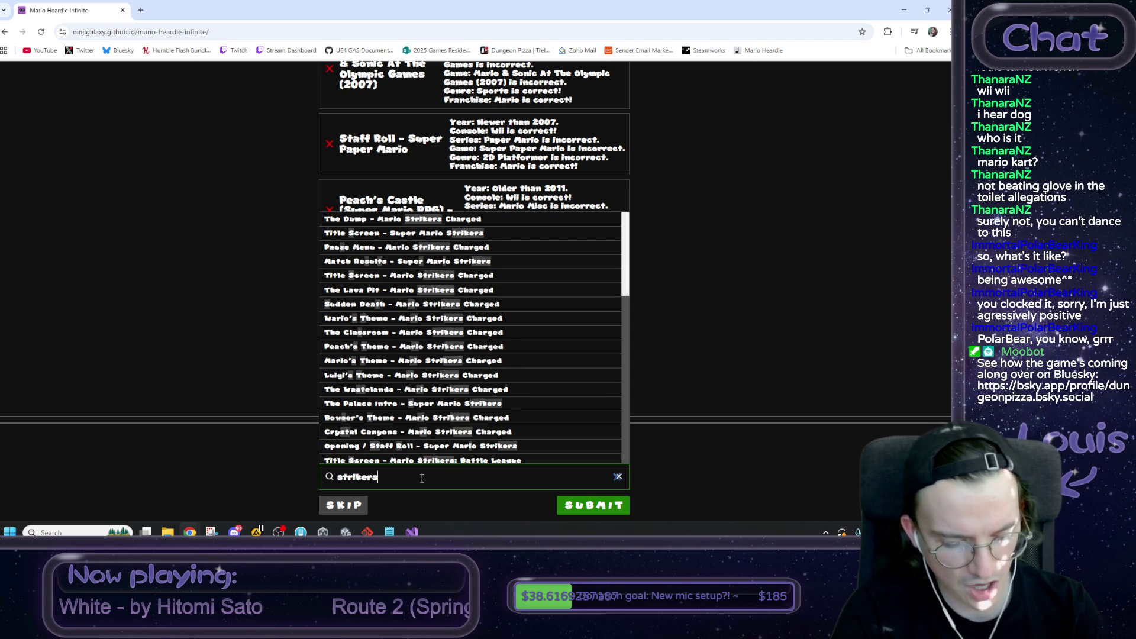
pyautogui.press('BackSpace')
pyautogui.write('d')
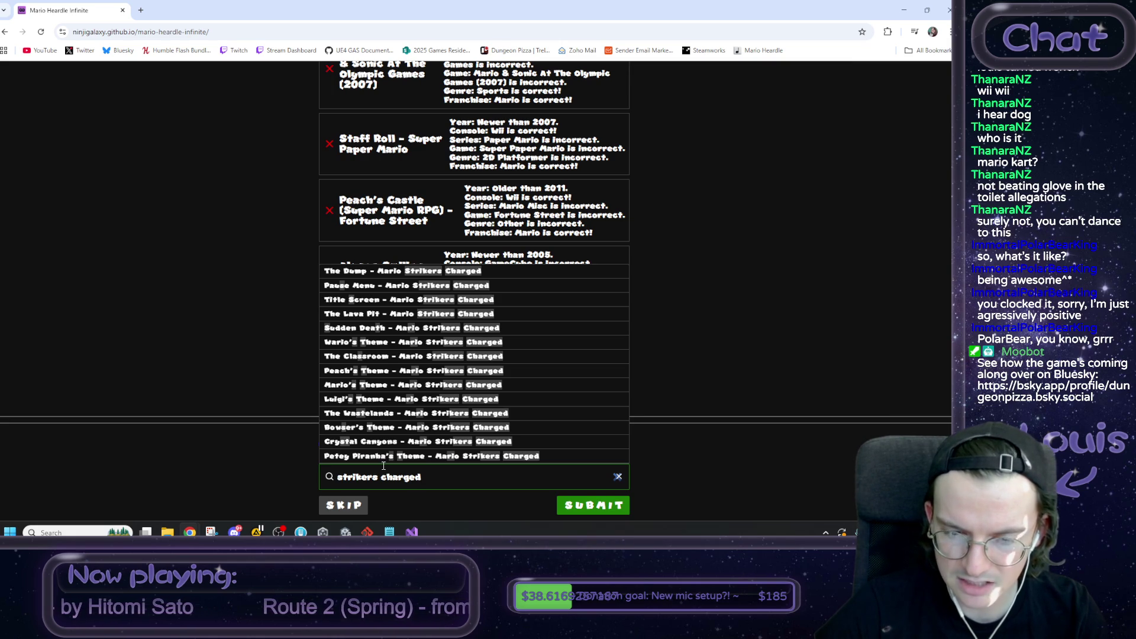
pyautogui.click(371, 371)
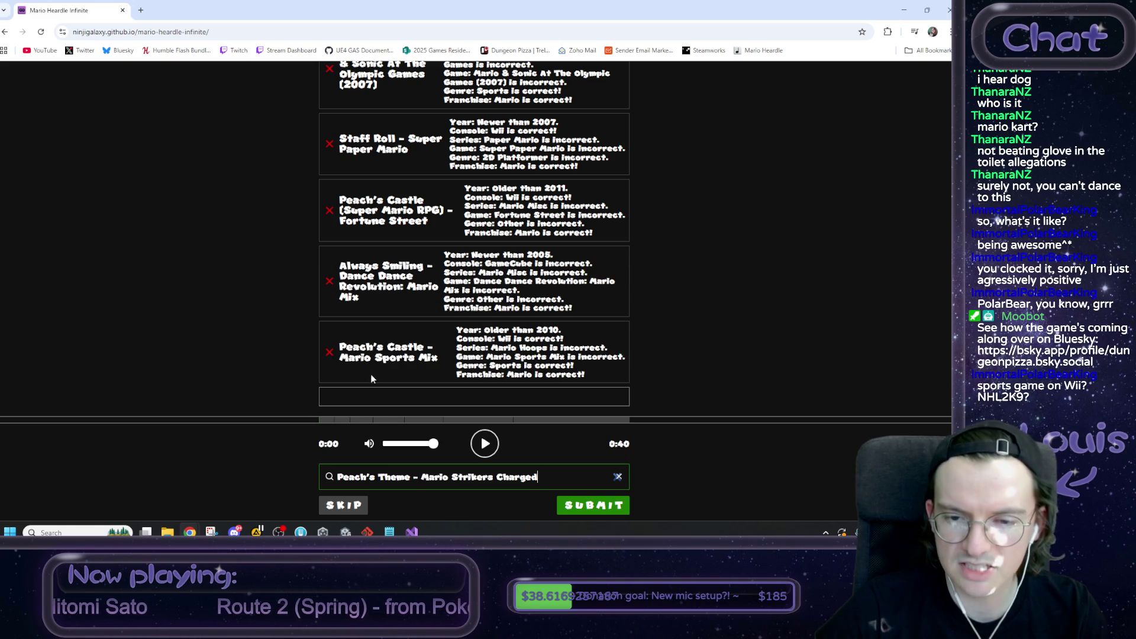
pyautogui.click(594, 505)
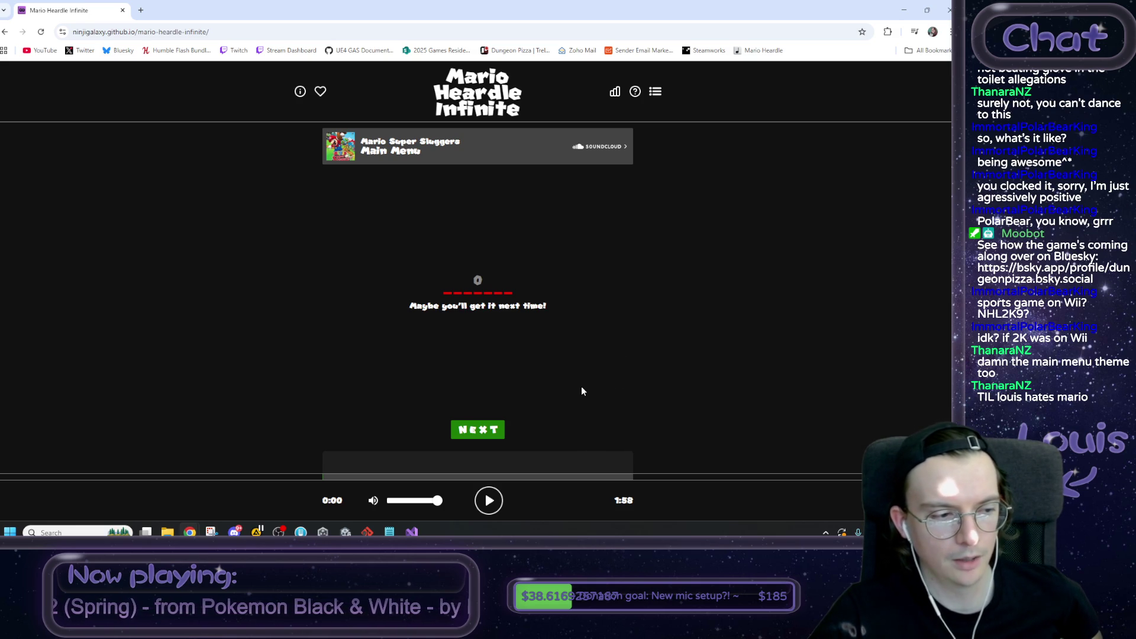
# Step: Move past the Mario Super Sluggers - Main Menu reveal to a new round
pyautogui.click(468, 432)
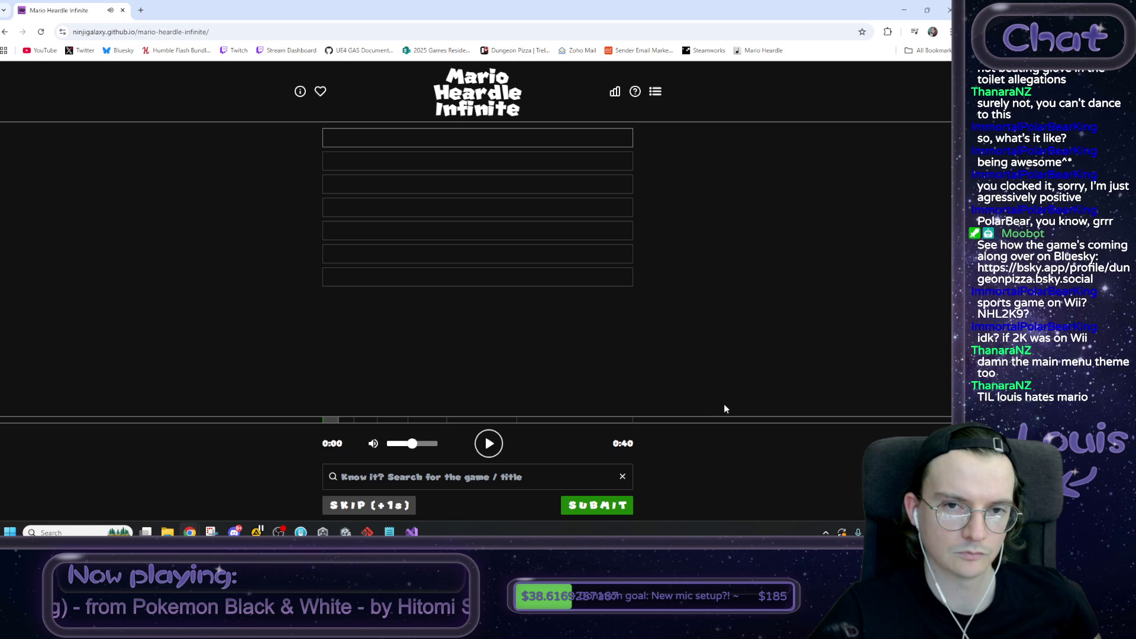
# Step: Turn the clip volume up to maximum and replay the opening snippet
pyautogui.click(489, 444)
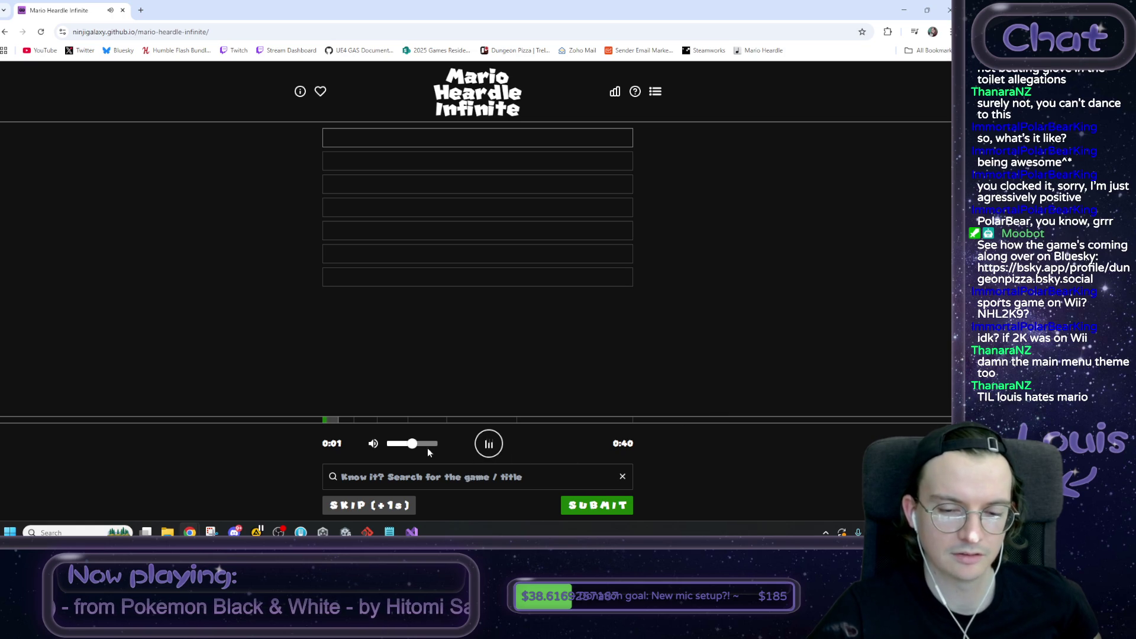
pyautogui.moveTo(413, 449); pyautogui.dragTo(443, 448)
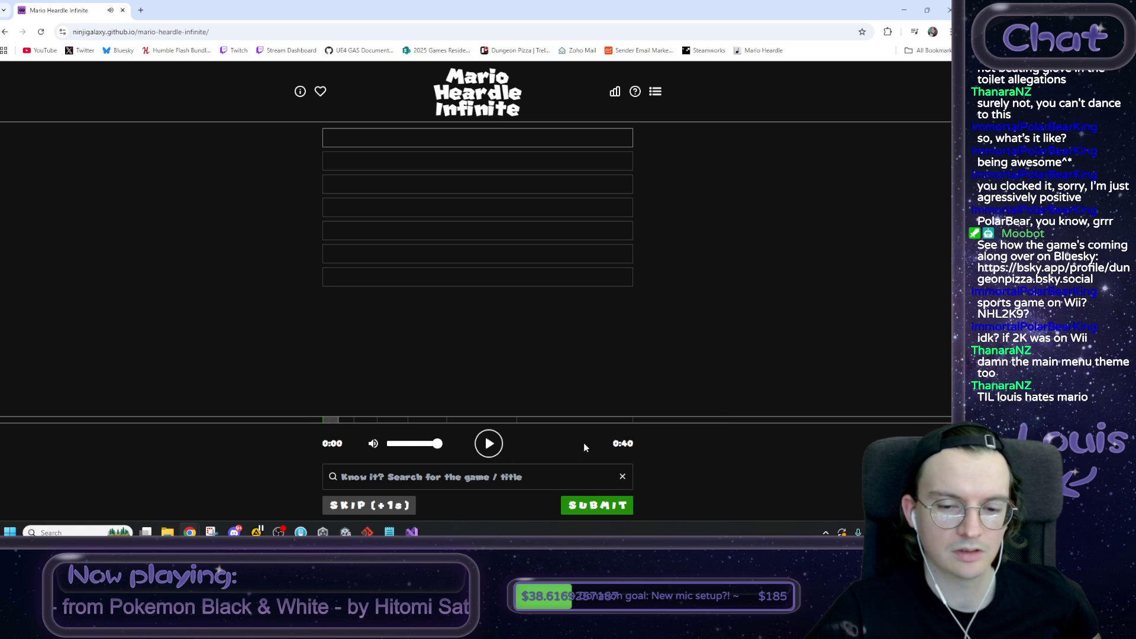
pyautogui.click(489, 448)
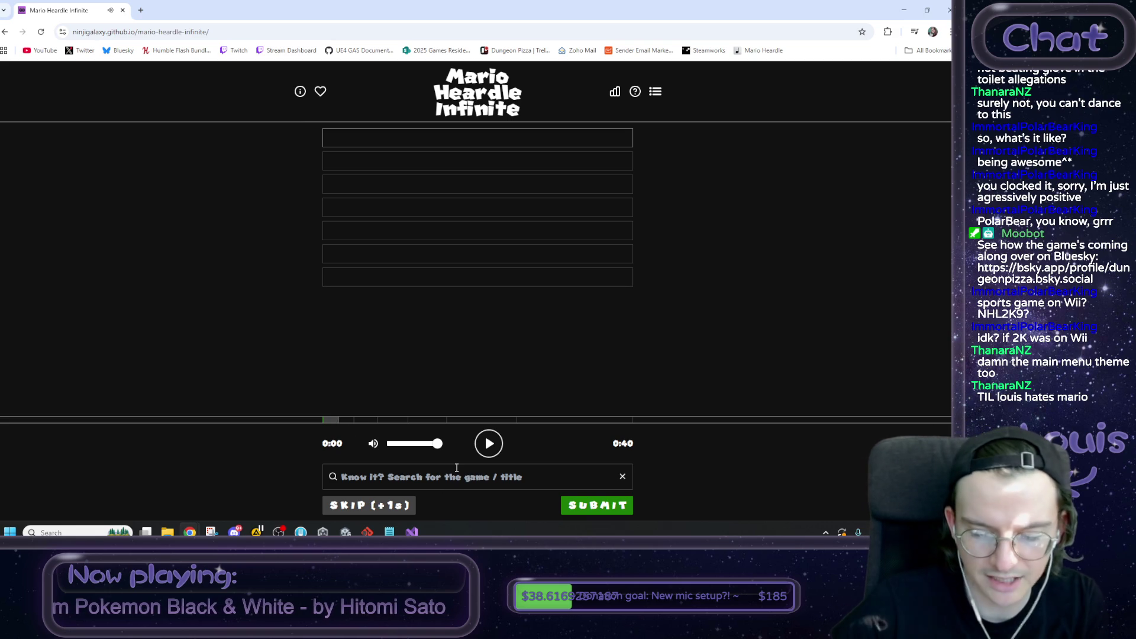
pyautogui.click(487, 451)
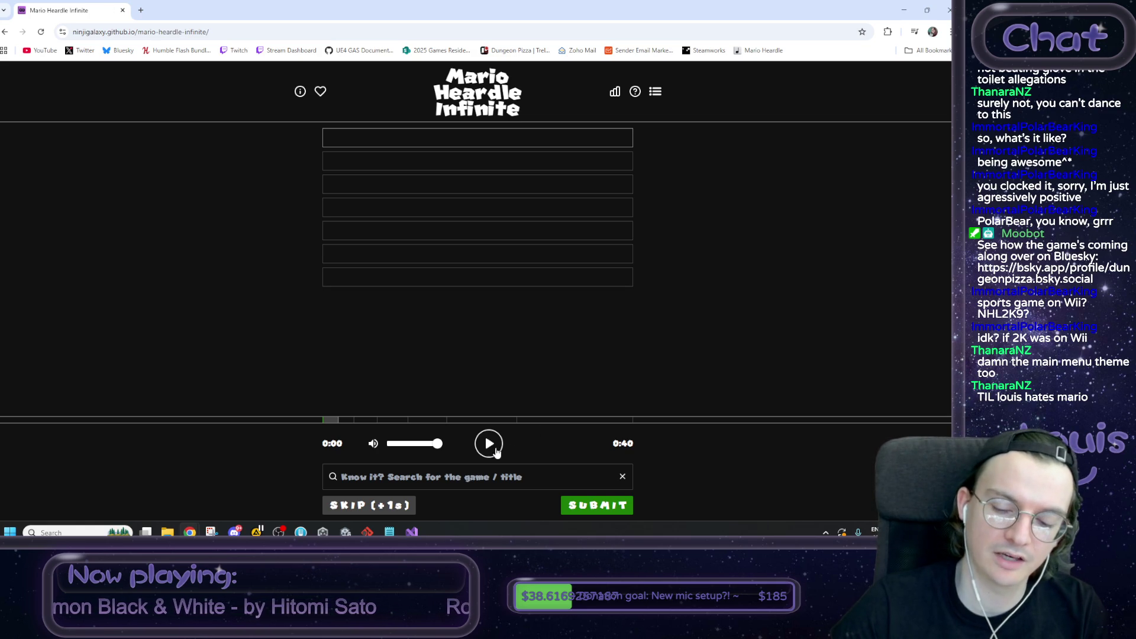
# Step: Replay the snippet and search the guess box for 'yoshi'
pyautogui.click(581, 477)
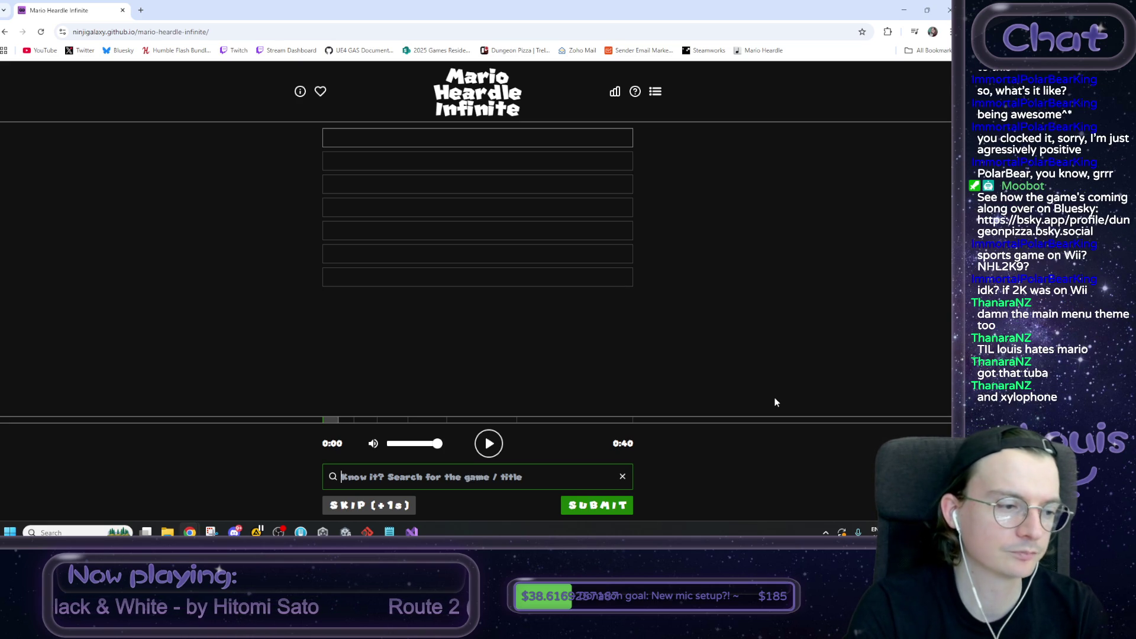
pyautogui.click(497, 445)
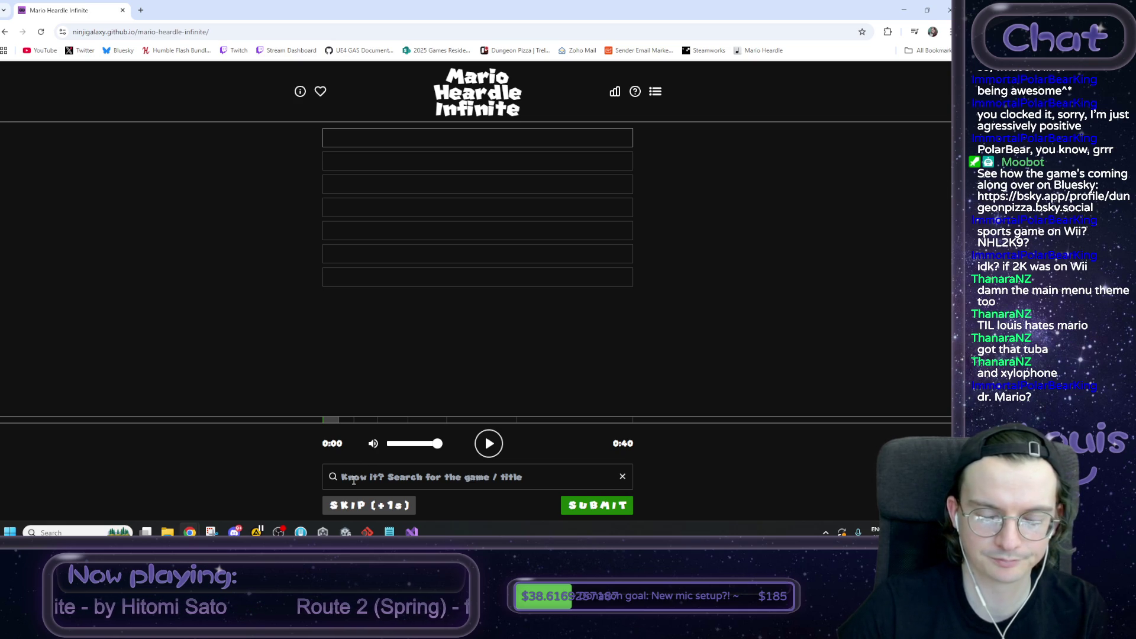
pyautogui.click(354, 478)
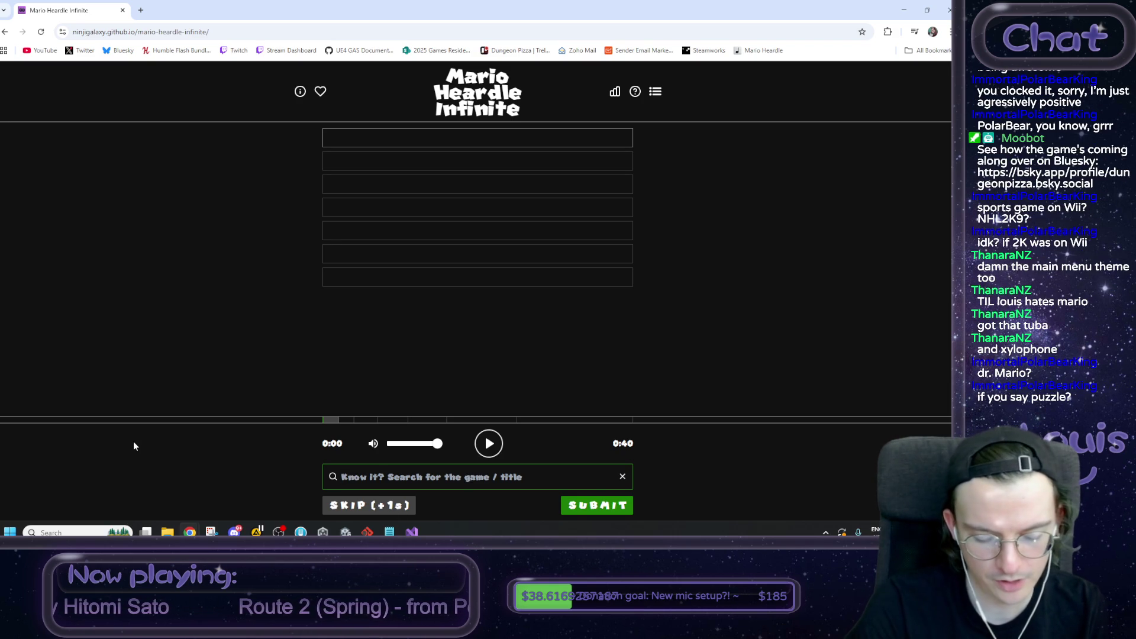
pyautogui.write('yoshi')
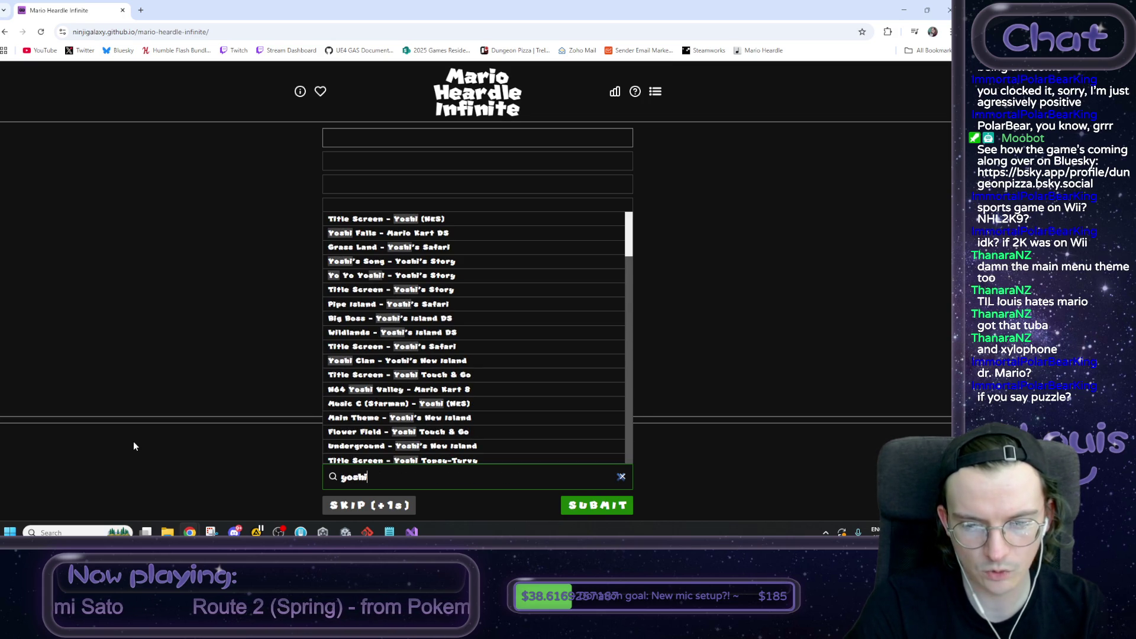
# Step: Try searches for 'wario's wood' and 'advance', then clear the search box
pyautogui.press('BackSpace')
pyautogui.press('BackSpace')
pyautogui.press('BackSpace')
pyautogui.write('war')
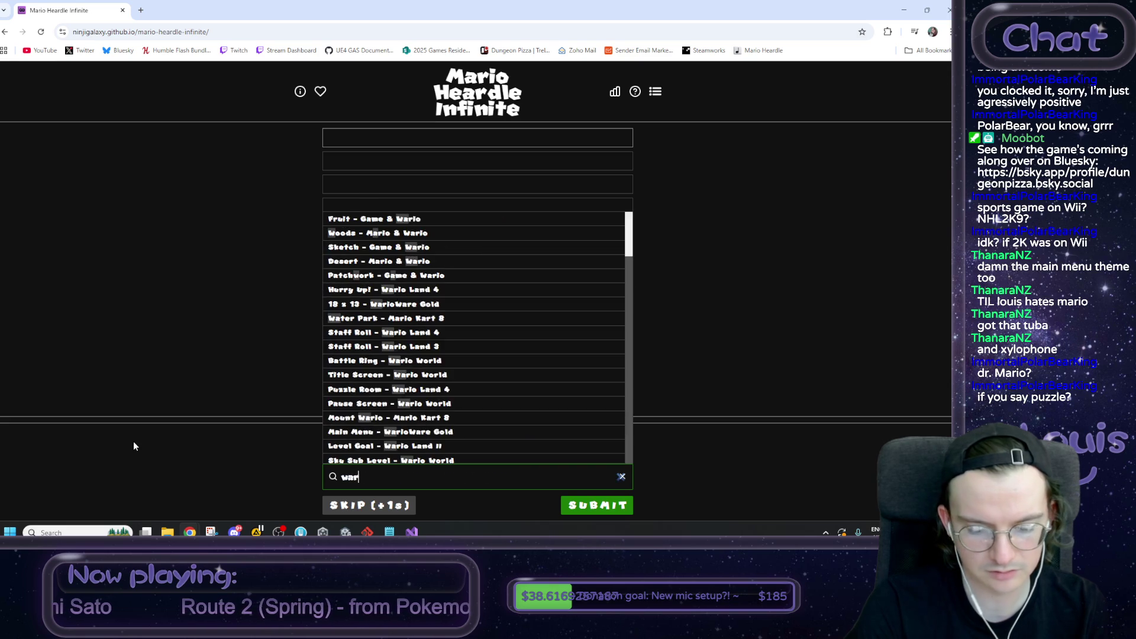
pyautogui.write("io's wood")
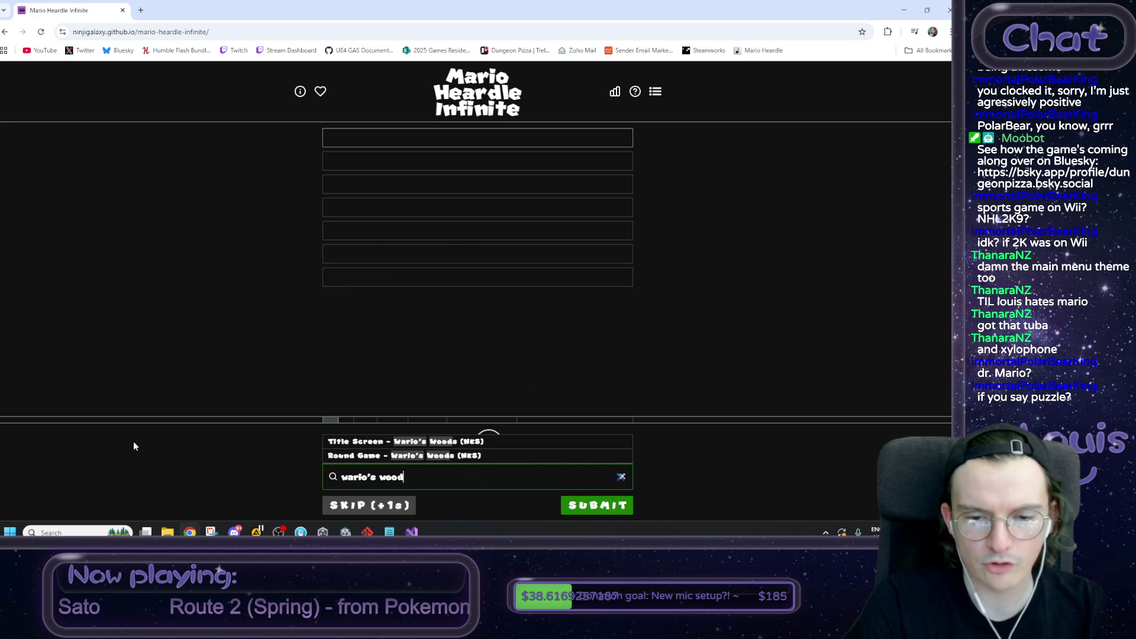
pyautogui.press('BackSpace')
pyautogui.press('BackSpace')
pyautogui.press('BackSpace')
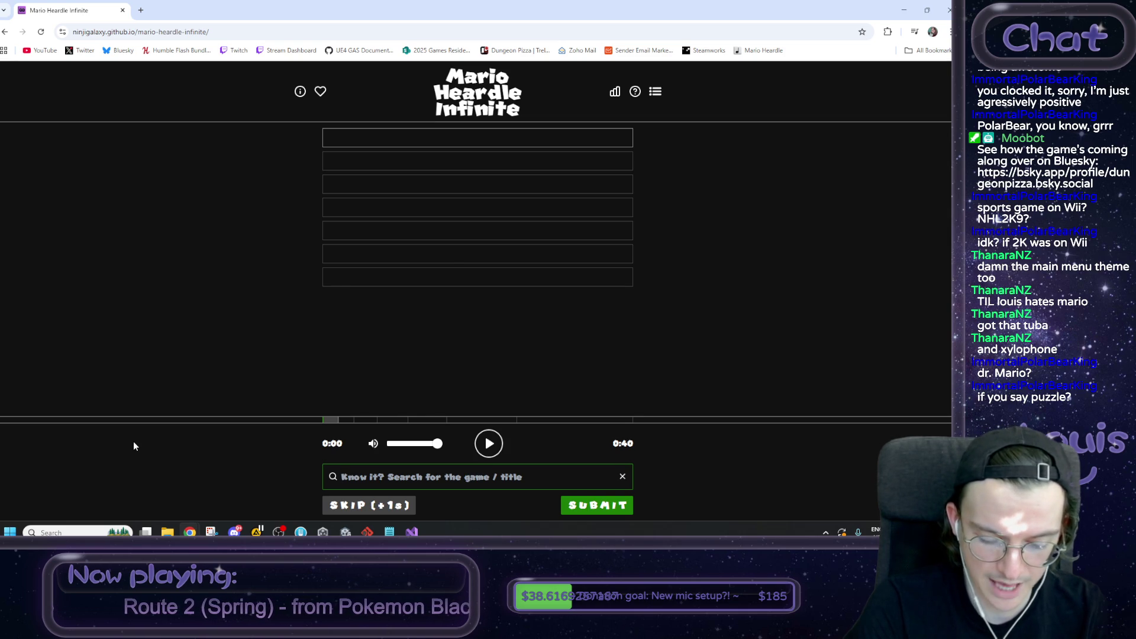
pyautogui.write('advance')
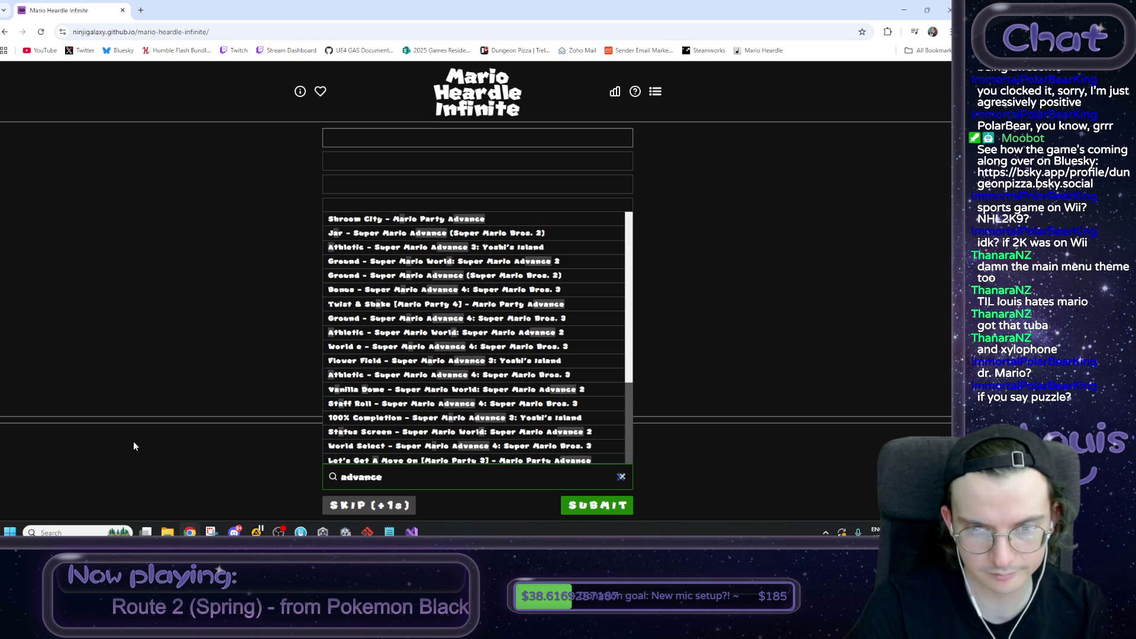
pyautogui.scroll(-1, 388, 378)
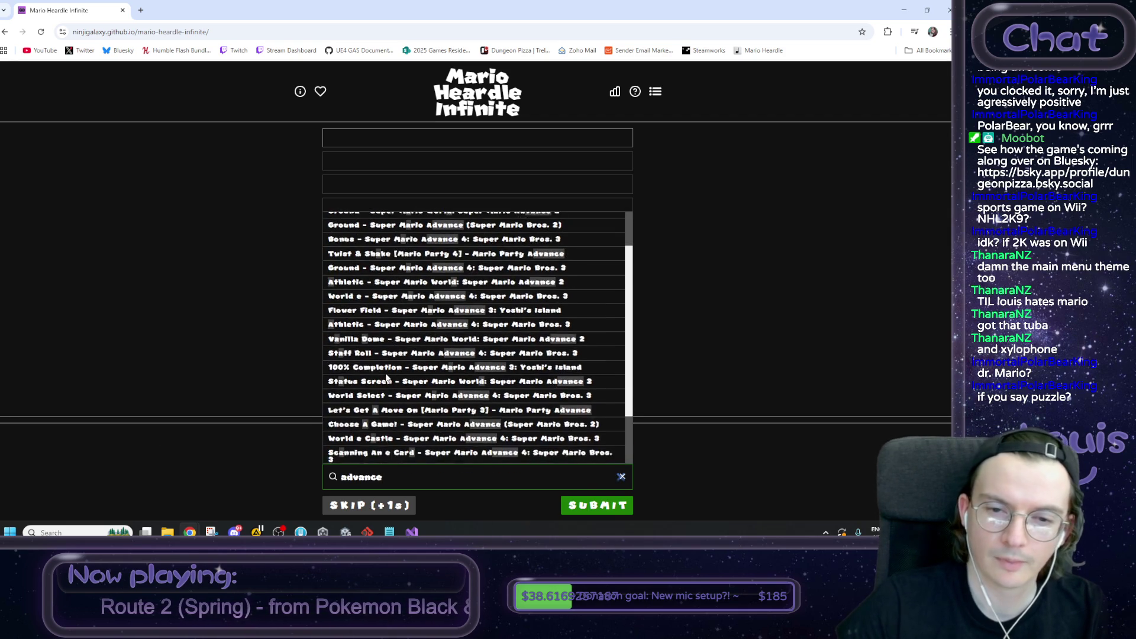
pyautogui.scroll(-2, 388, 378)
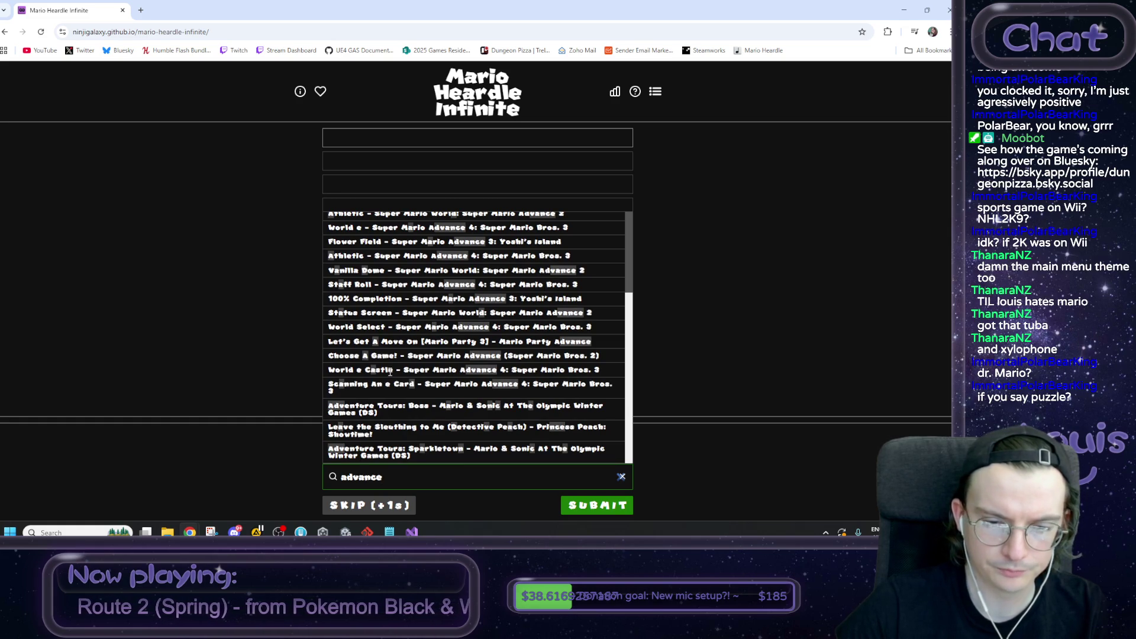
pyautogui.scroll(2, 388, 375)
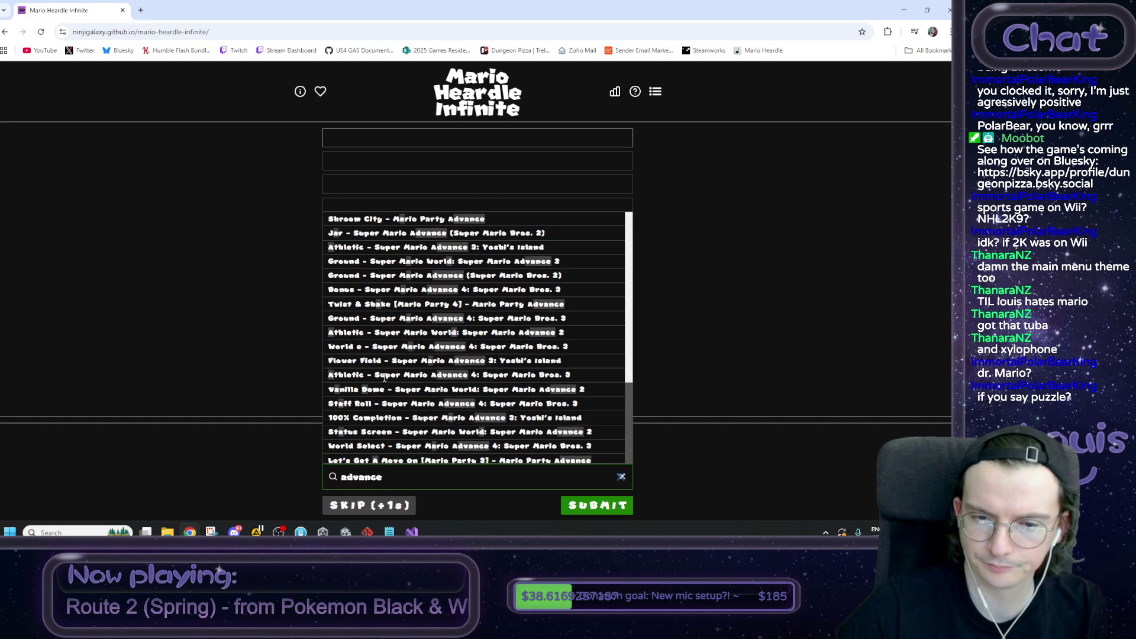
pyautogui.moveTo(384, 477); pyautogui.dragTo(258, 474)
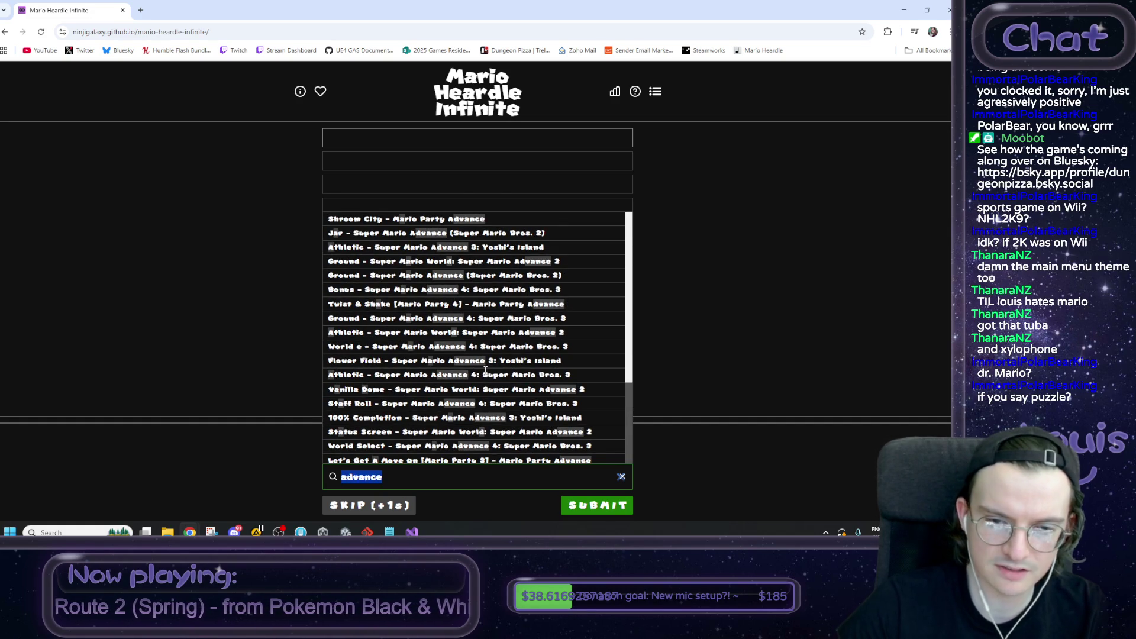
pyautogui.press('BackSpace')
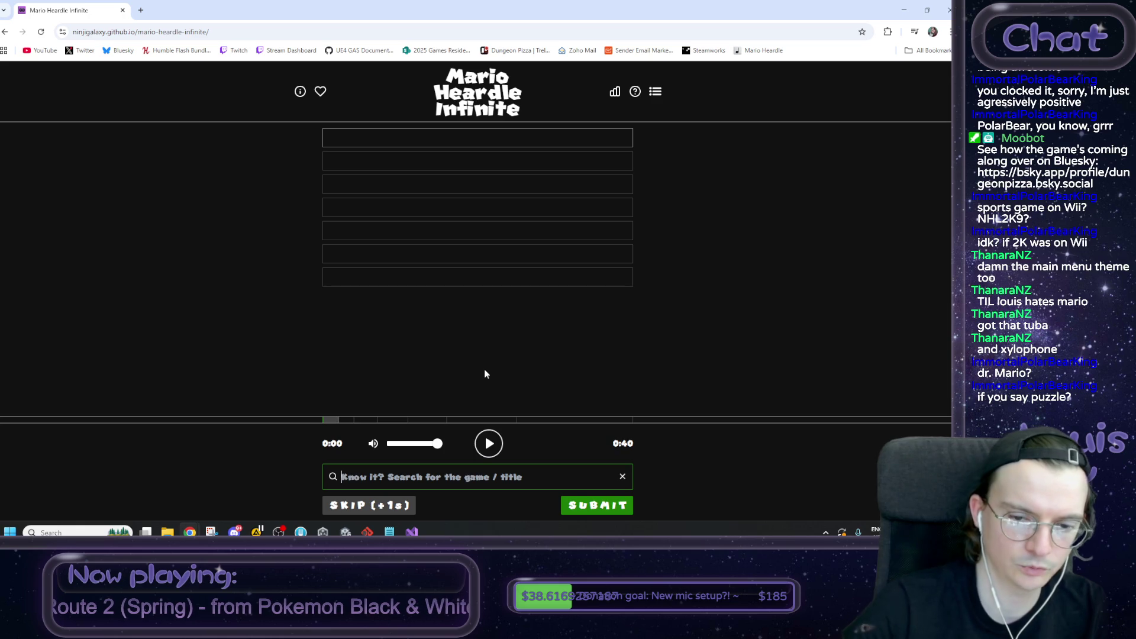
# Step: Play the clip and pick Title Screen - Tetris Attack (SNES) via a 'tetris attack' search
pyautogui.click(488, 448)
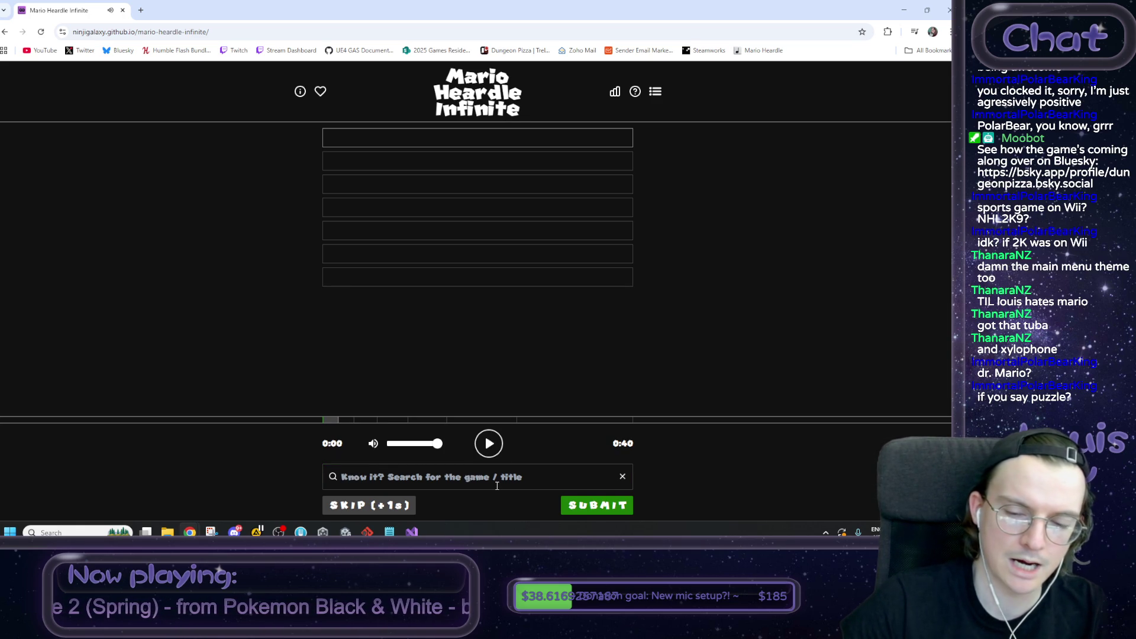
pyautogui.click(572, 484)
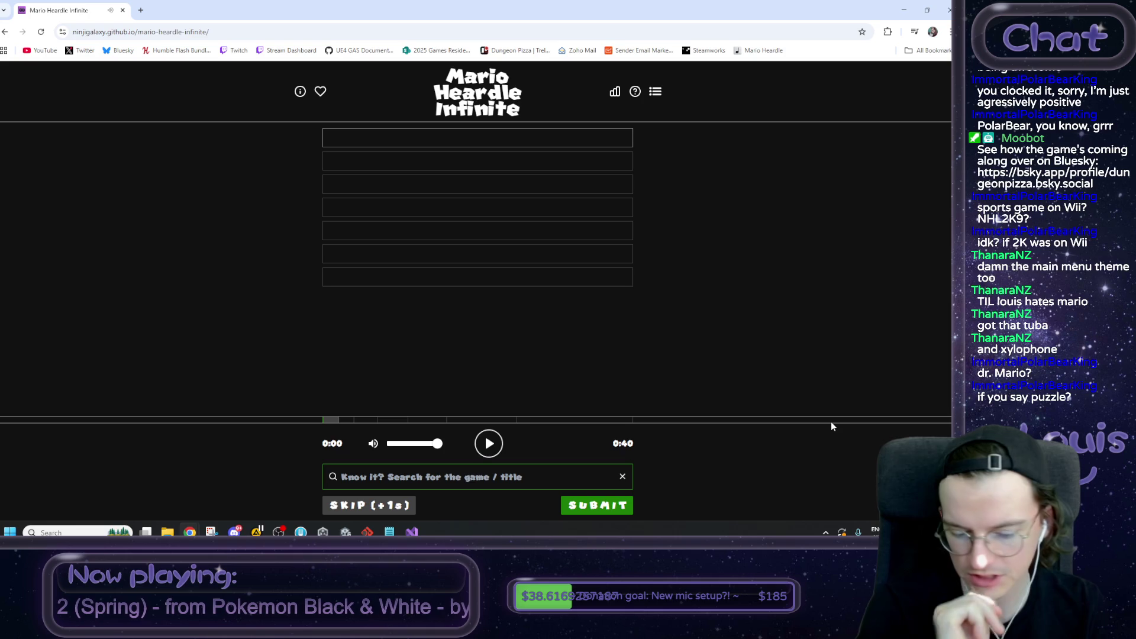
pyautogui.write('tetr')
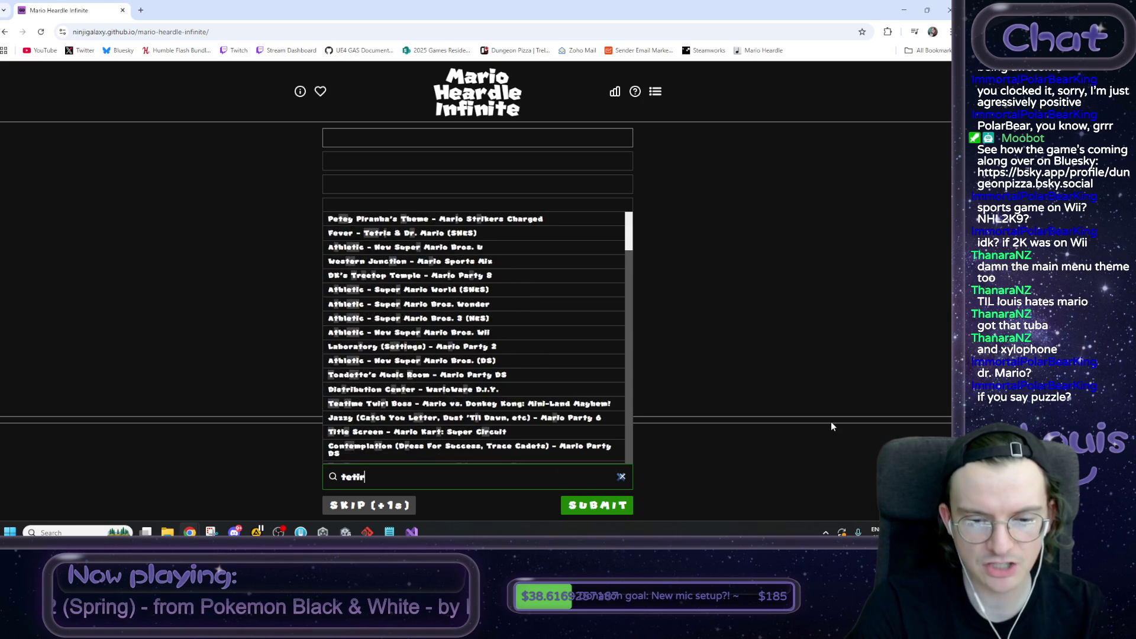
pyautogui.write('is attack')
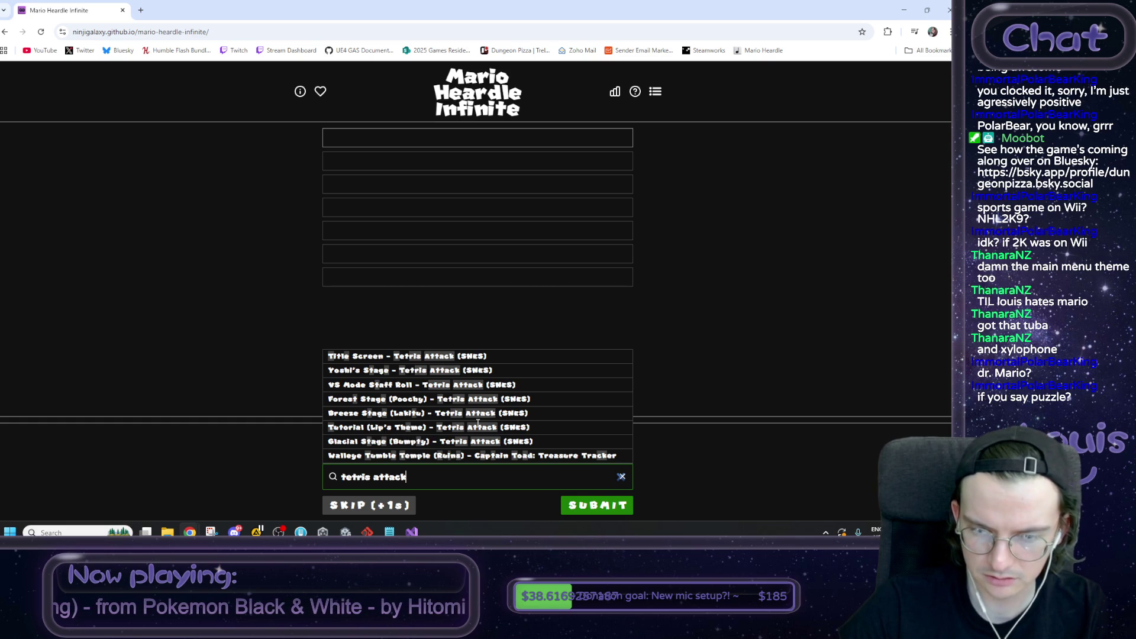
pyautogui.click(441, 356)
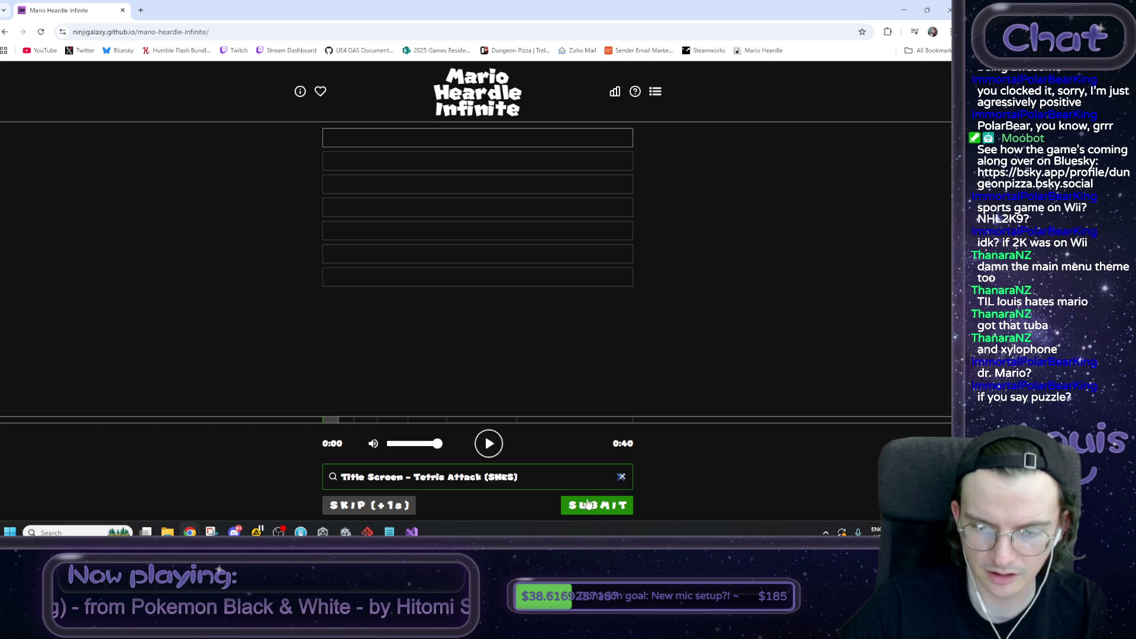
# Step: Submit Tetris Attack, review the SNES and Puzzle incorrect feedback, and replay the longer clip
pyautogui.press('Return')
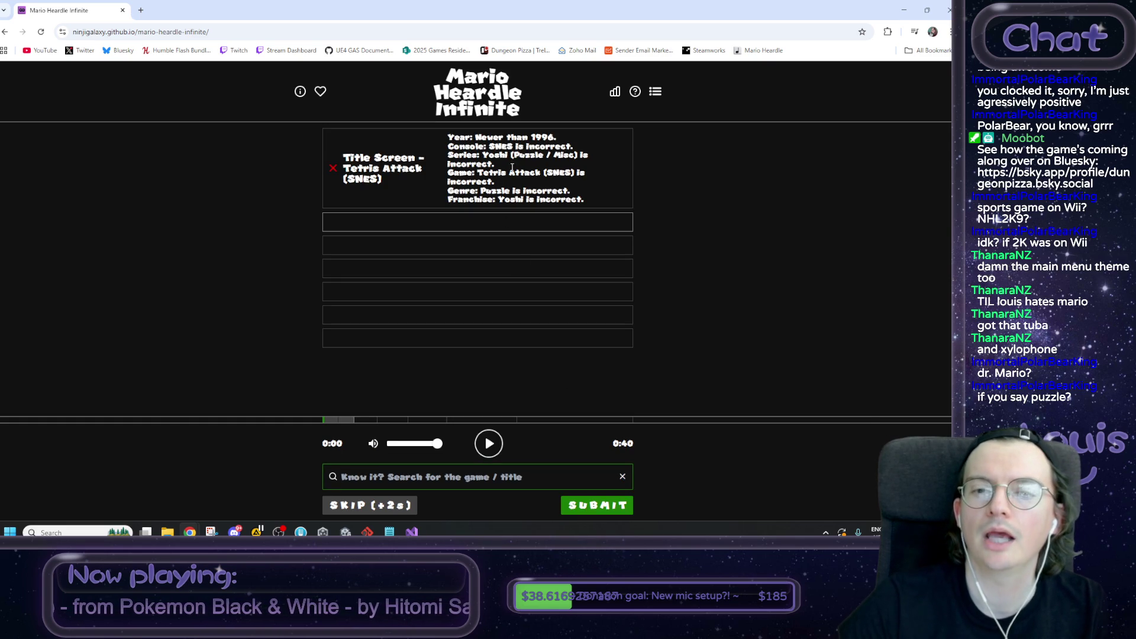
pyautogui.moveTo(491, 147); pyautogui.dragTo(581, 151)
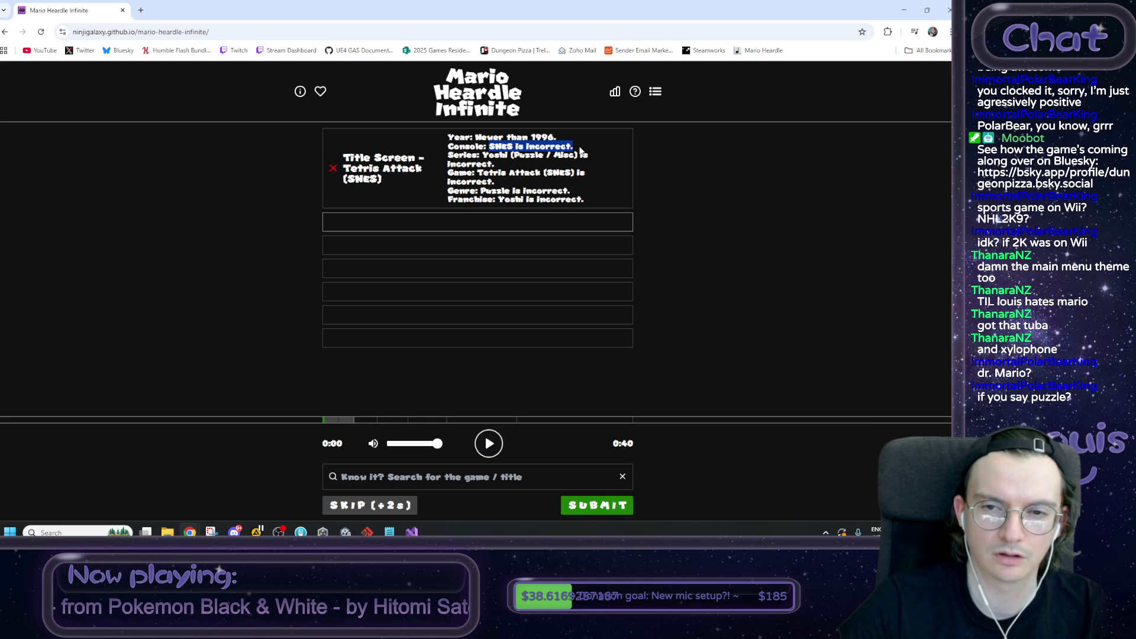
pyautogui.click(580, 151)
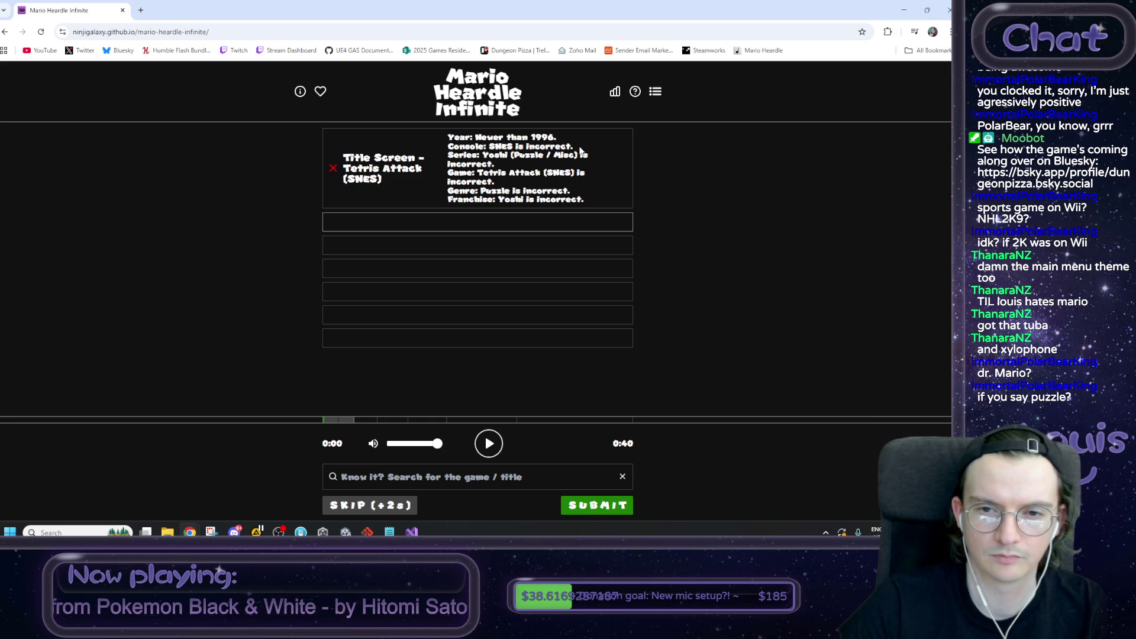
pyautogui.moveTo(509, 193); pyautogui.dragTo(575, 195)
pyautogui.click(573, 196)
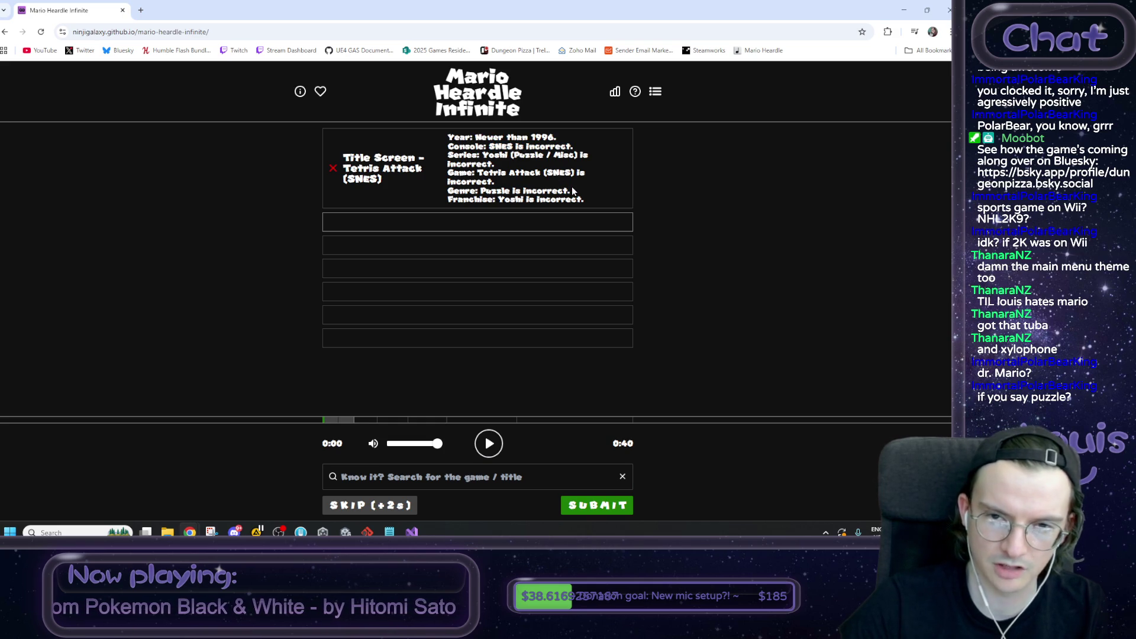
pyautogui.click(489, 443)
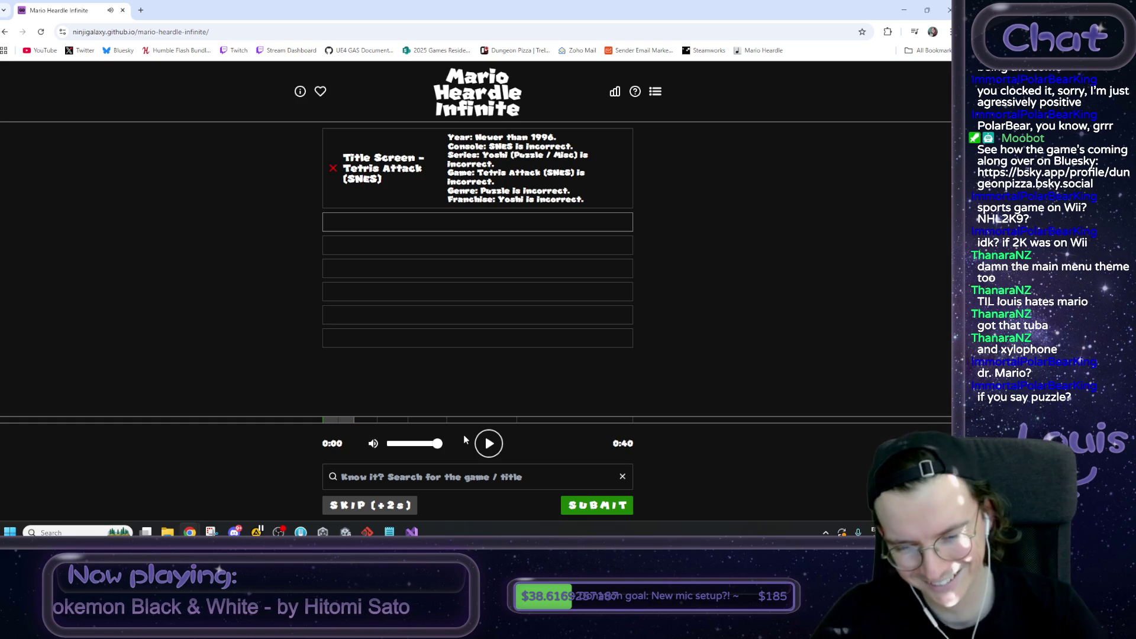
pyautogui.click(492, 442)
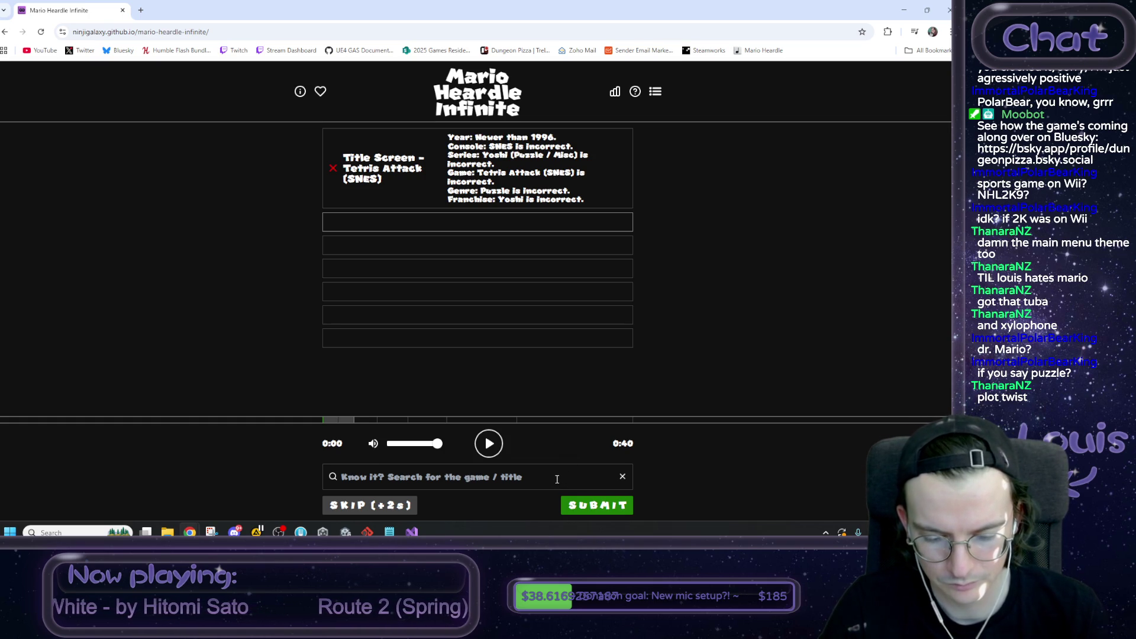
# Step: Search 'advance' and submit Choose A Game! - Super Mario Advance (Super Mario Bros. 2) as the second guess
pyautogui.click(557, 479)
pyautogui.write('ad')
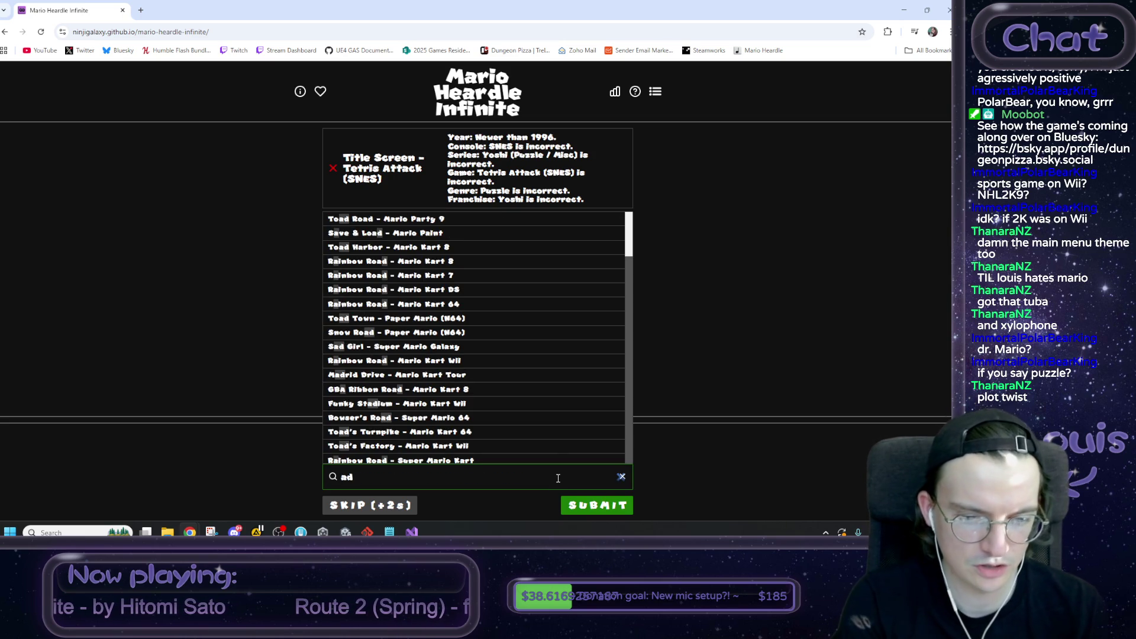
pyautogui.write('vance')
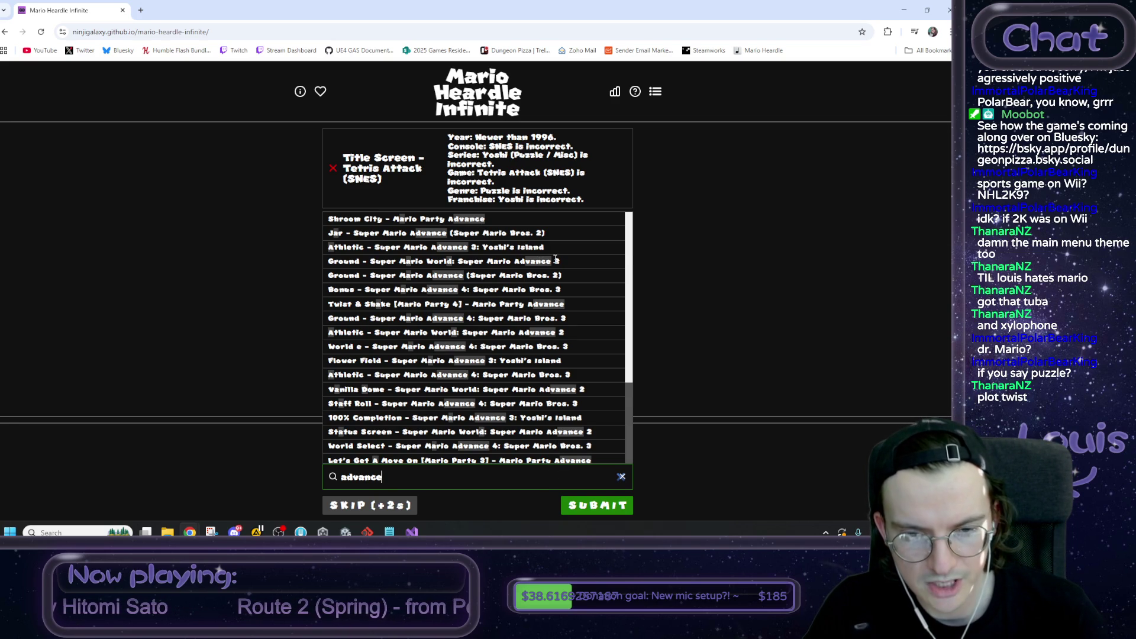
pyautogui.scroll(-1, 544, 273)
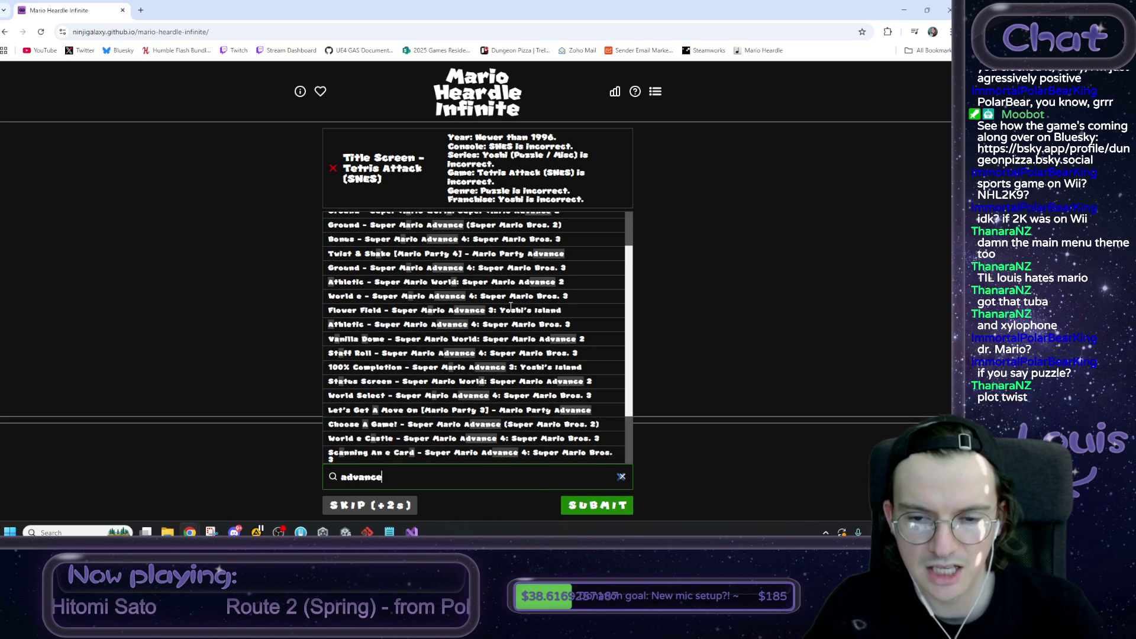
pyautogui.scroll(-1, 510, 306)
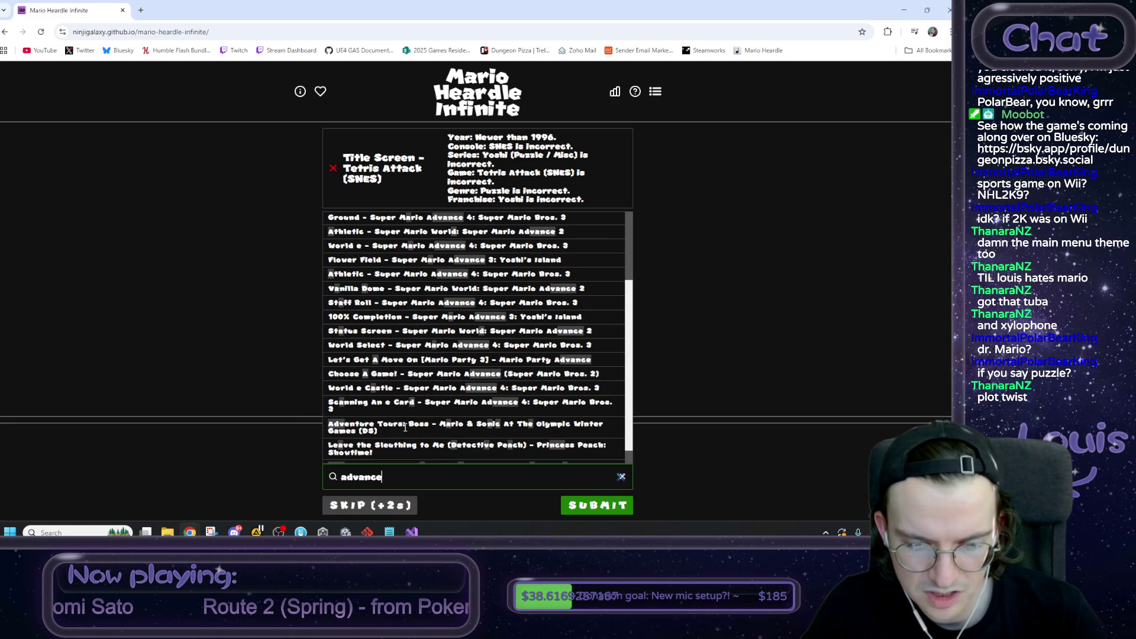
pyautogui.scroll(-1, 419, 426)
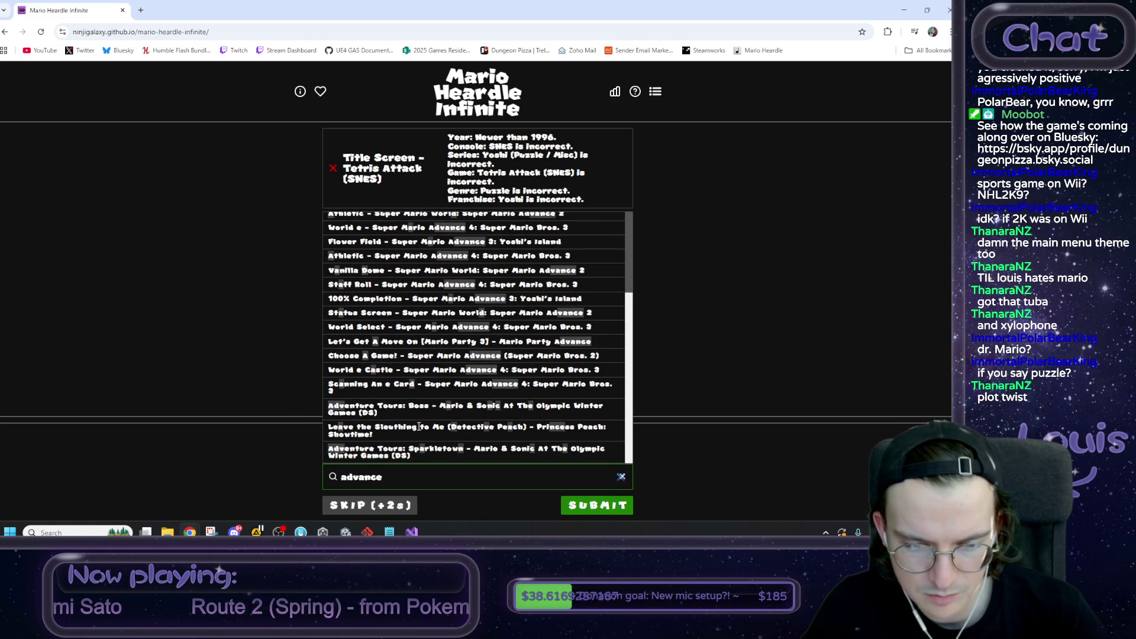
pyautogui.scroll(3, 418, 426)
pyautogui.scroll(-3, 411, 423)
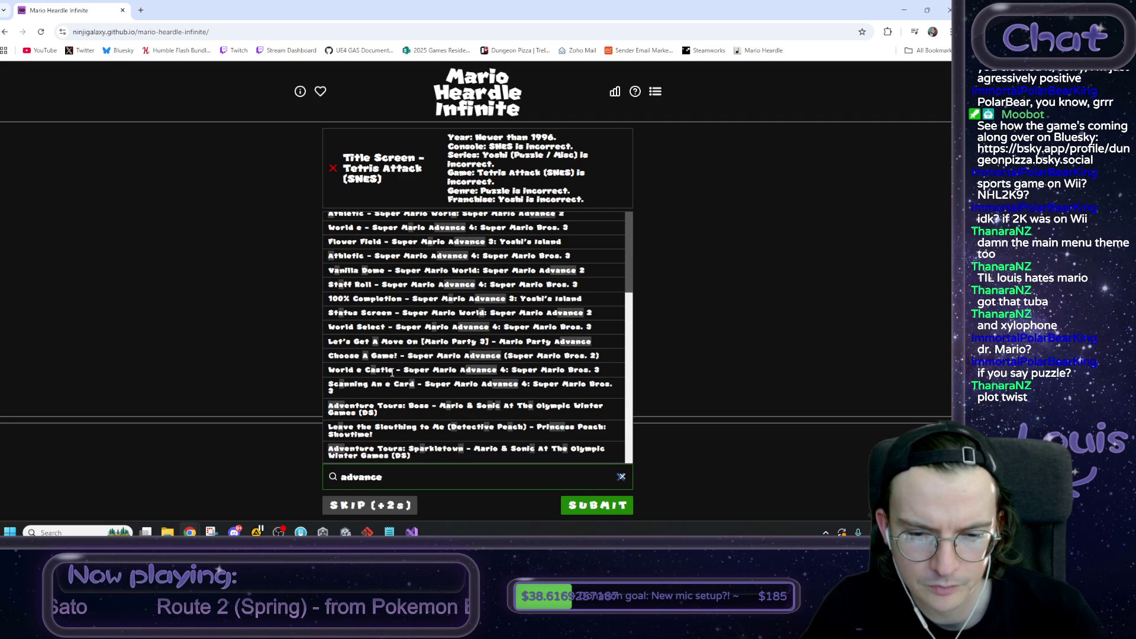
pyautogui.click(424, 355)
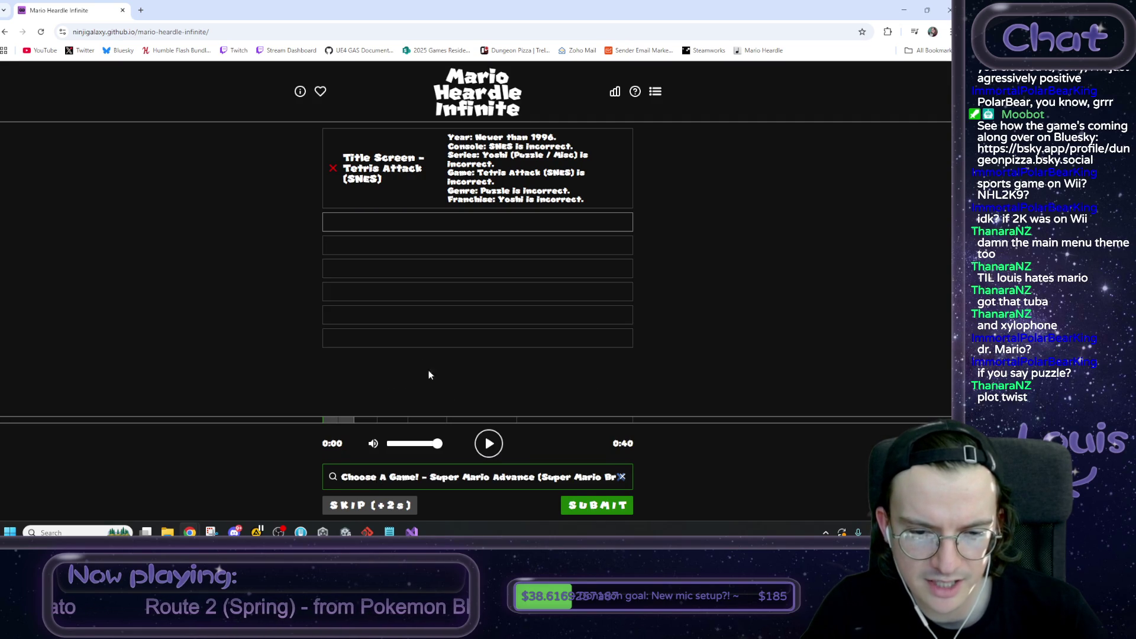
pyautogui.click(594, 508)
pyautogui.click(490, 229)
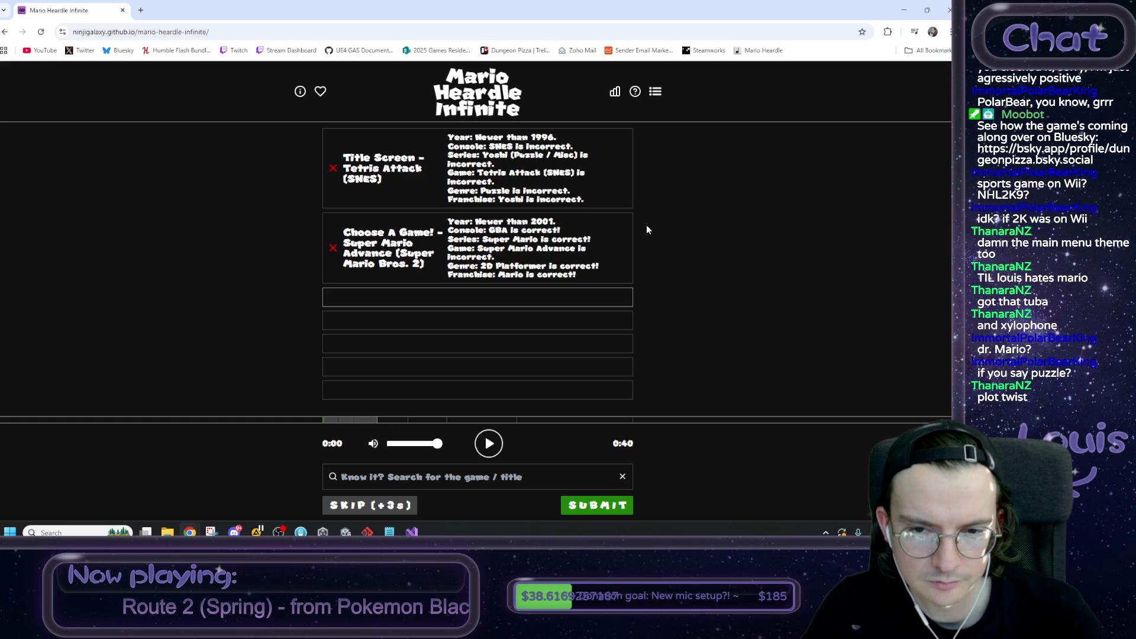